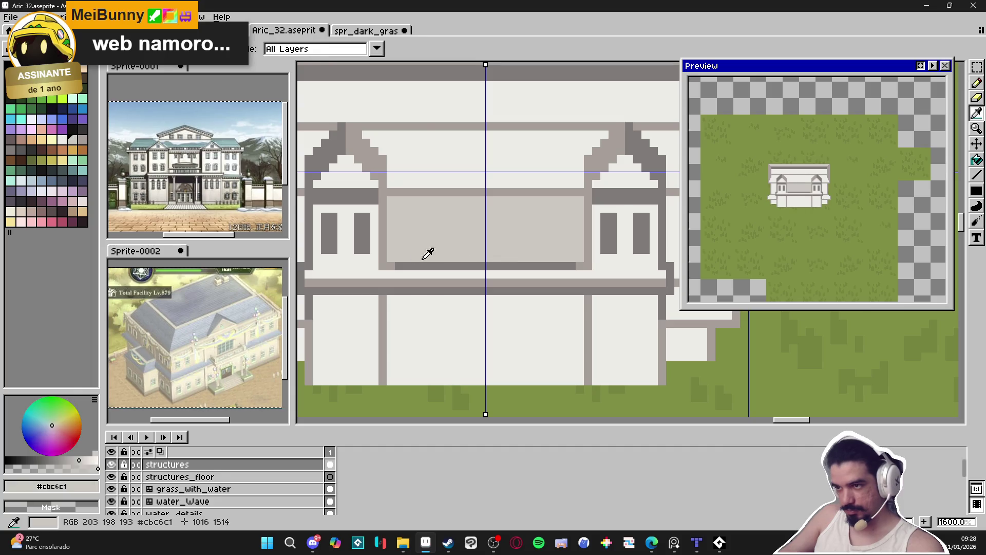
Bucket-fill the wall areas beside both dormers grey with mirror symmetry
scroll(434, 264, down, 3)
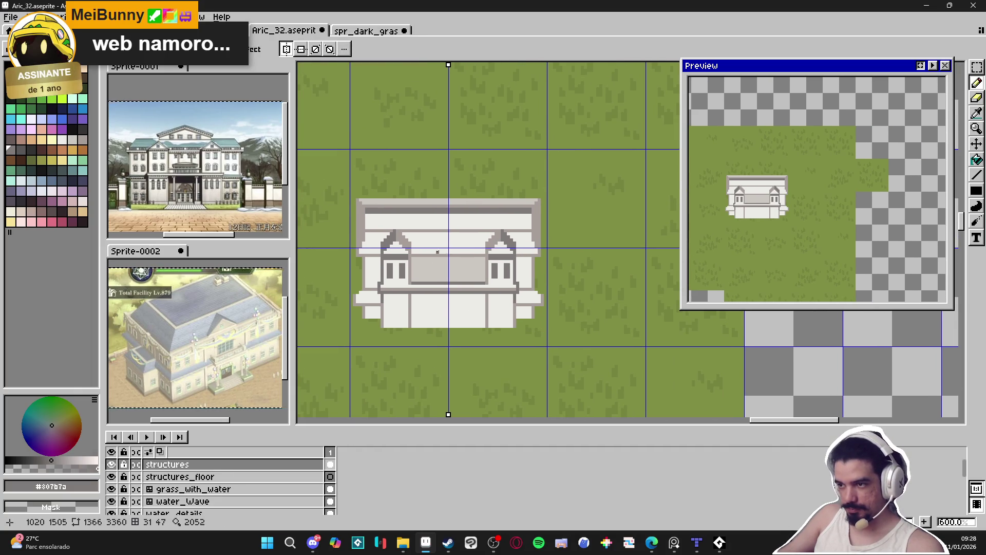
scroll(406, 225, up, 1)
scroll(410, 220, down, 2)
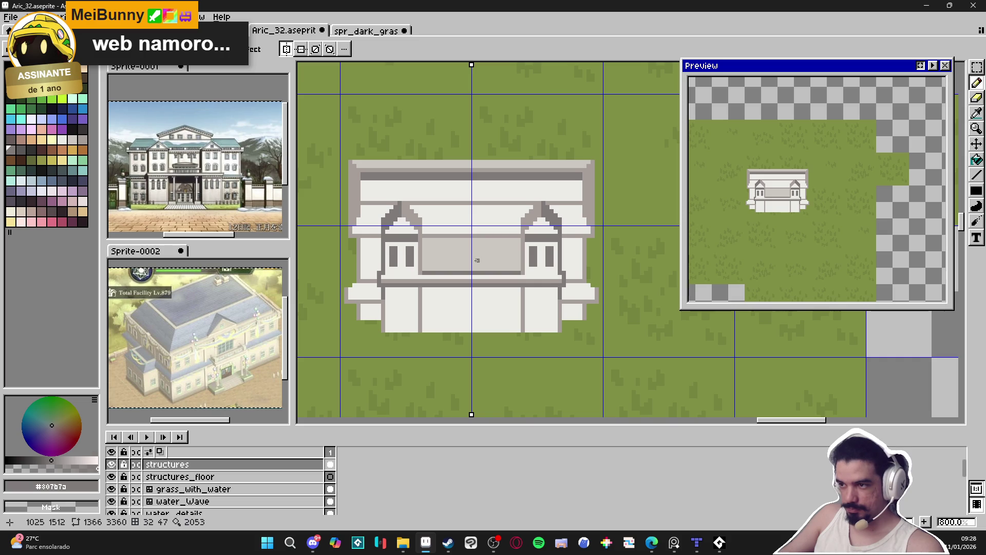
scroll(441, 257, up, 2)
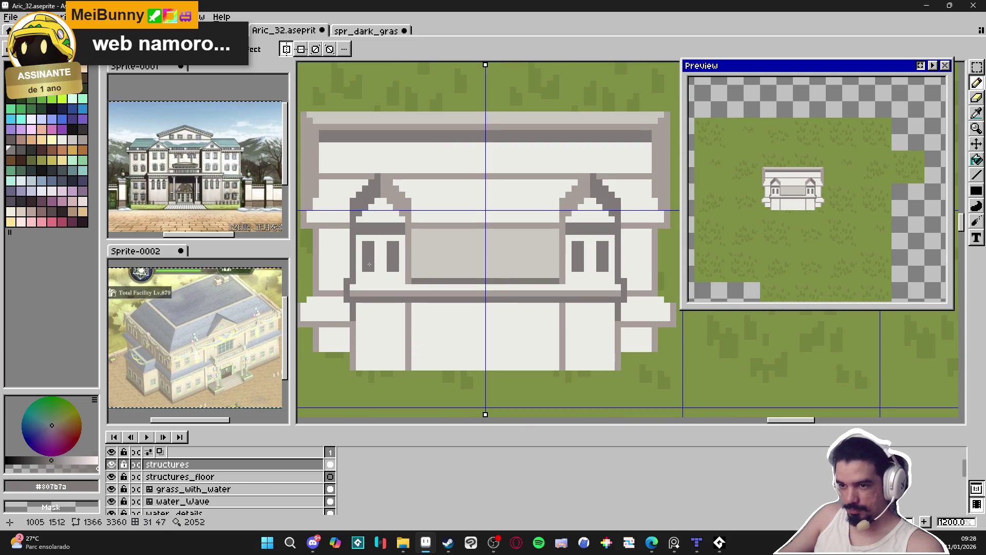
scroll(370, 261, down, 1)
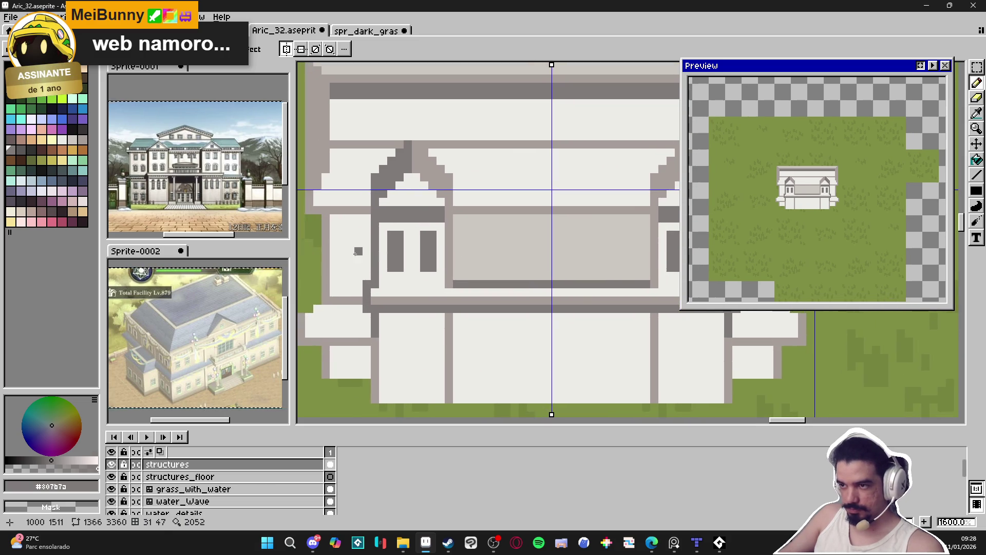
scroll(390, 258, down, 2)
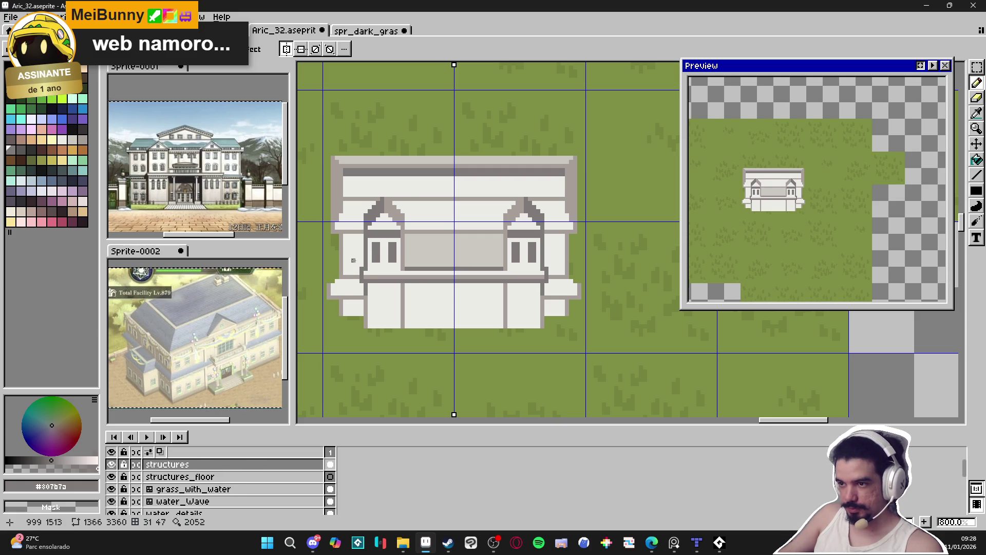
scroll(353, 261, up, 1)
scroll(355, 248, up, 1)
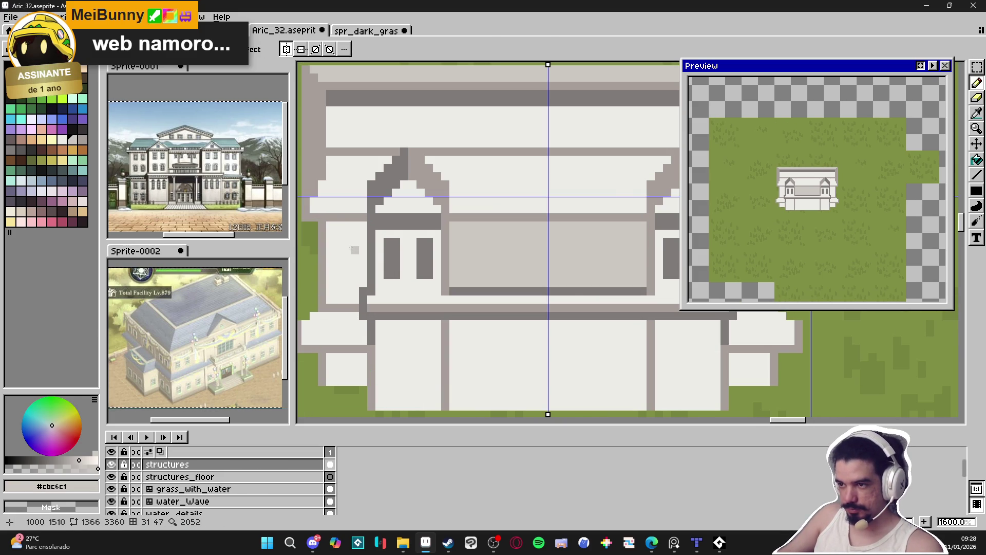
key(g)
click(352, 249)
scroll(352, 249, down, 2)
click(359, 228)
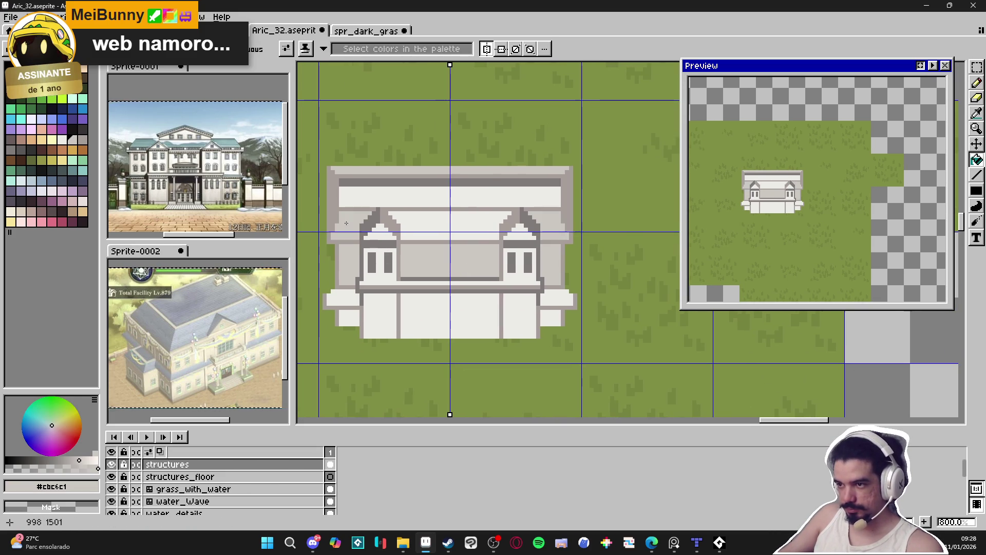
Pencil the dark roof band light grey, then undo that stroke
scroll(368, 186, up, 1)
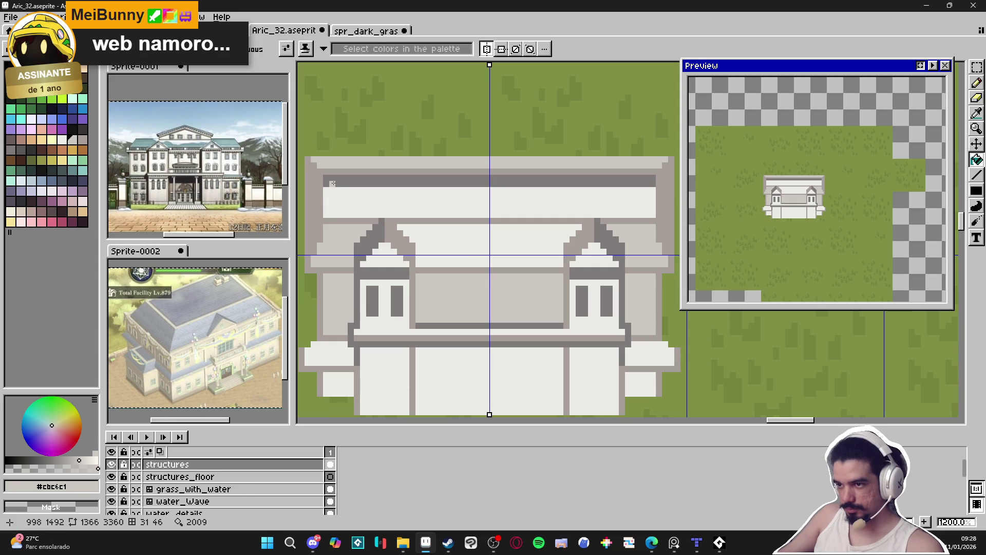
key(b)
mouse_move(332, 183)
mouse_down()
mouse_move(599, 180)
mouse_move(490, 182)
mouse_up()
key(ctrl+z)
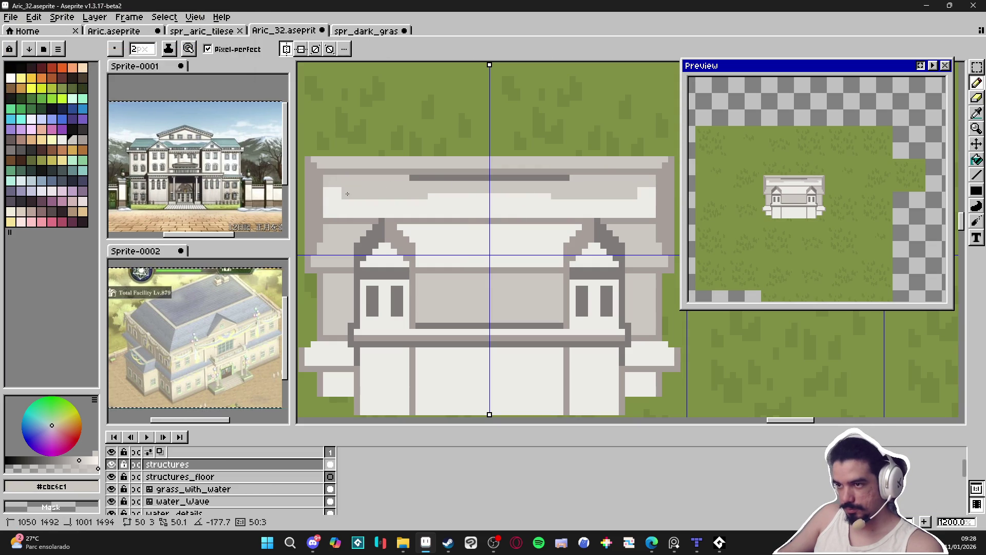
Save the sprite as Aric_32.aseprite
scroll(382, 197, left, 1)
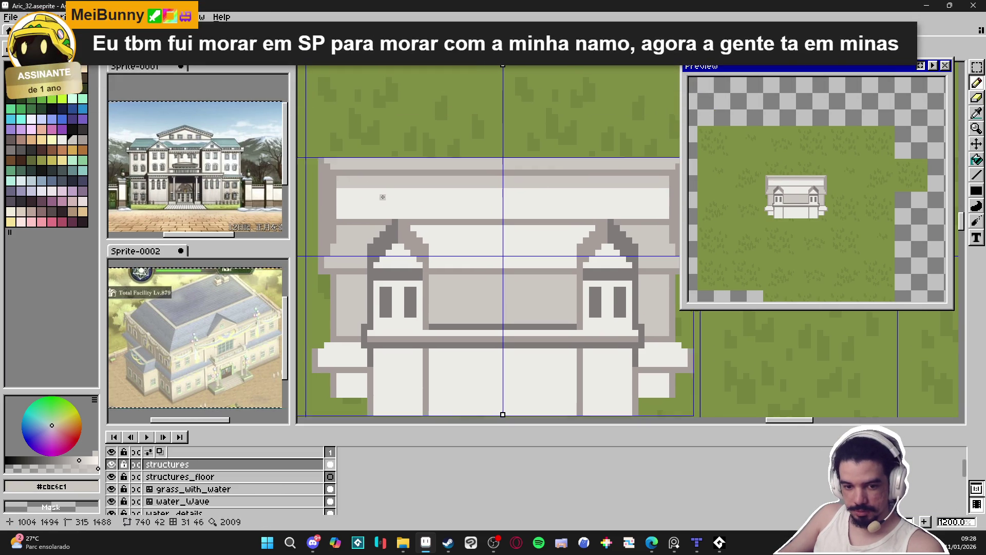
key(ctrl+s)
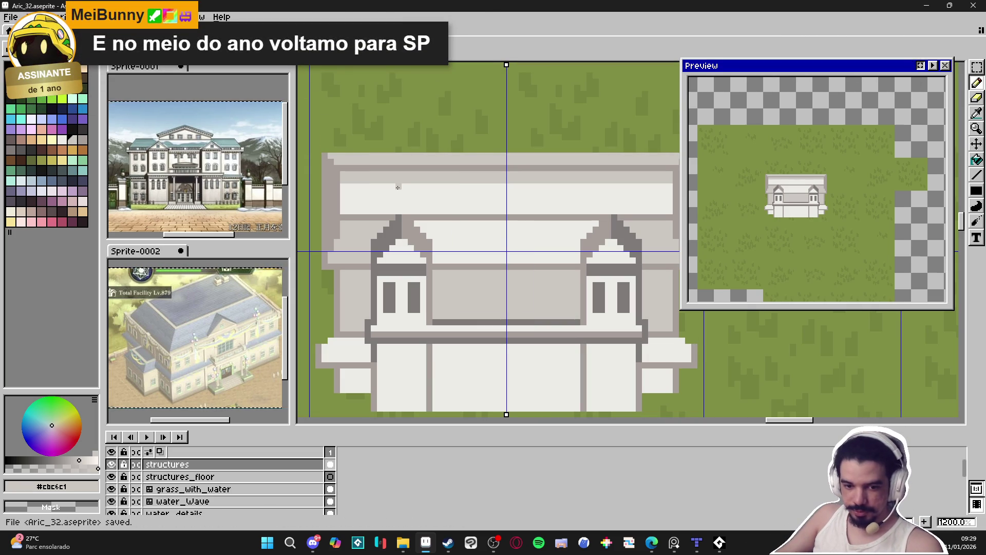
scroll(461, 294, right, 1)
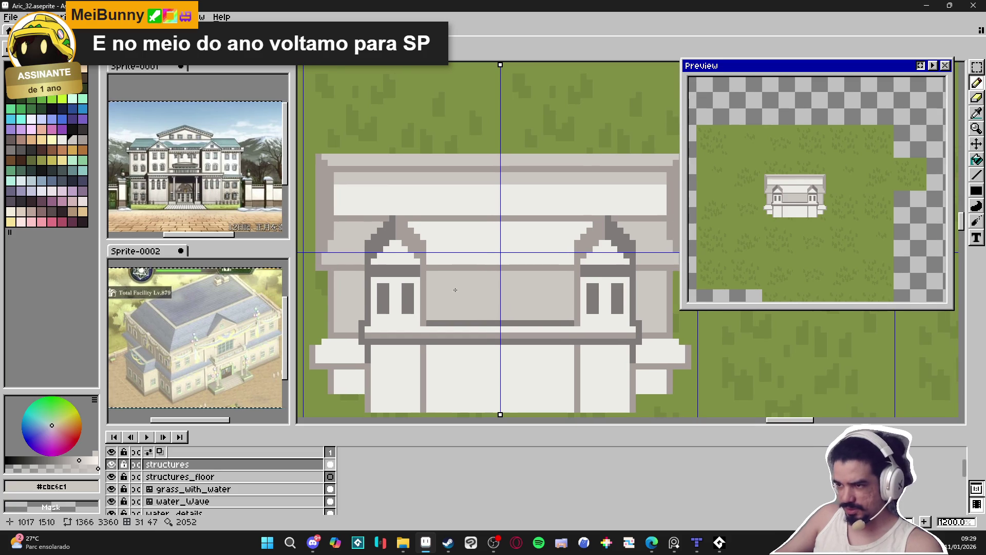
Sample the #a69e9a trim grey and draw a mirrored light ledge line, then undo it
key(g)
scroll(460, 245, down, 1)
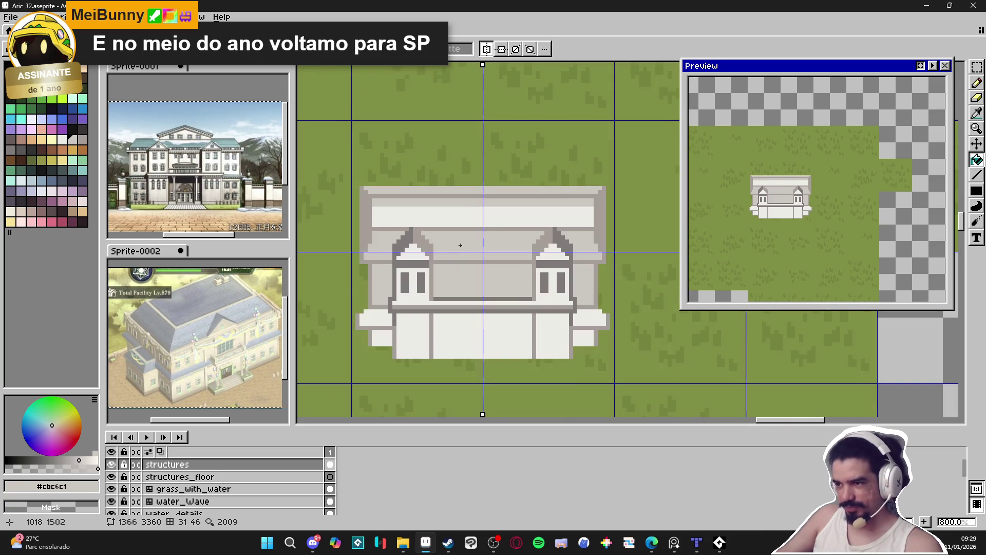
scroll(460, 245, down, 1)
scroll(421, 267, up, 3)
alt+click(397, 278)
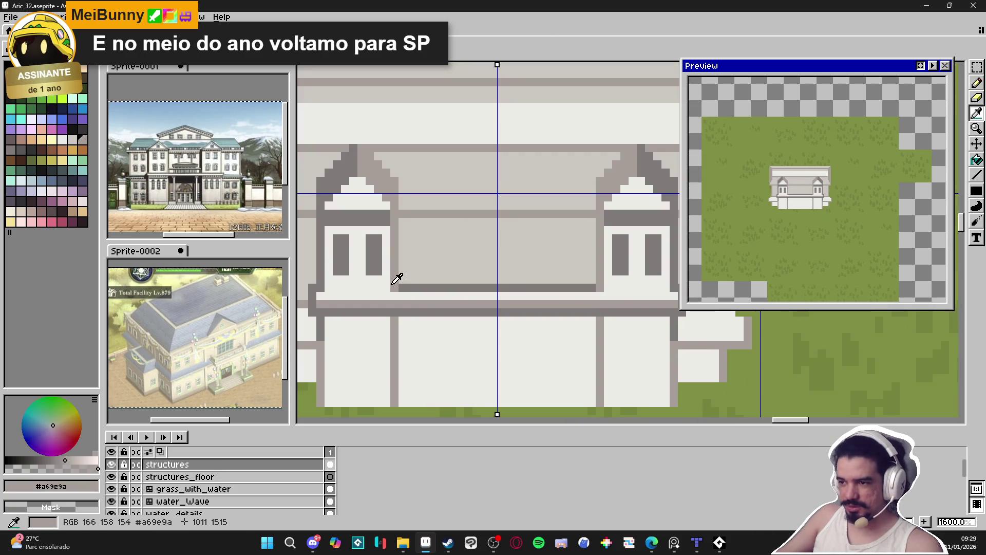
alt+click(390, 297)
drag(391, 297, 318, 307)
key(ctrl+z)
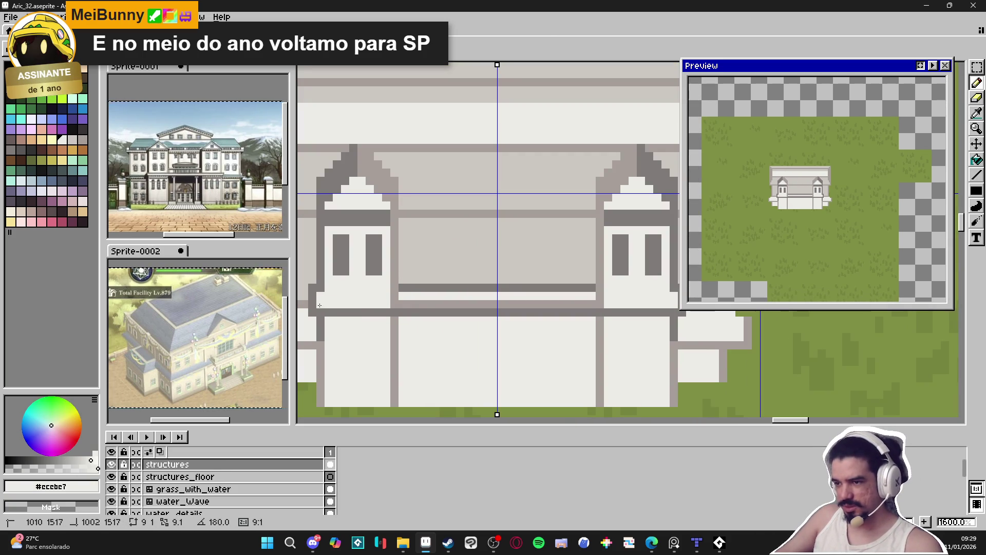
Paint the strip between the dormers light grey #ccbcb7
alt+click(321, 285)
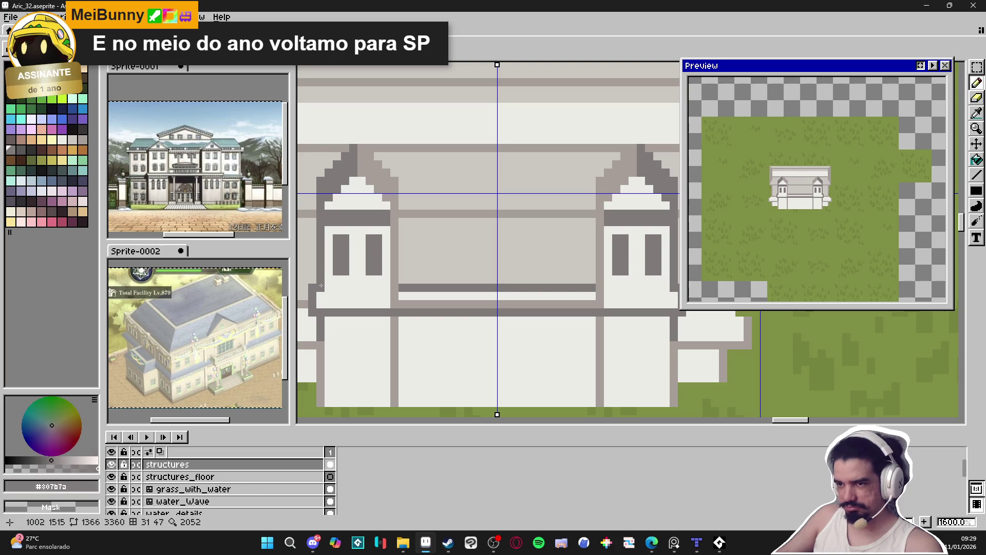
alt+click(394, 297)
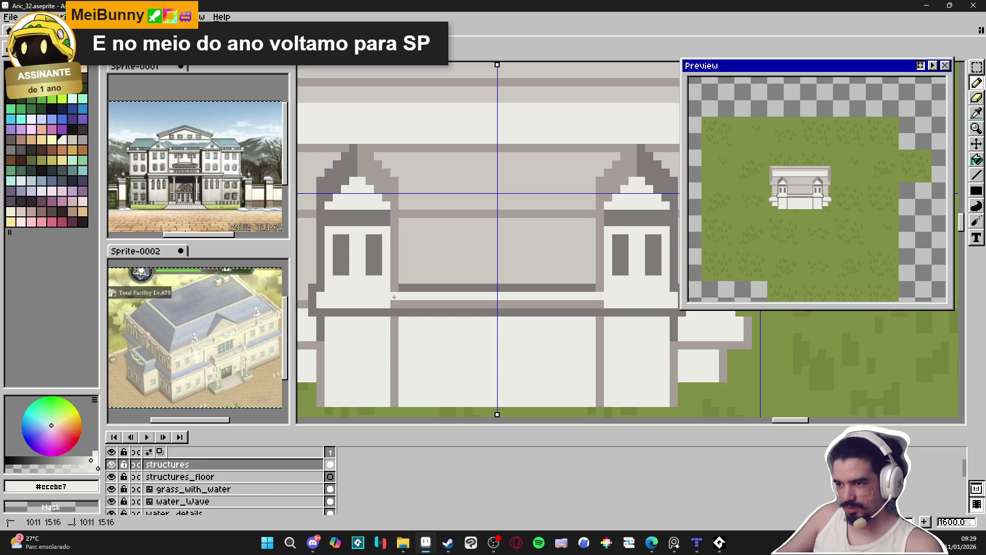
scroll(411, 284, down, 1)
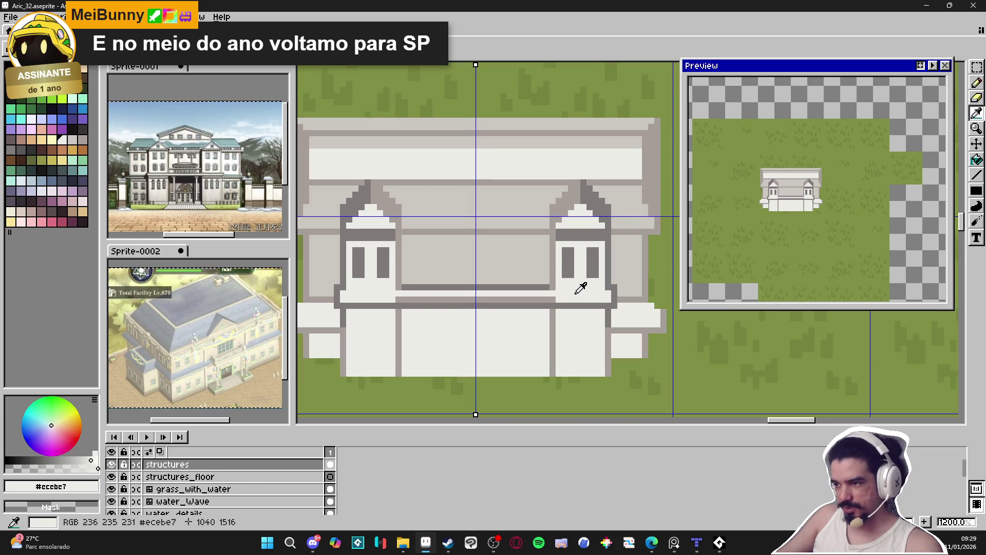
mouse_move(544, 299)
mouse_down()
mouse_move(402, 297)
mouse_move(422, 294)
mouse_up()
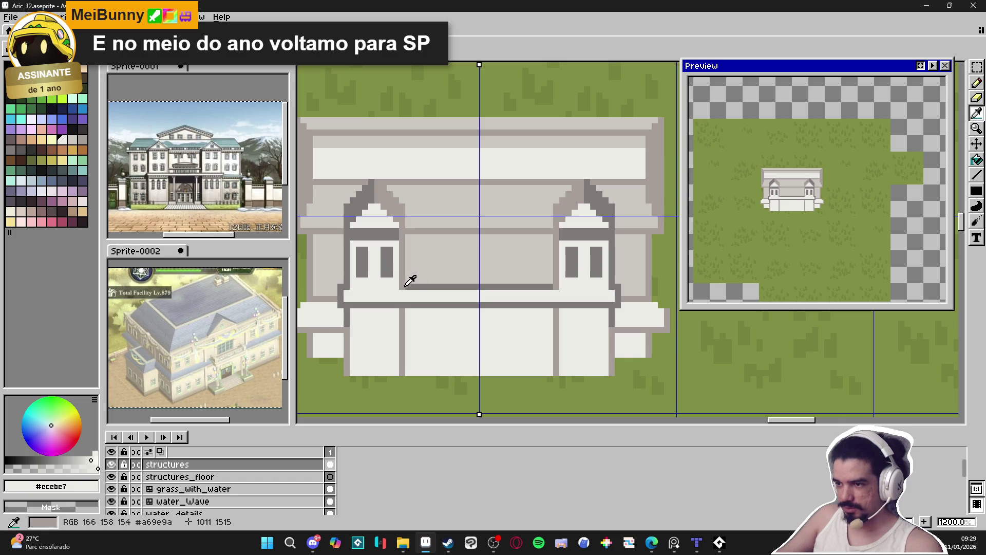
Draw a mirrored mid-grey #a69e9a ledge line extending left
alt+click(403, 286)
click(403, 285)
shift+click(365, 286)
shift+click(350, 286)
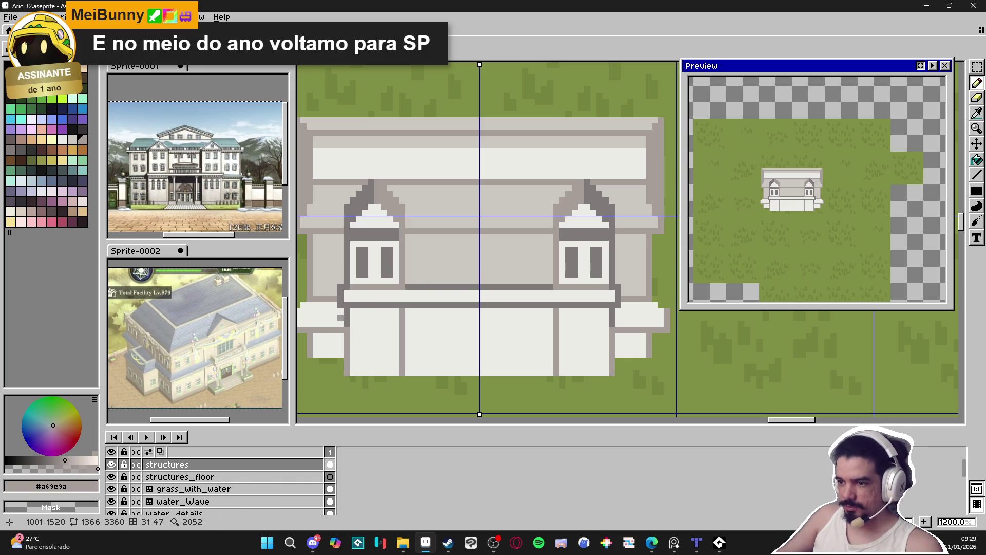
Place a dark dentil block under the ledge and sample the light wall colour #ecebe7
scroll(359, 311, up, 1)
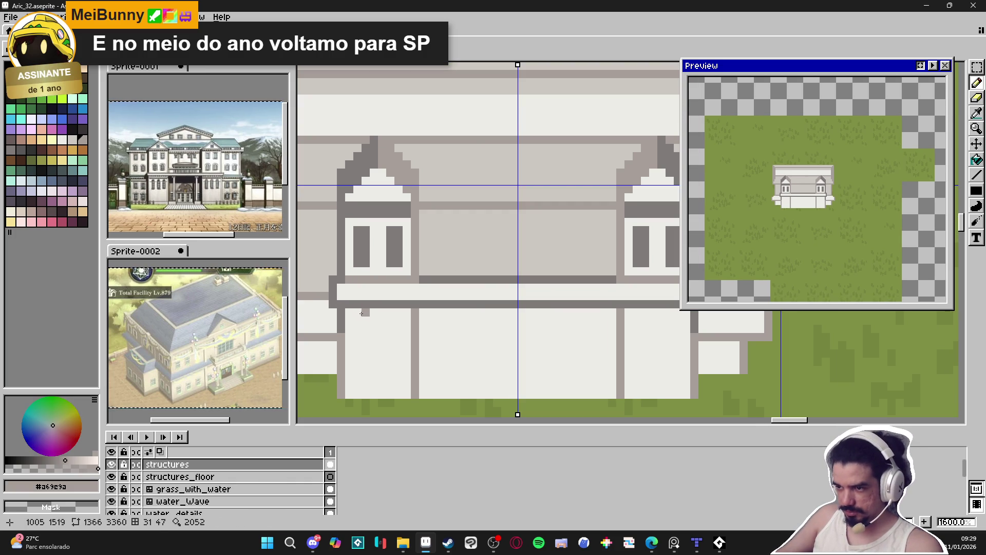
click(390, 312)
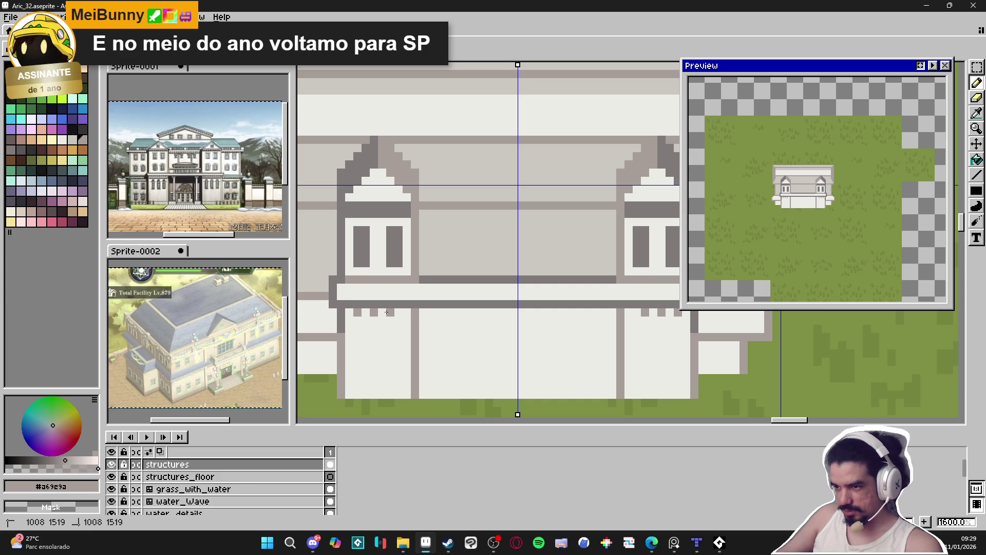
scroll(406, 311, down, 3)
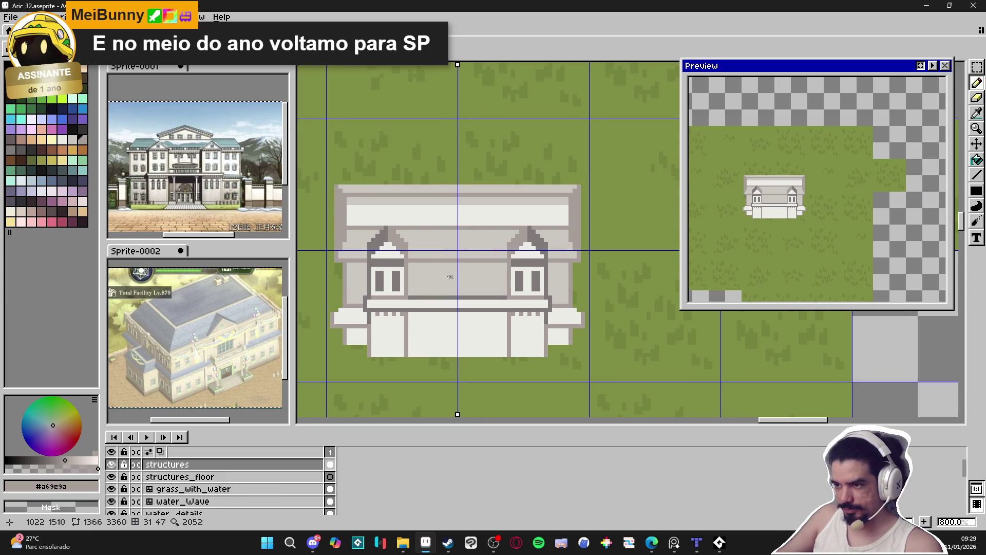
scroll(436, 266, up, 2)
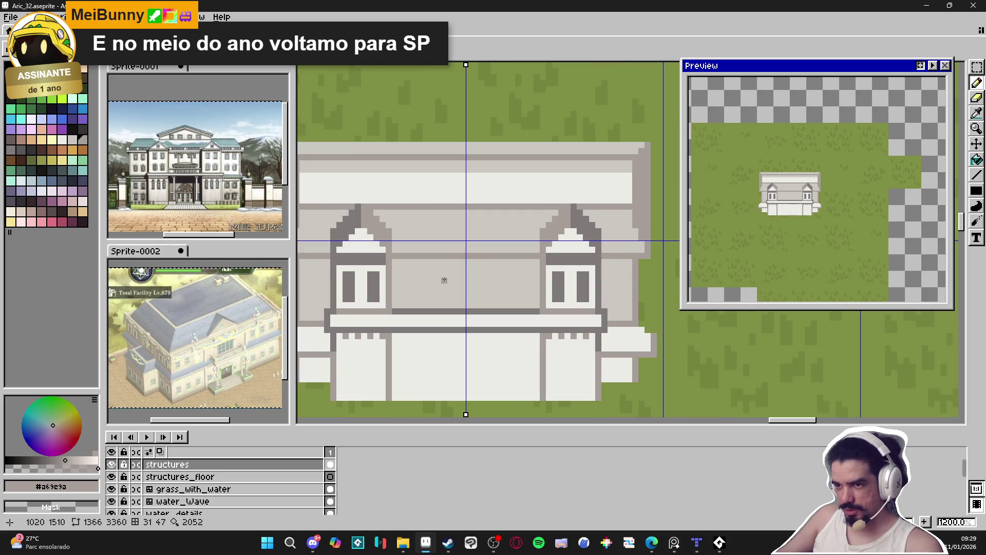
scroll(445, 298, down, 3)
scroll(436, 313, up, 1)
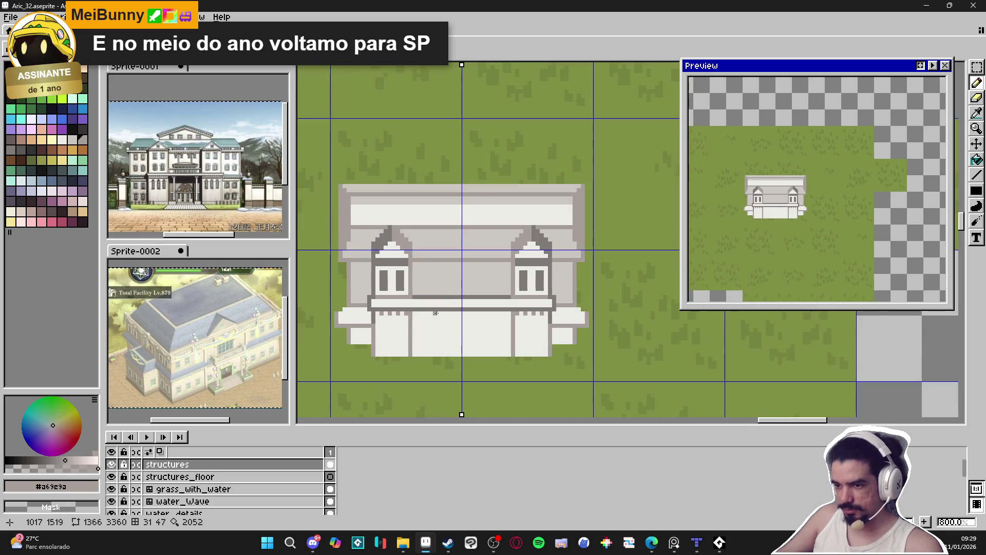
scroll(443, 317, up, 2)
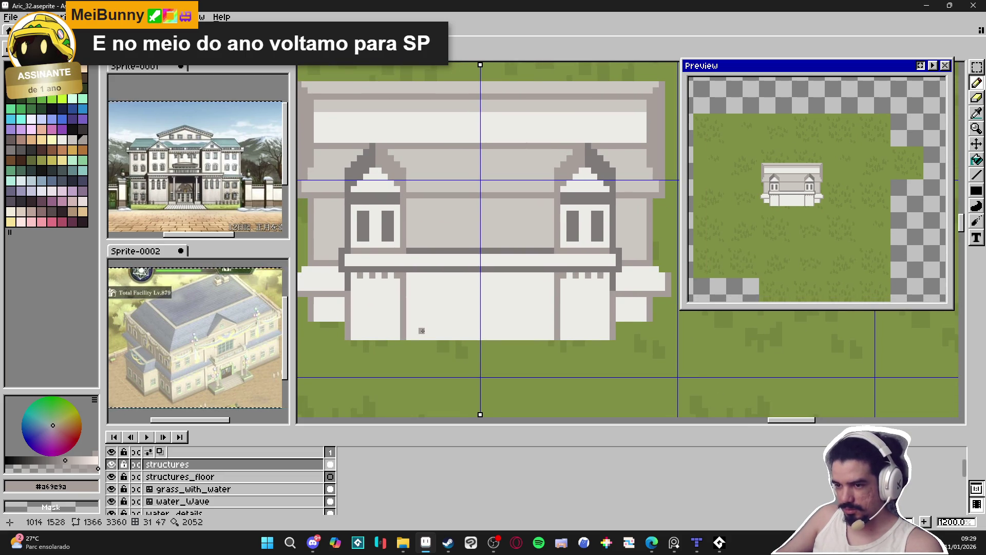
scroll(425, 290, down, 2)
scroll(429, 294, up, 2)
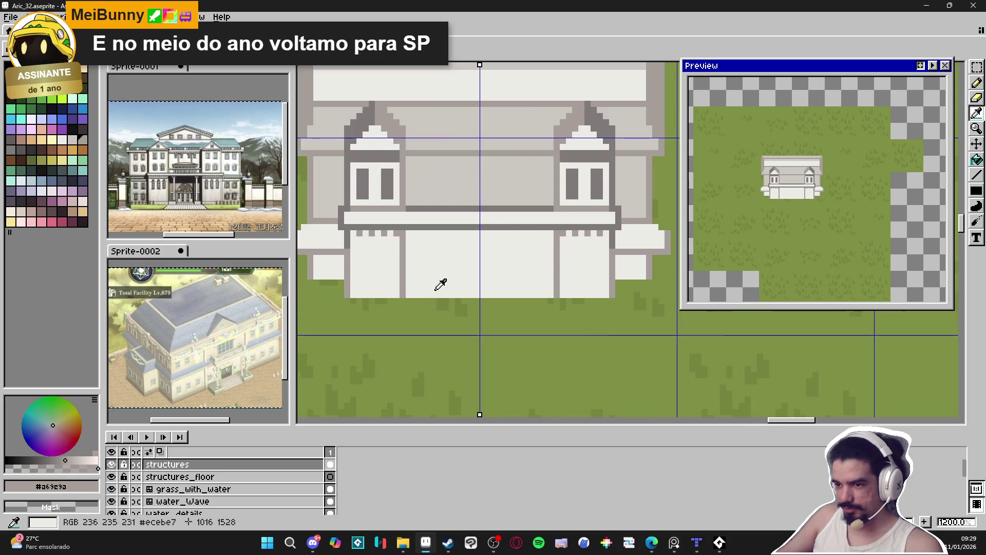
alt+click(432, 297)
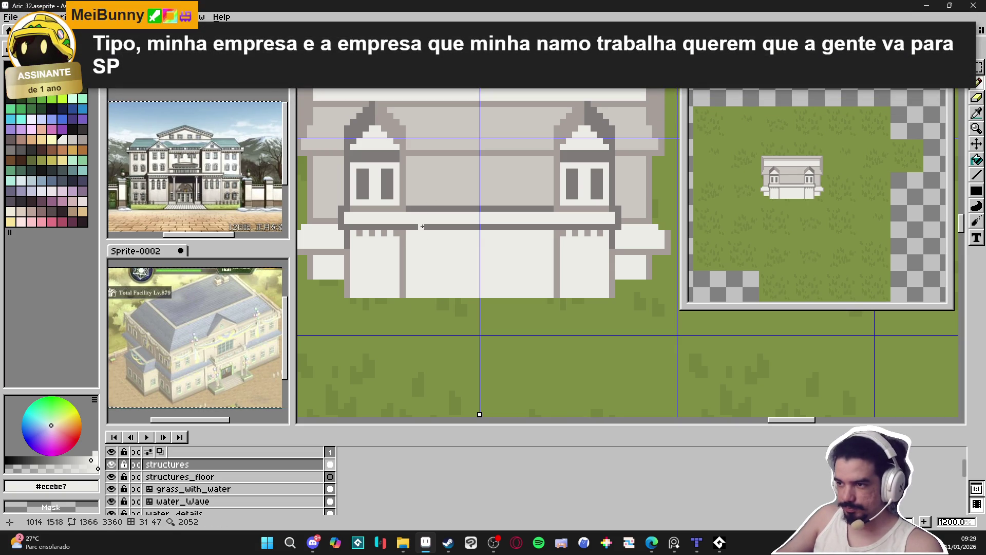
Paint light grey #cbc6c1 over the ledge area and add mirrored dark trim lines
mouse_move(417, 226)
mouse_down()
mouse_move(543, 226)
mouse_move(543, 252)
mouse_move(466, 250)
mouse_up()
alt+click(545, 226)
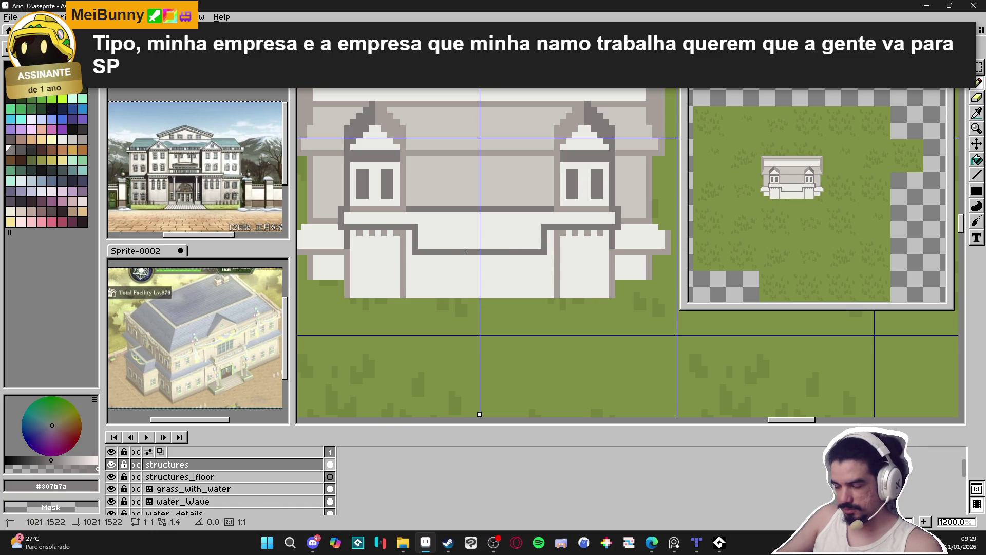
alt+click(431, 195)
click(428, 245)
mouse_move(428, 246)
mouse_down()
mouse_move(539, 243)
mouse_move(531, 243)
mouse_up()
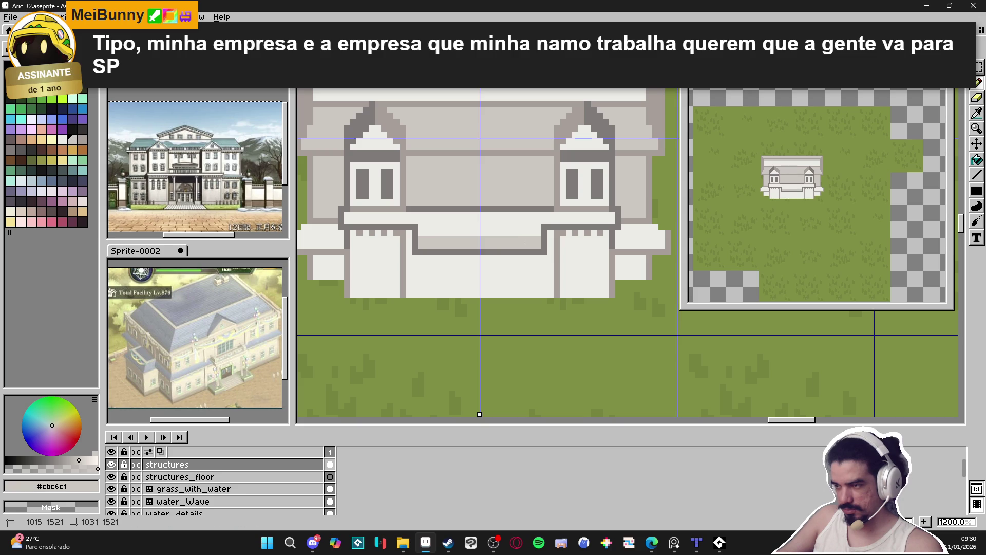
click(437, 209)
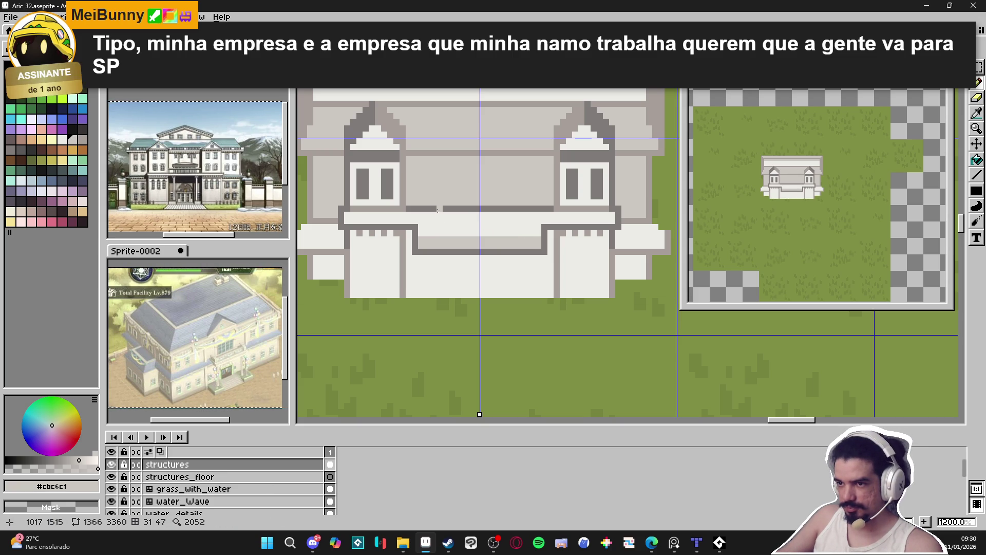
Repaint the dipping ledge pixels on both sides so the dark trim runs straight
key(i)
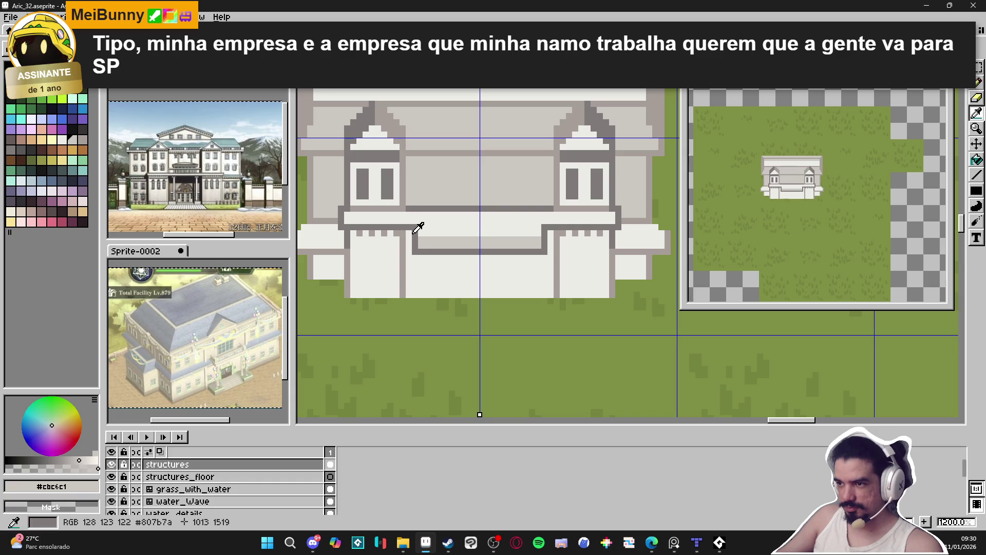
click(417, 226)
click(425, 238)
click(415, 245)
click(415, 239)
click(544, 239)
click(409, 250)
alt+click(429, 231)
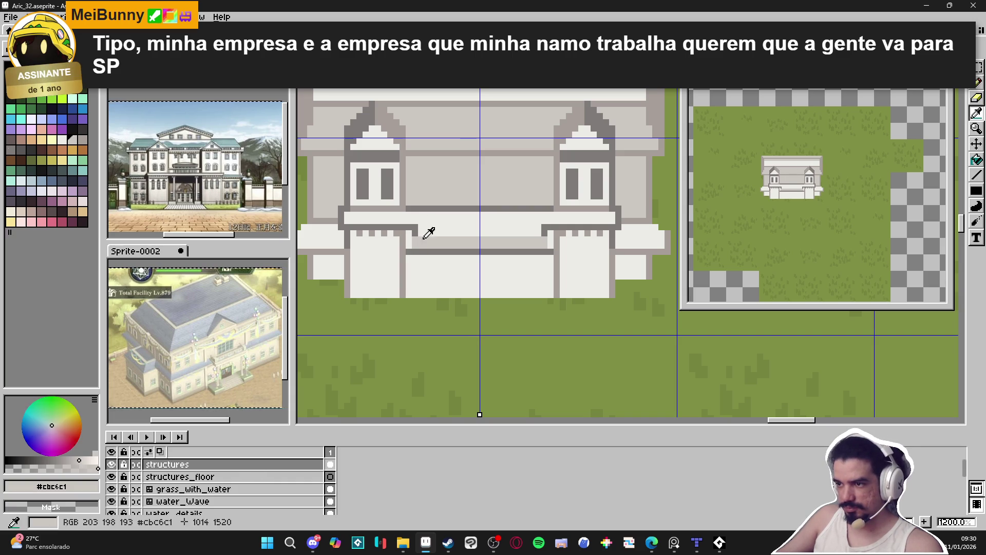
click(410, 239)
alt+click(409, 246)
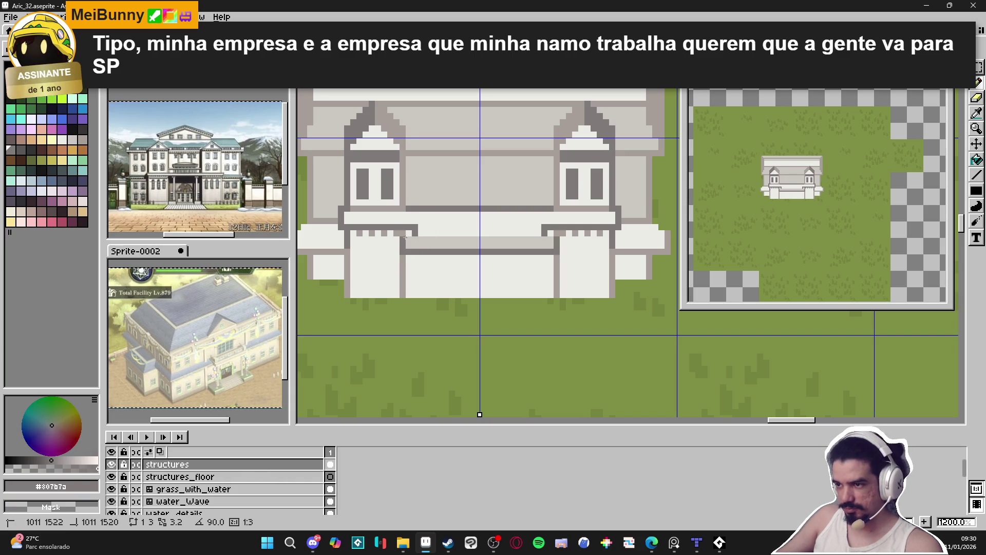
Sample the light wall colour and zoom out to review the ledge
alt+click(453, 232)
scroll(453, 233, down, 1)
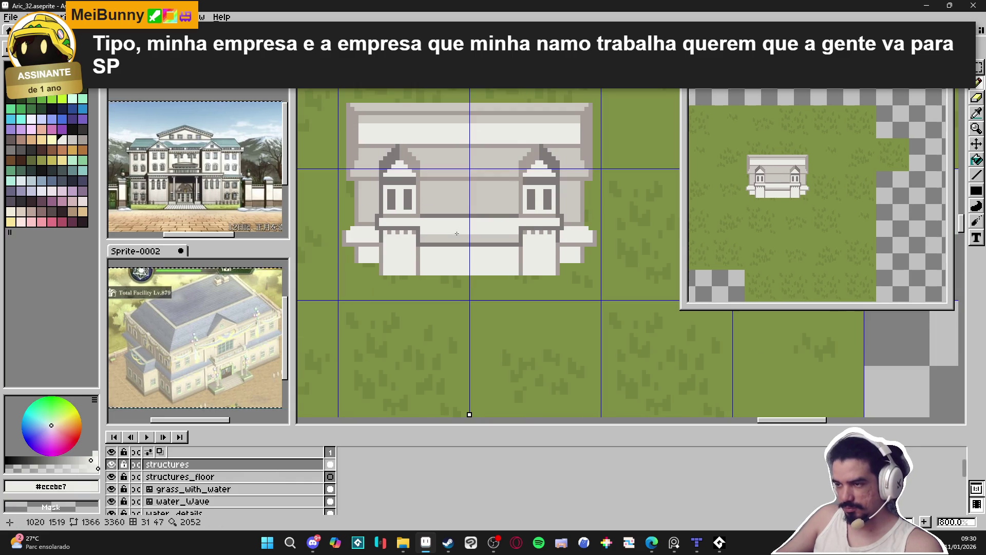
scroll(447, 226, down, 1)
scroll(437, 217, up, 1)
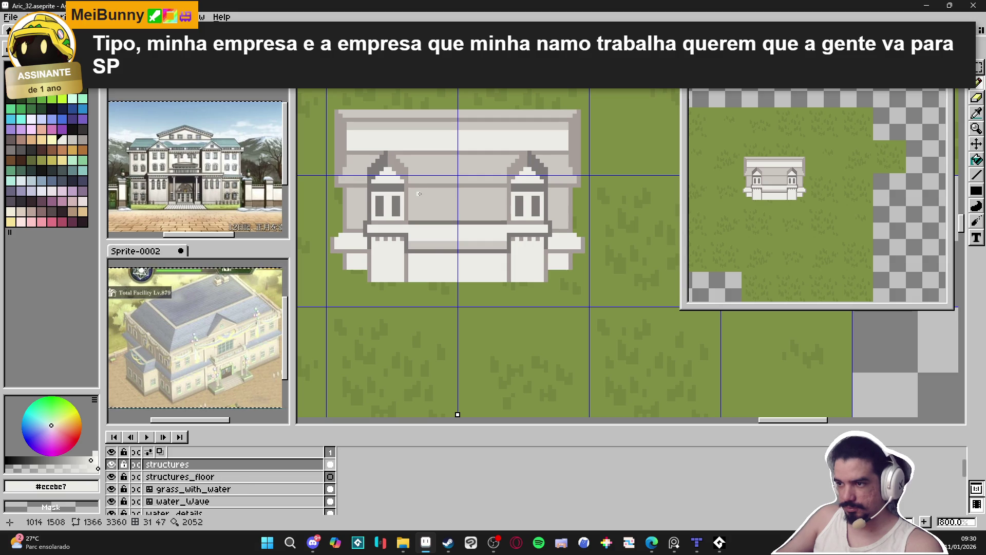
scroll(422, 251, up, 2)
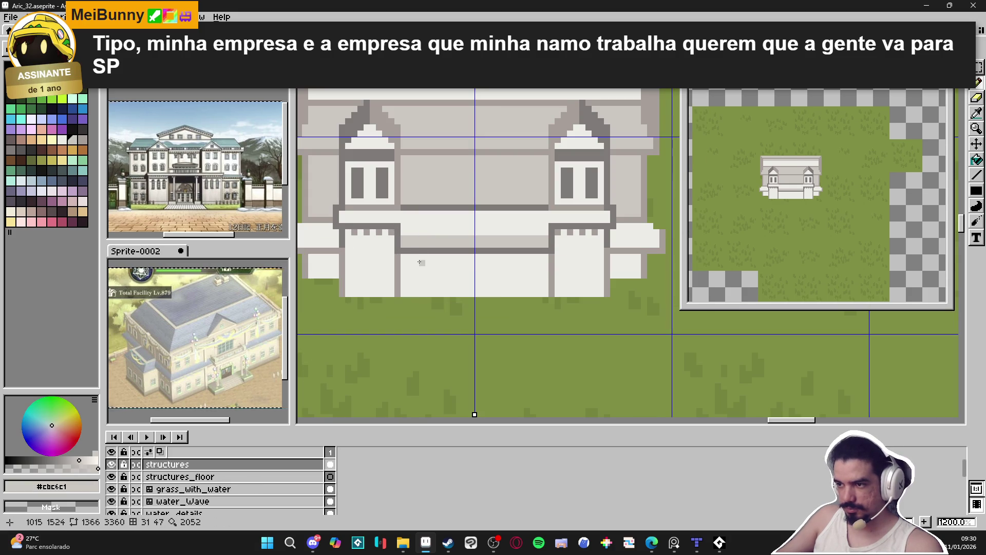
Draw a pale porch block below the facade and fill its green gap white
alt+click(417, 288)
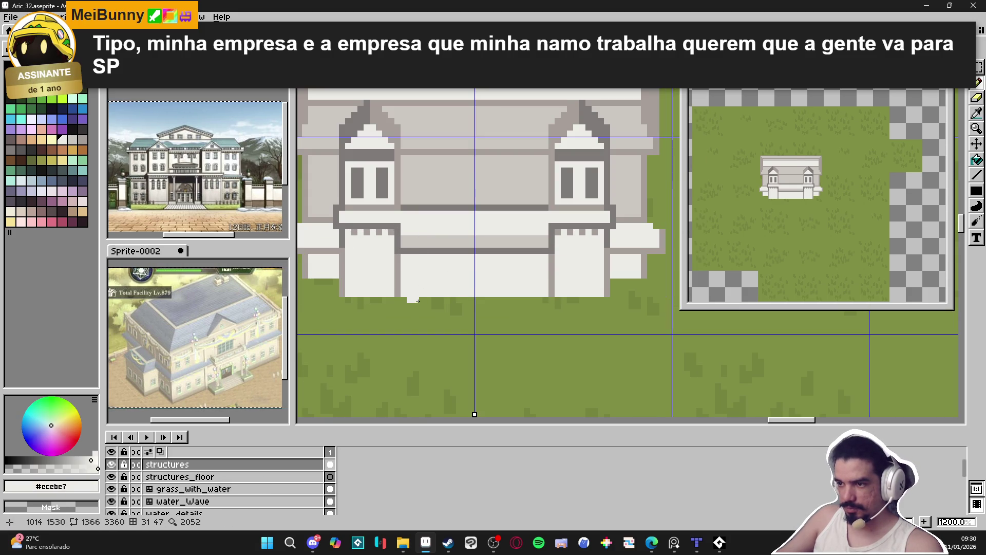
mouse_move(413, 306)
mouse_down()
mouse_move(410, 321)
mouse_move(496, 319)
mouse_up()
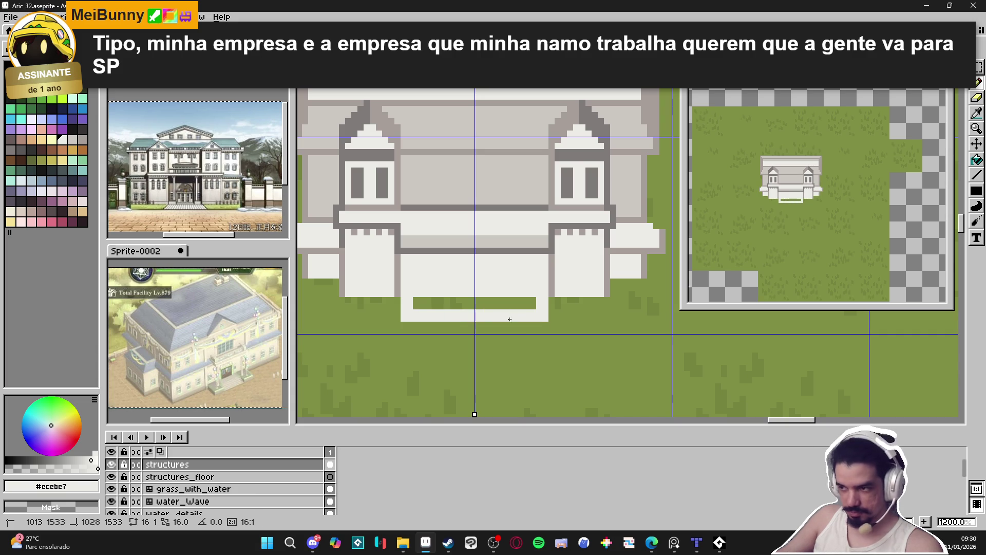
mouse_move(419, 304)
mouse_down()
mouse_move(457, 310)
mouse_move(505, 298)
mouse_up()
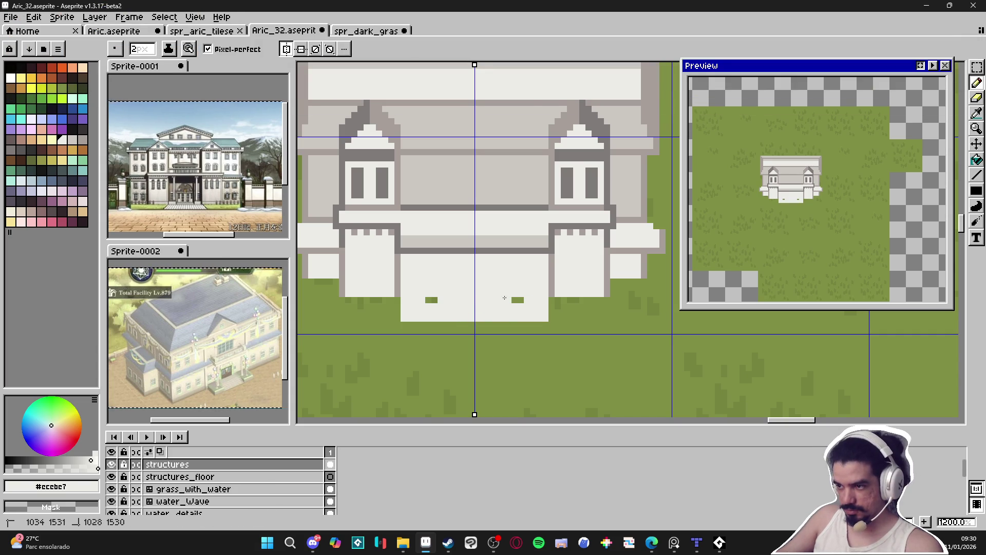
Draw a 1px grey edge along the porch's bottom
alt+click(456, 235)
key(minus)
shift+click(546, 323)
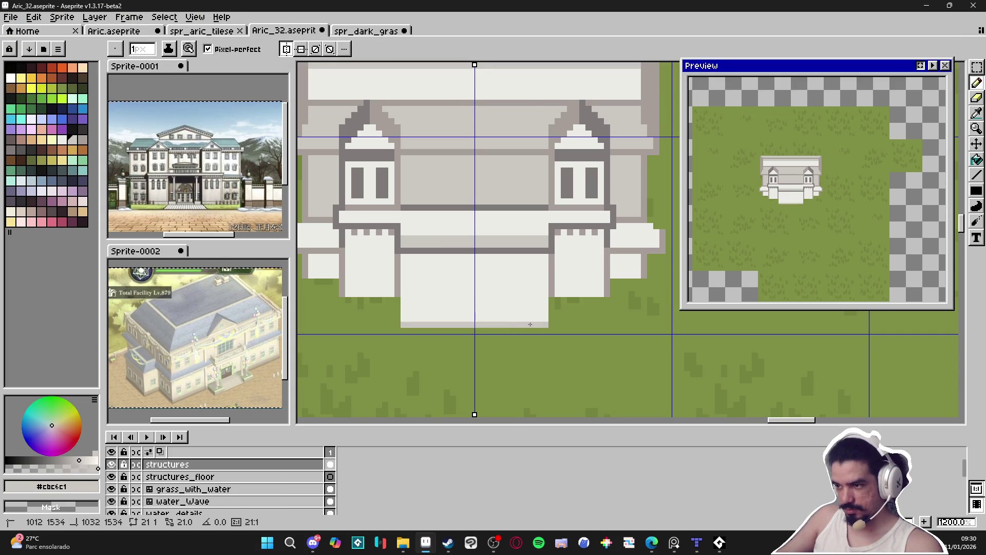
alt+click(552, 293)
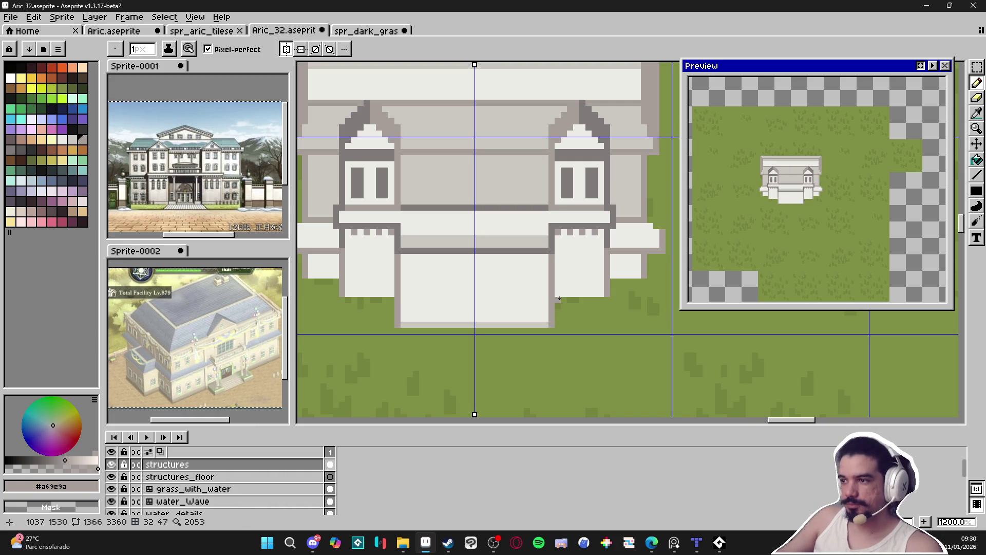
scroll(581, 269, down, 2)
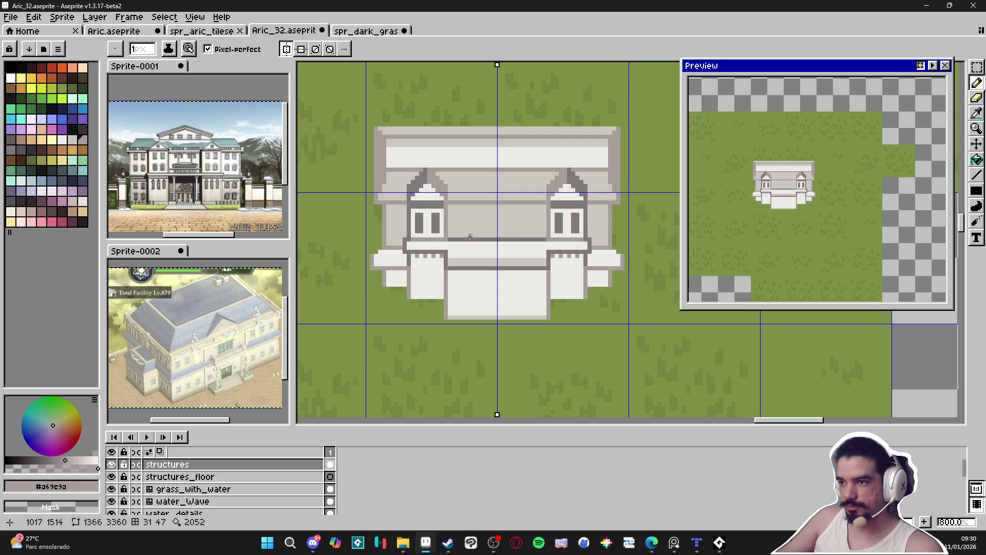
scroll(450, 219, down, 1)
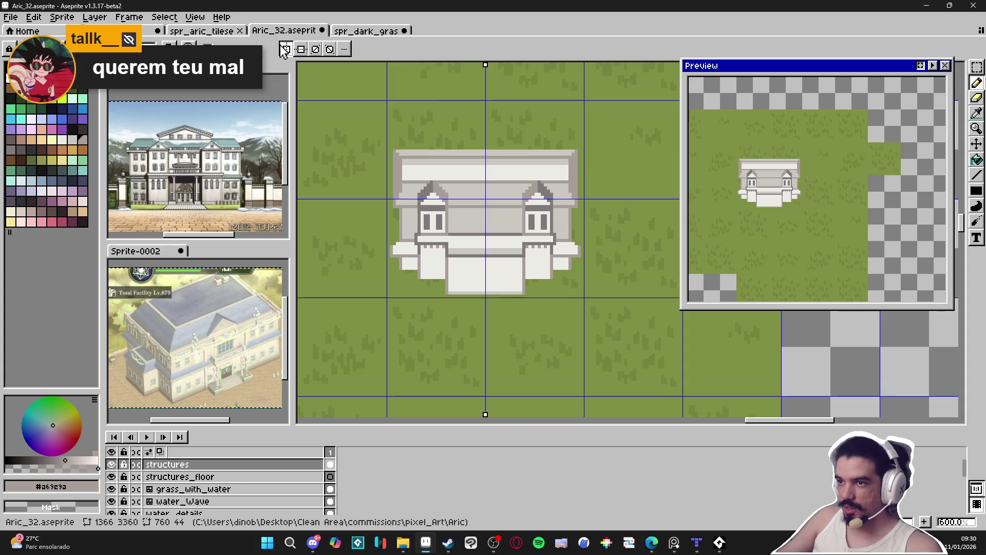
scroll(512, 172, up, 1)
scroll(535, 197, up, 2)
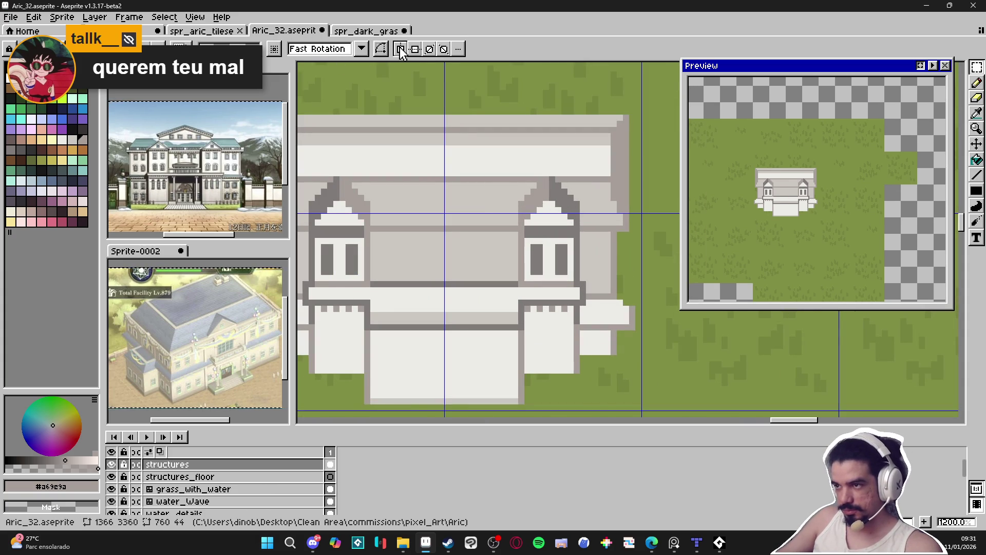
scroll(407, 228, down, 2)
scroll(366, 207, down, 1)
scroll(376, 209, up, 1)
scroll(383, 210, down, 1)
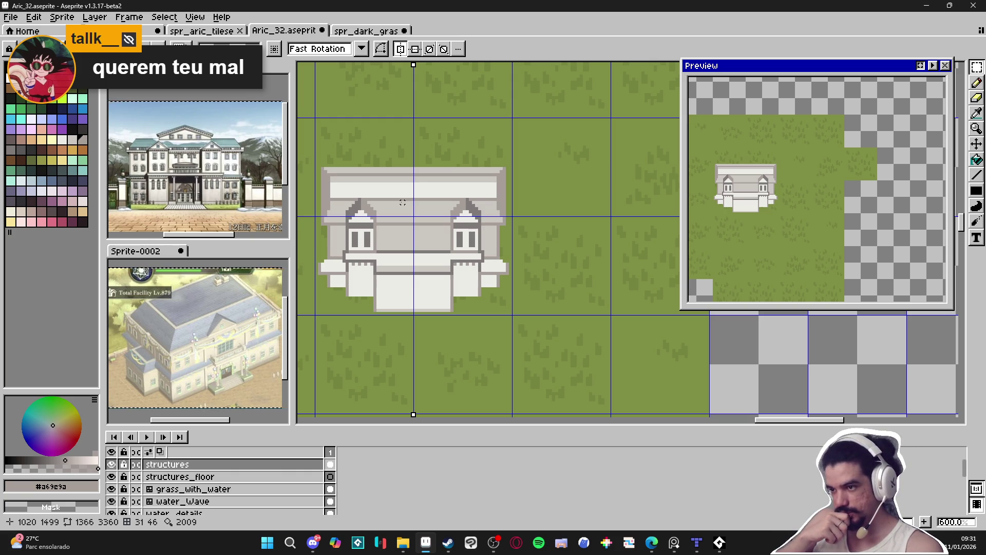
key(i)
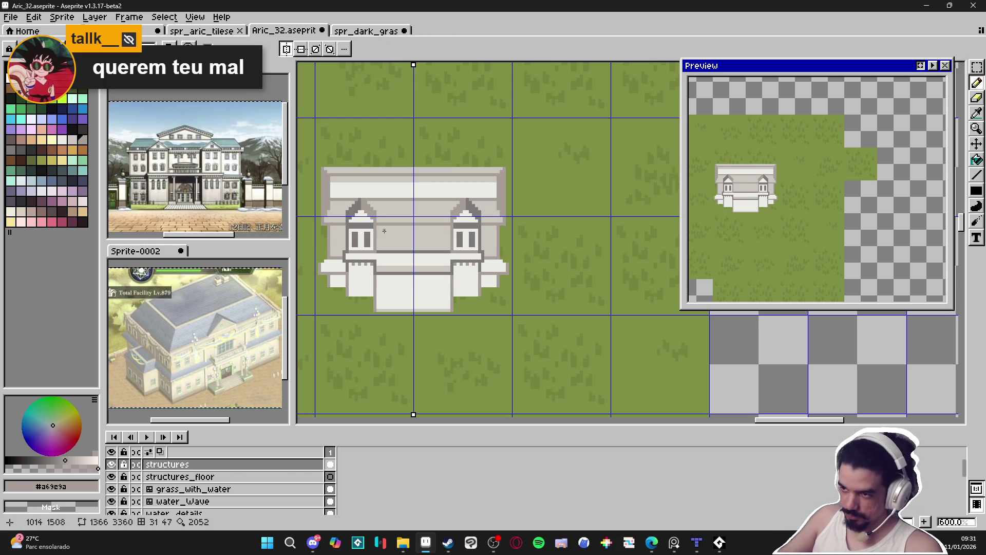
scroll(427, 191, up, 3)
key(b)
scroll(430, 226, down, 2)
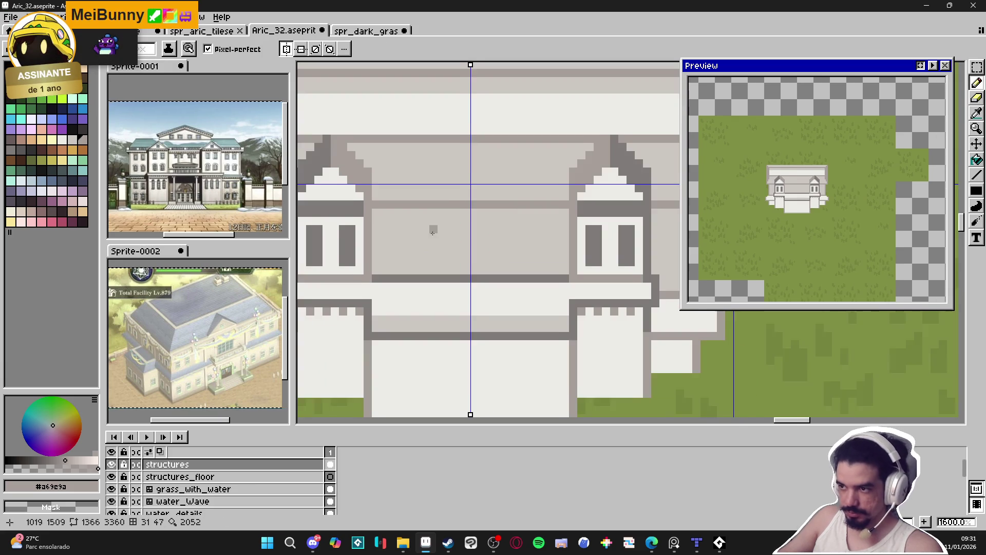
Try stamping light panes on the central wall, undoing the misplaced ones
alt+click(475, 302)
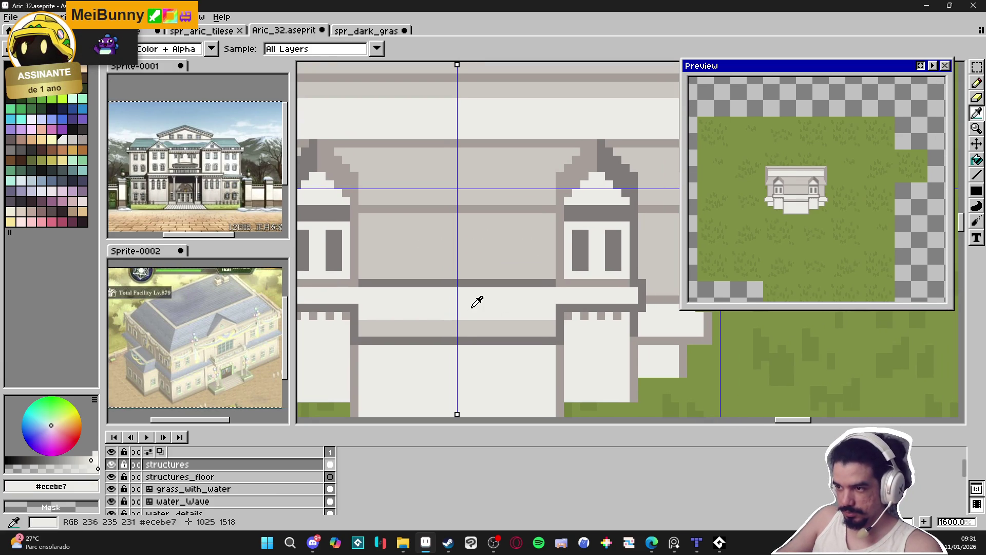
drag(495, 222, 494, 243)
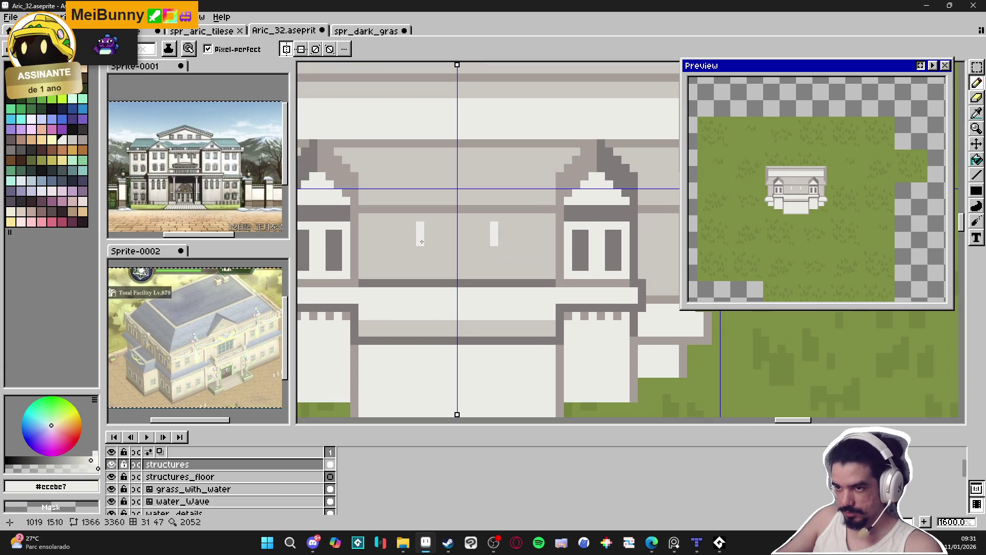
key(ctrl+z)
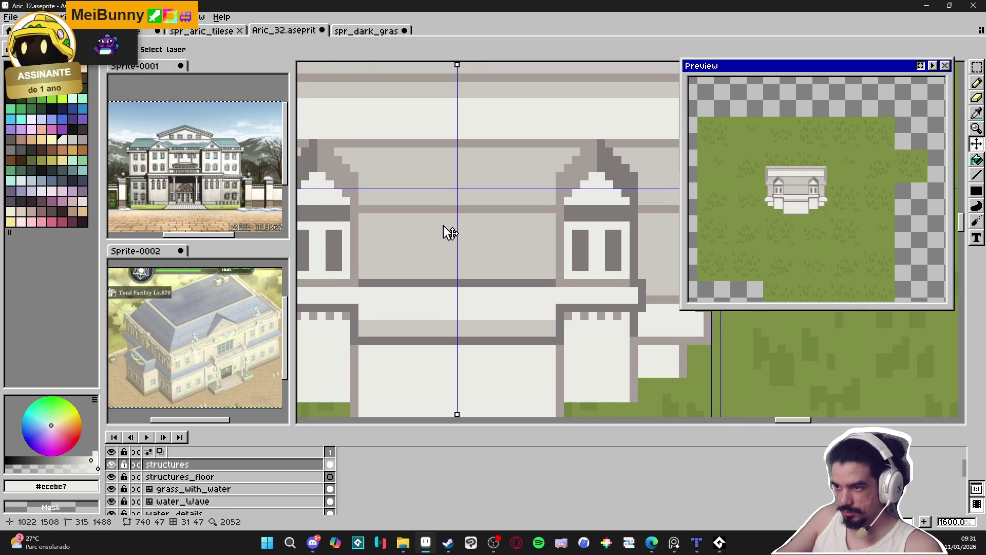
key(v)
key(b)
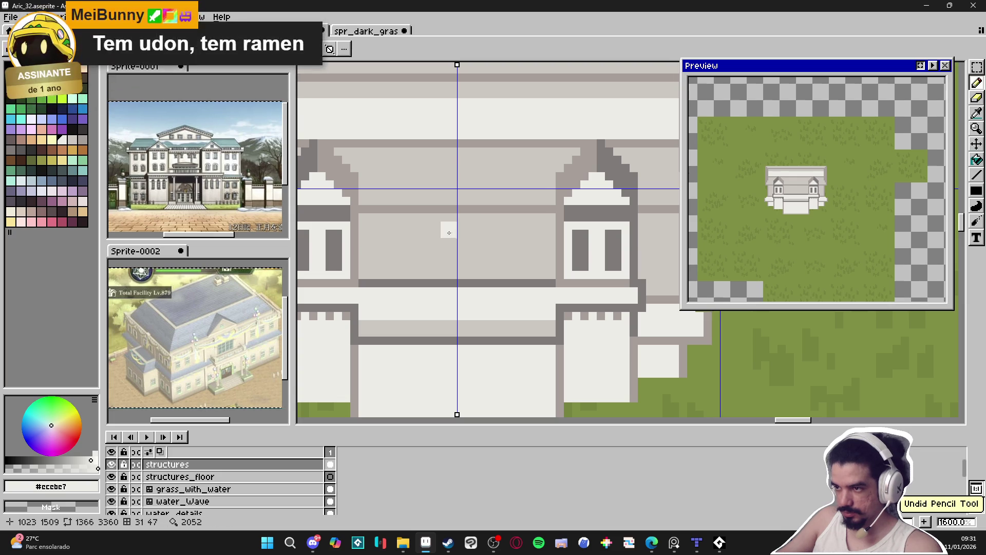
click(447, 233)
click(479, 233)
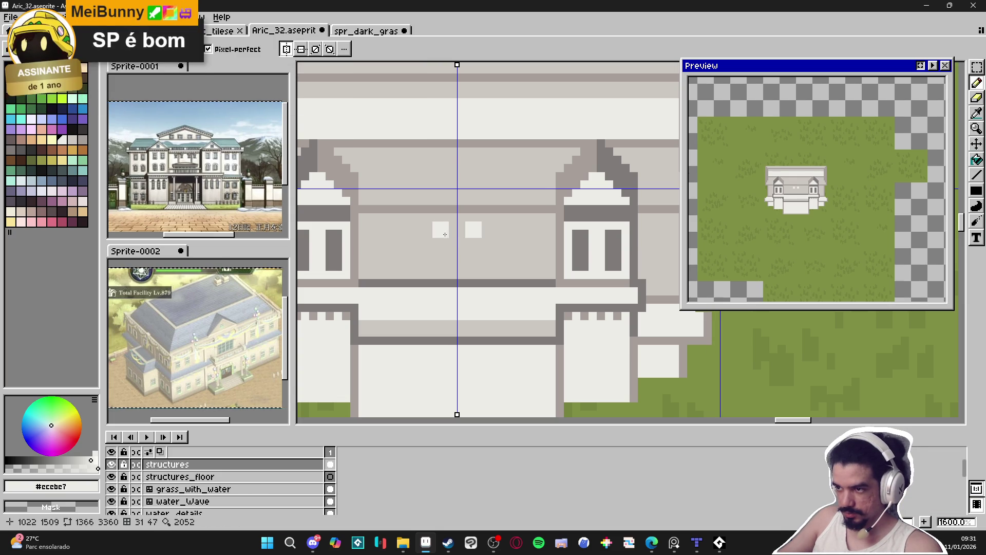
key(ctrl+z)
key(ctrl+z)
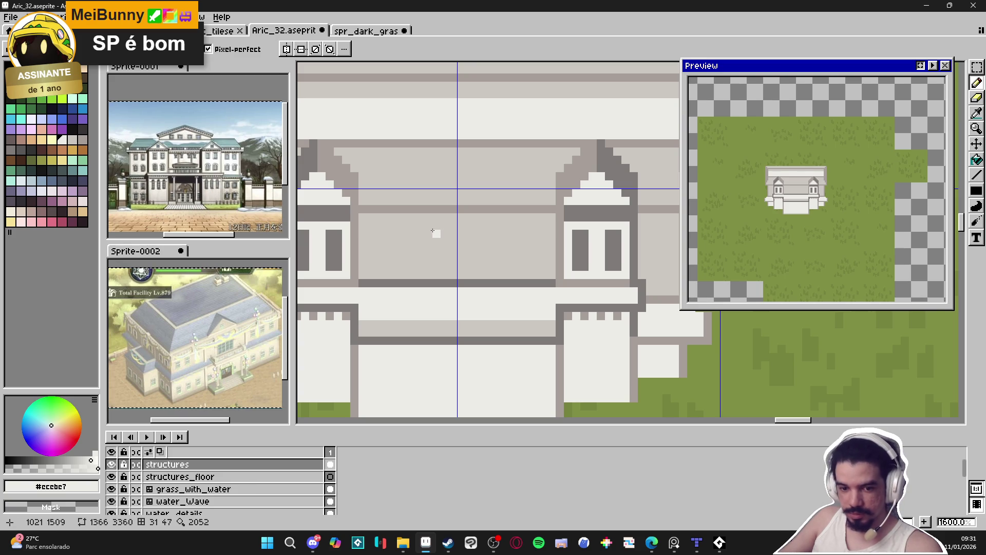
Paint eight light window panes in two rows of four on the central wall
drag(405, 227, 432, 233)
click(465, 229)
click(491, 234)
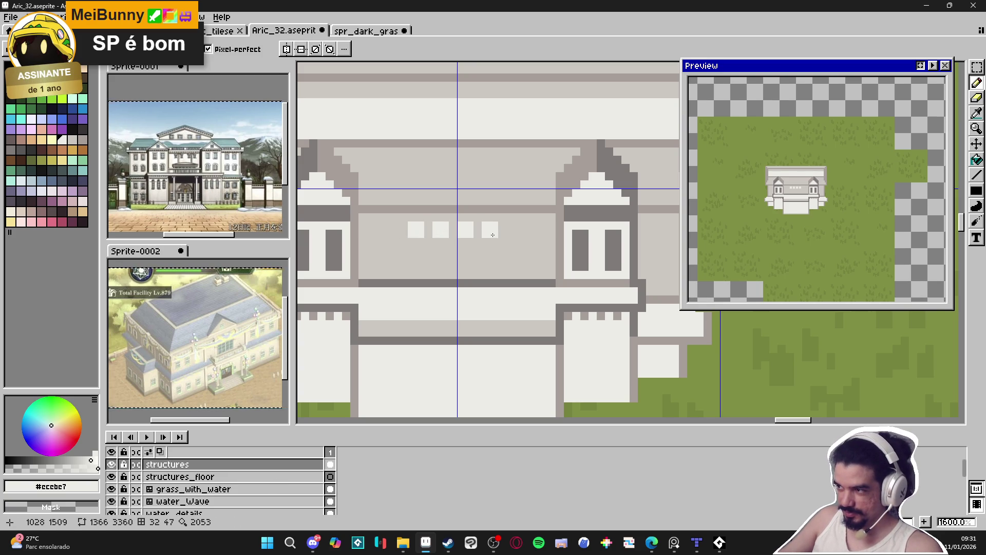
drag(514, 234, 518, 246)
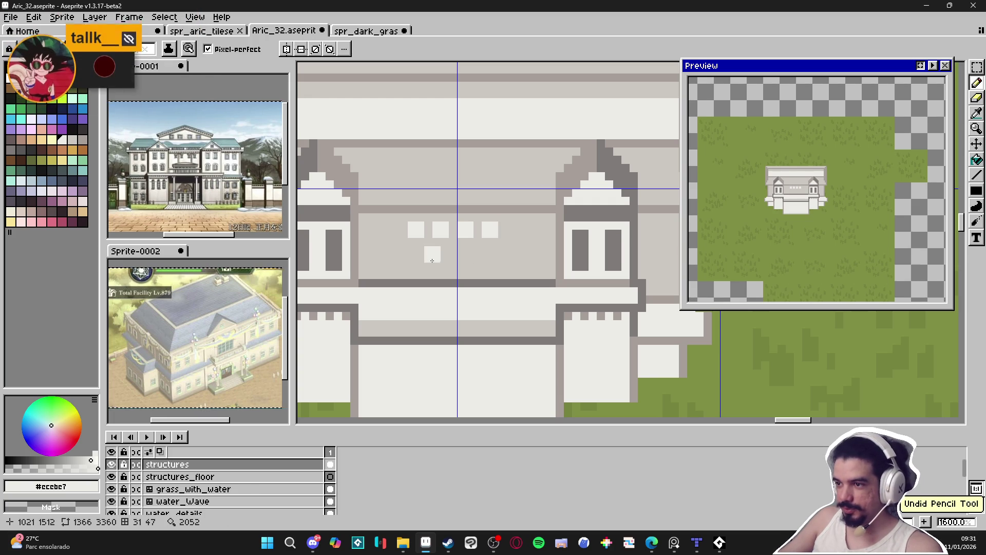
click(418, 256)
click(443, 255)
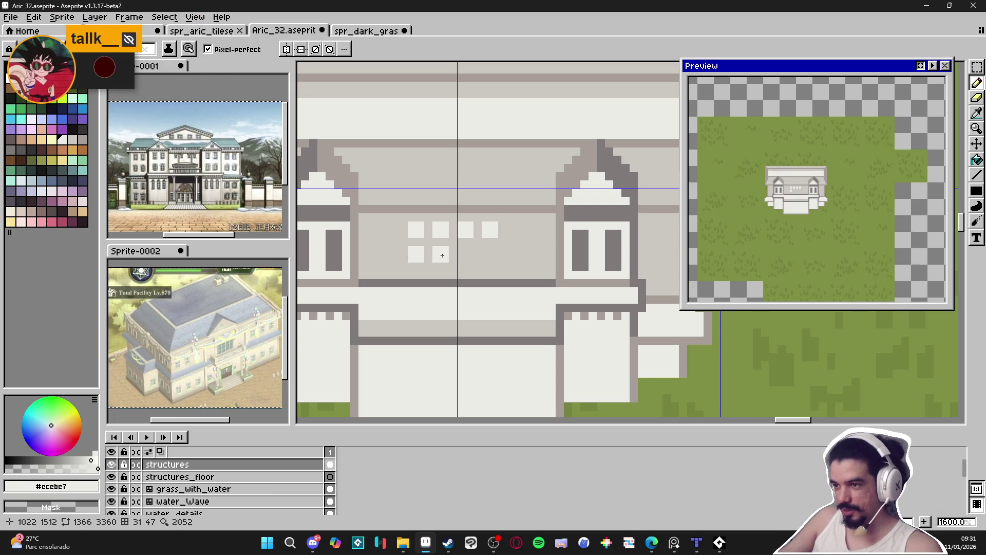
click(474, 257)
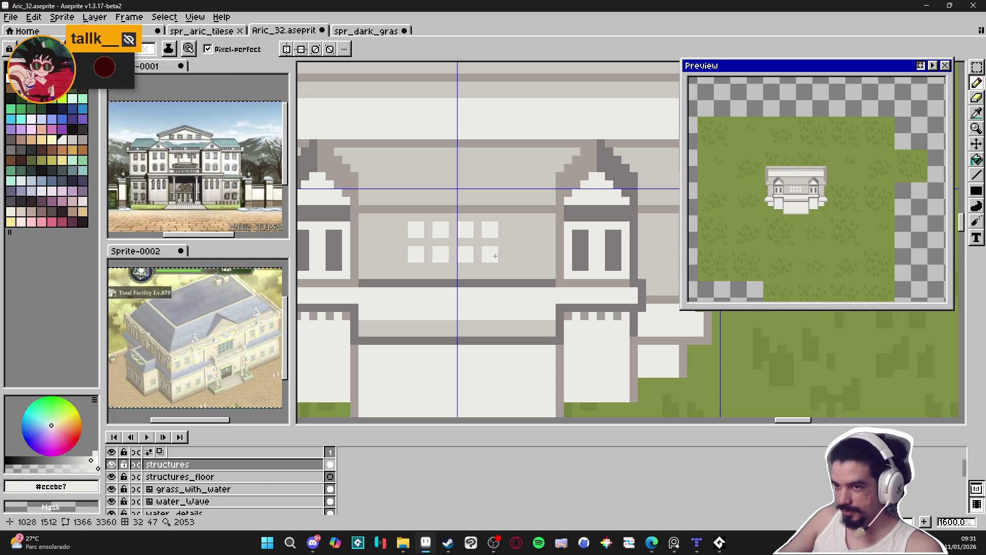
click(491, 245)
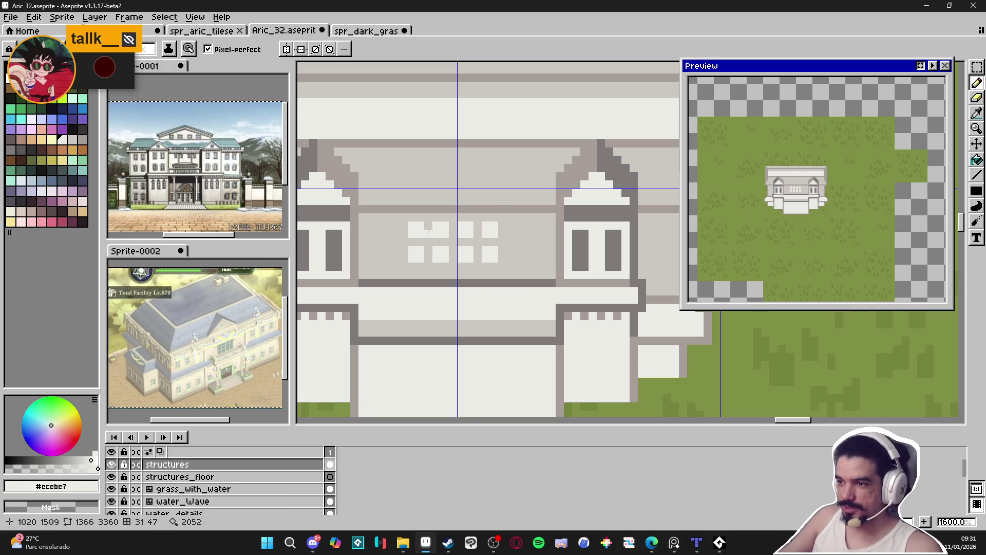
scroll(429, 237, up, 2)
alt+click(380, 202)
Draw the grey frame edge along the window panel's top and right
mouse_move(382, 218)
mouse_down()
mouse_move(383, 298)
mouse_move(551, 298)
mouse_move(550, 215)
mouse_up()
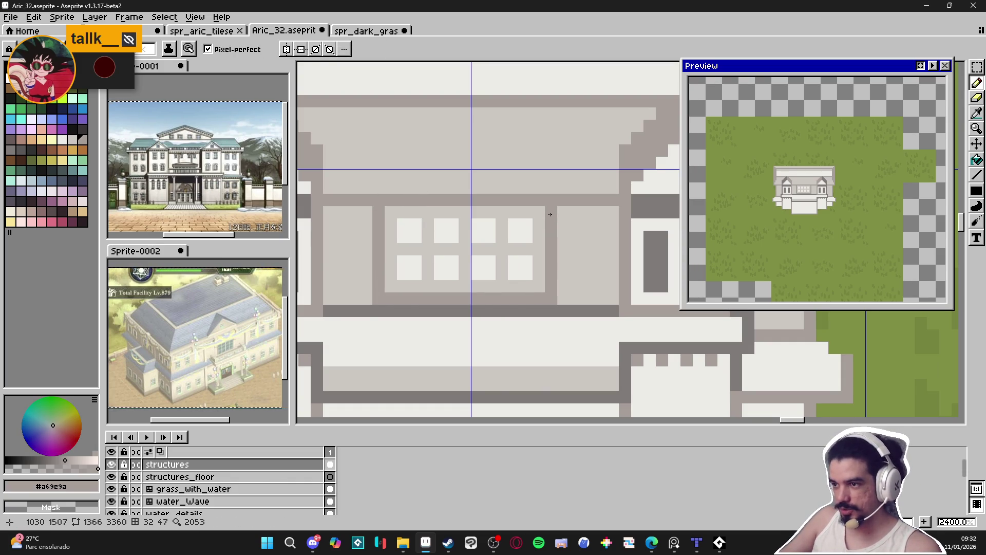
drag(548, 215, 545, 211)
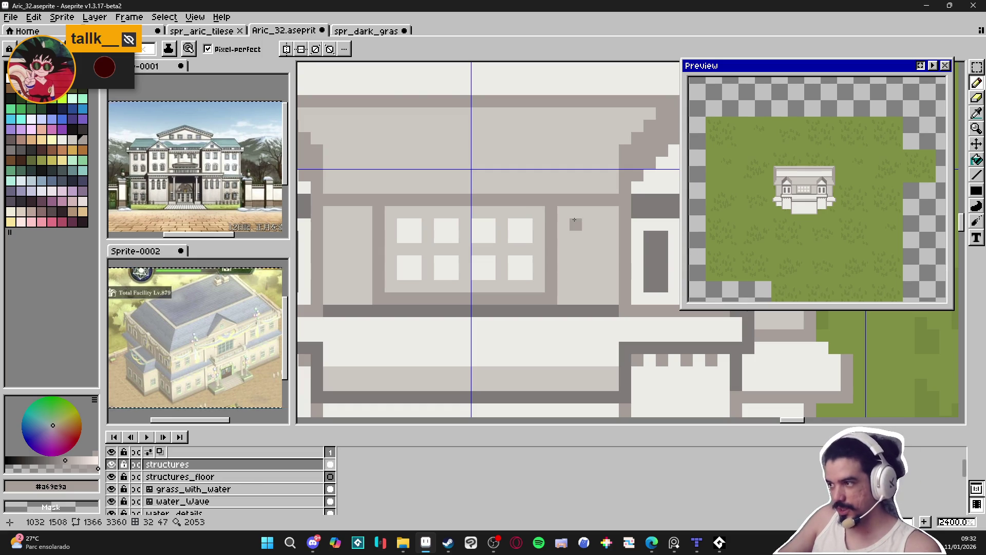
click(550, 310)
shift+click(365, 312)
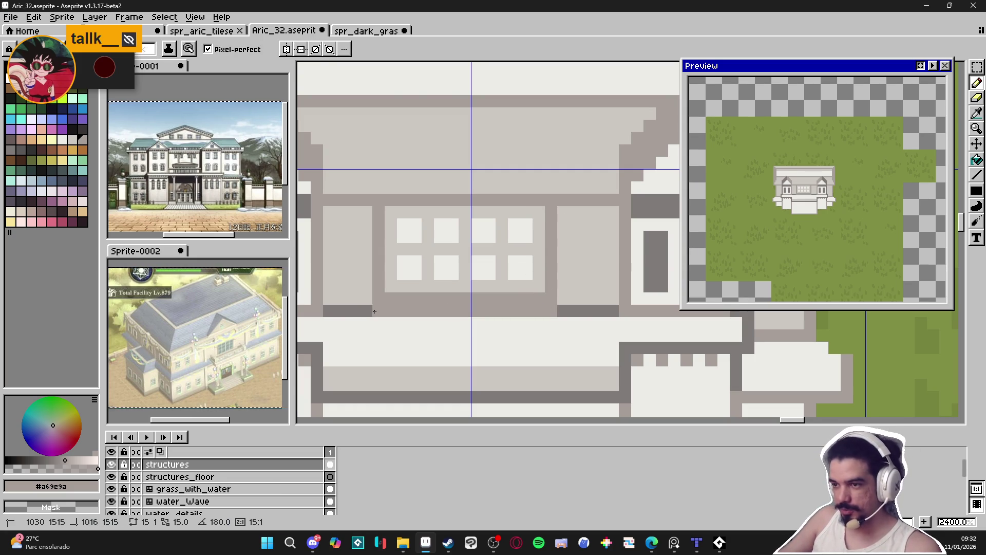
Paint wall grey over the dark strip beneath the window panel
scroll(385, 298, down, 2)
scroll(396, 288, up, 2)
alt+click(404, 285)
drag(391, 302, 526, 302)
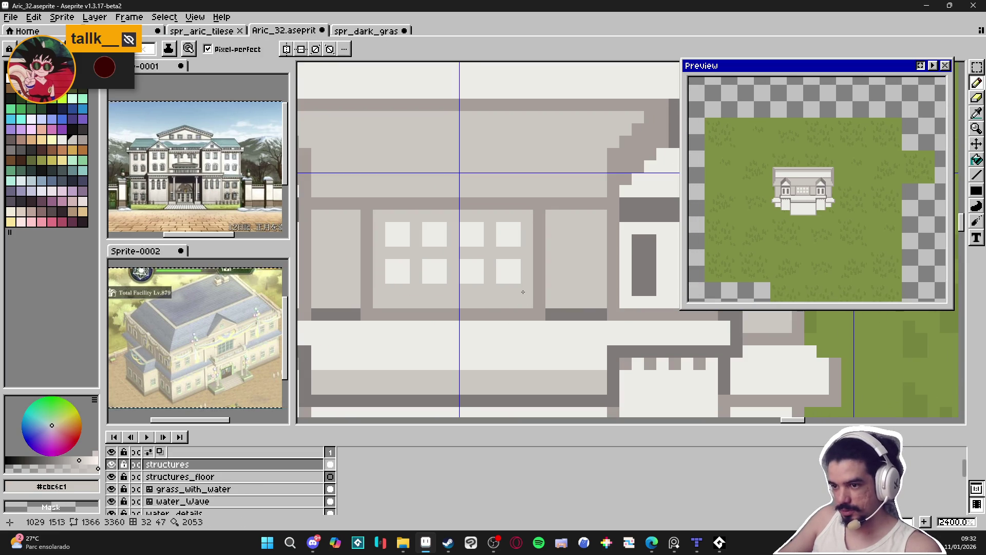
alt+click(517, 277)
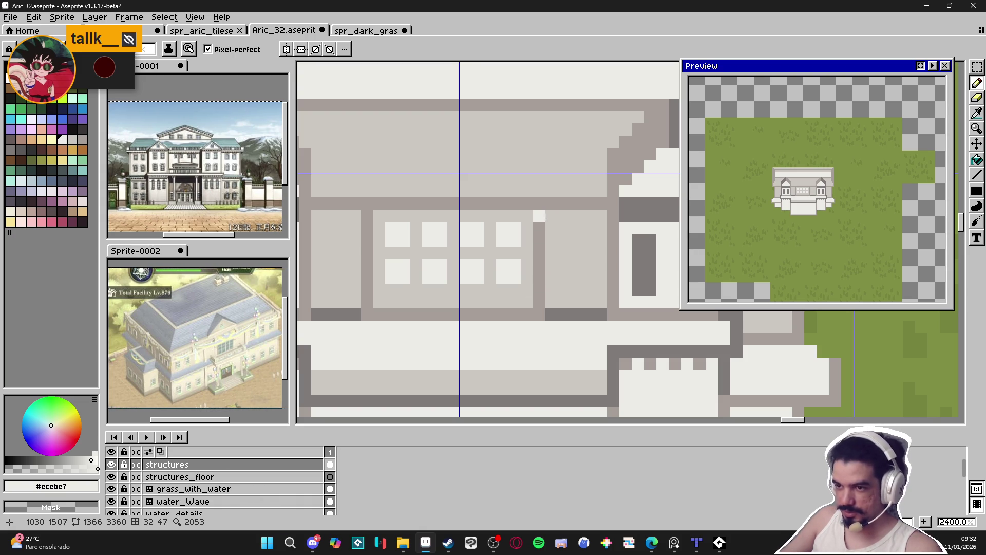
scroll(540, 221, down, 3)
scroll(479, 269, up, 1)
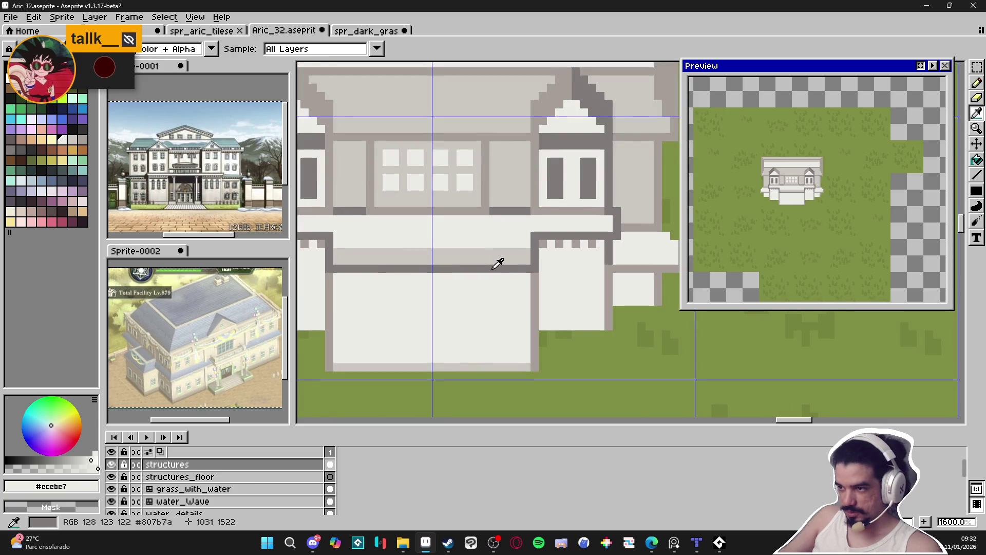
Draw two straight light grey vertical lines down the porch
alt+click(491, 272)
drag(496, 284, 498, 354)
key(ctrl+z)
drag(489, 289, 489, 362)
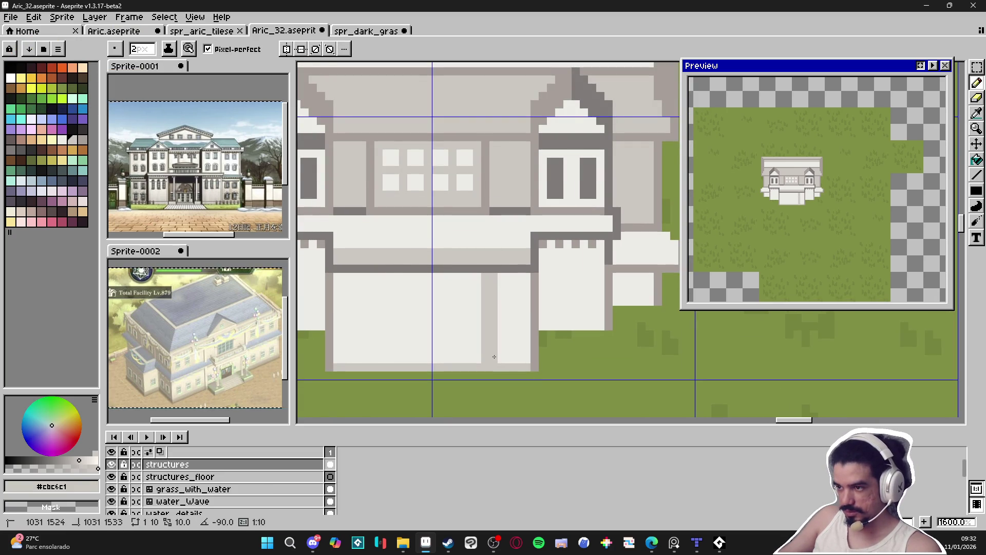
drag(368, 286, 369, 360)
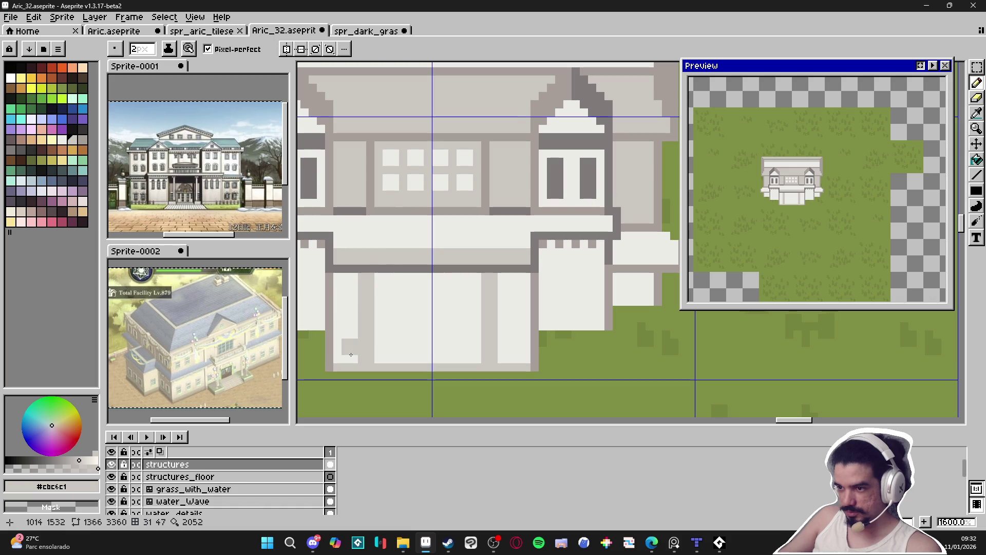
Draw straight dark grey column lines from the wall band down to the porch base
key(i)
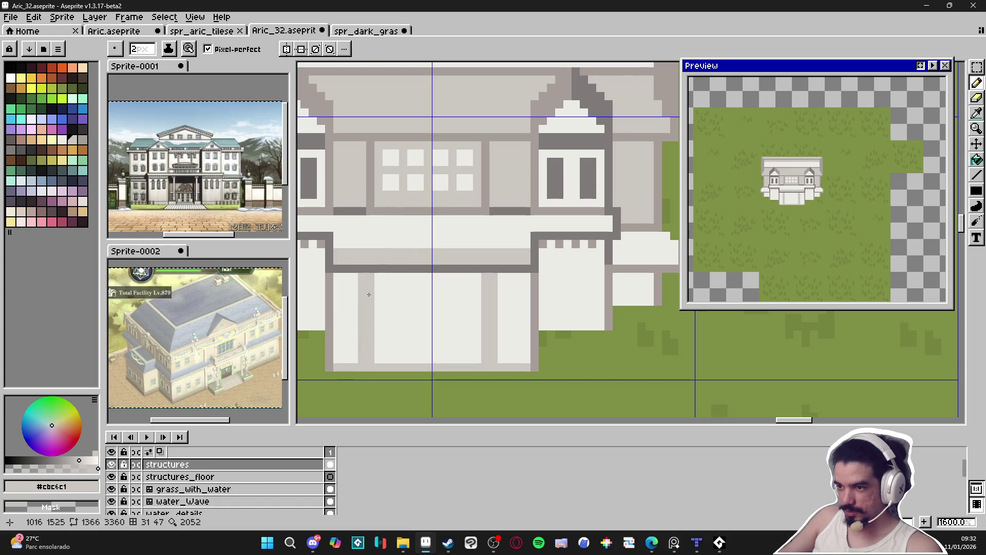
alt+click(355, 269)
drag(354, 277, 354, 370)
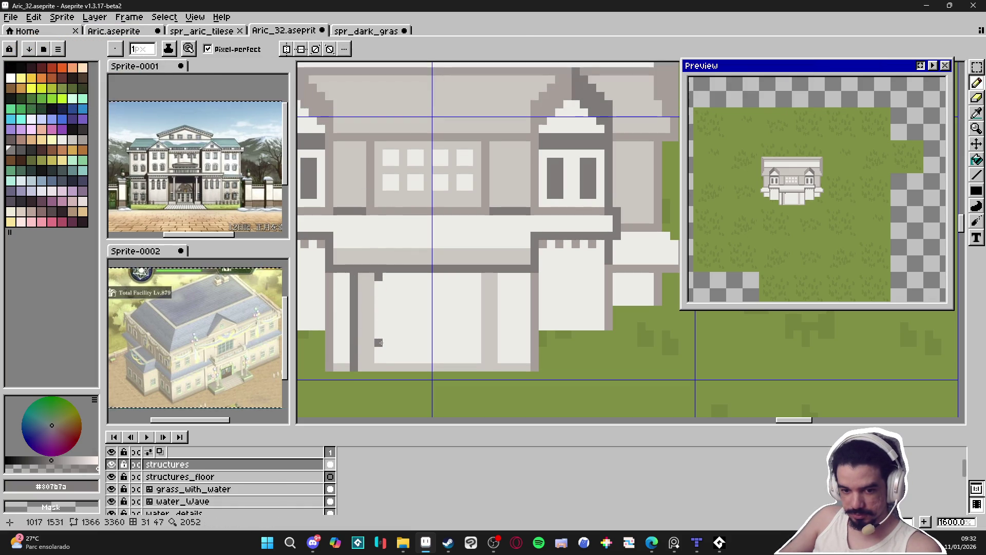
shift+click(379, 360)
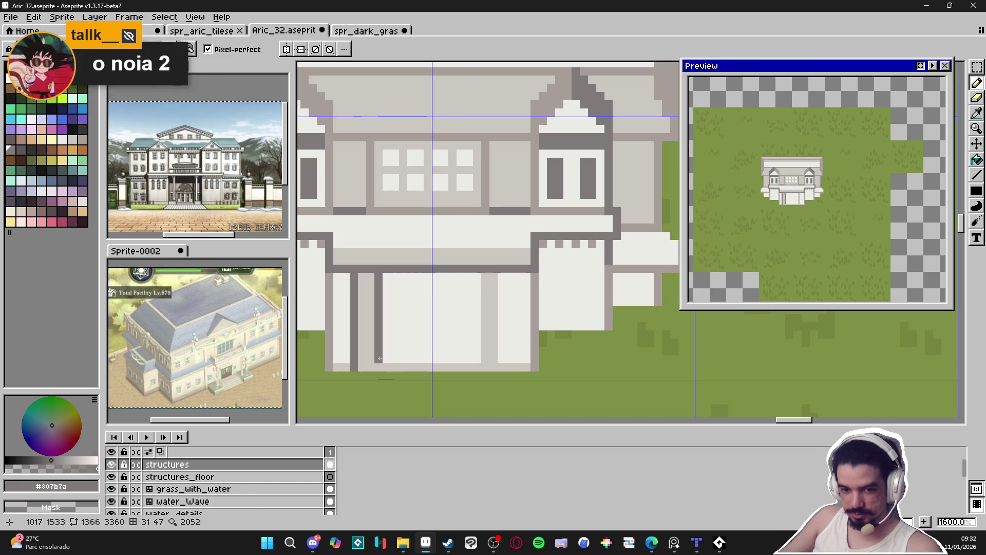
click(477, 276)
shift+click(478, 359)
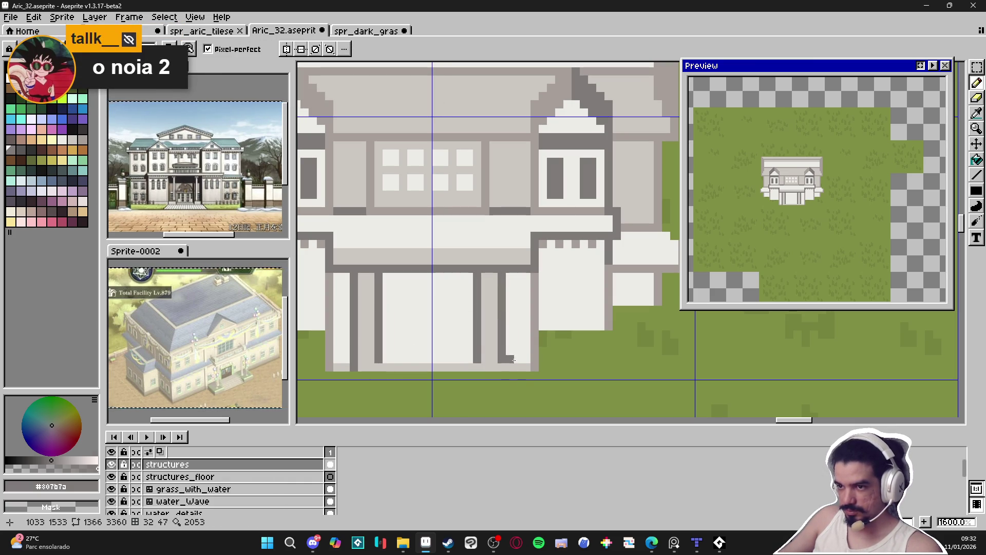
shift+click(513, 360)
Shade the pillar bases light grey and add a dark column down the right pillar
alt+click(524, 360)
click(524, 360)
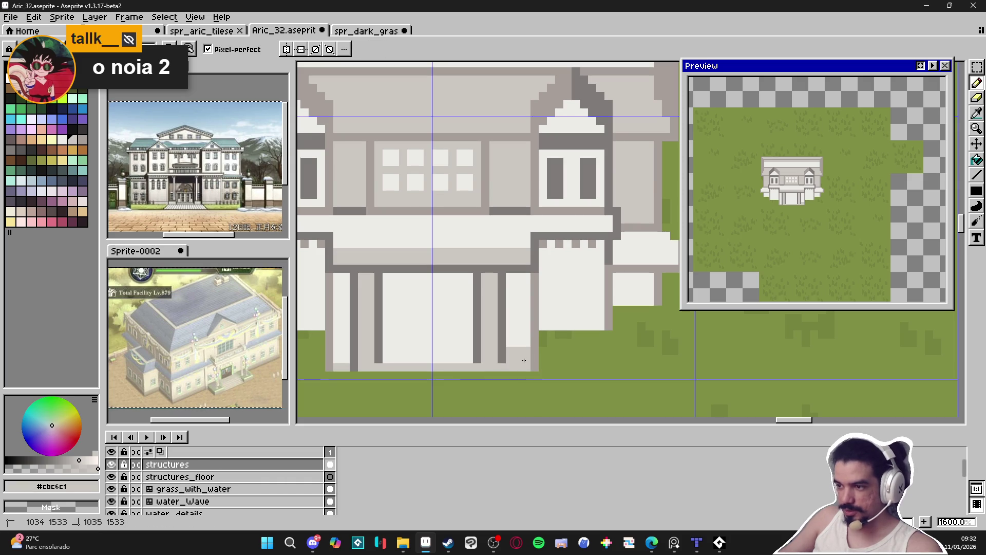
click(341, 355)
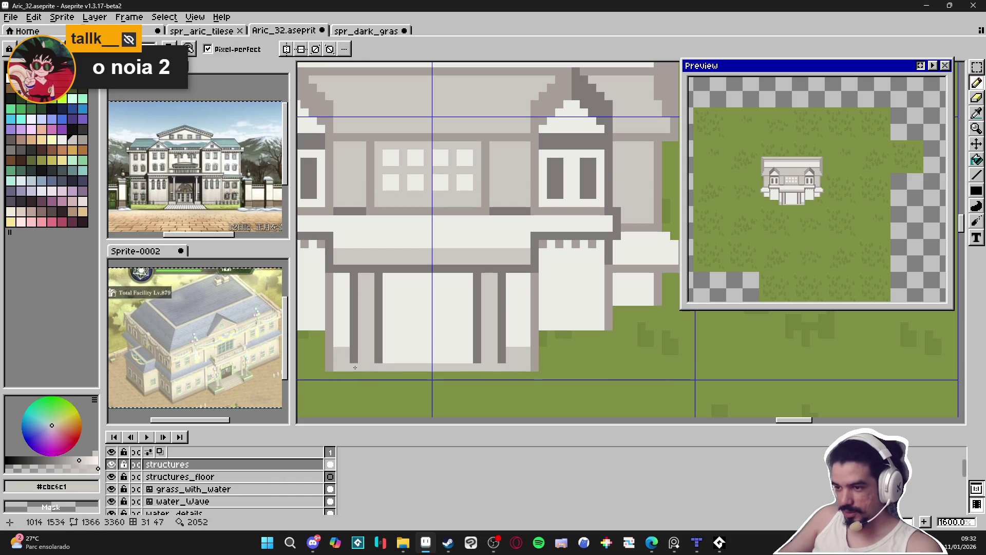
alt+click(351, 345)
click(338, 342)
click(509, 342)
drag(510, 275, 503, 339)
Move the misplaced dark column one pixel over and repaint the leftover strip light
alt+click(473, 283)
drag(474, 307, 475, 360)
alt+click(506, 341)
mouse_move(486, 284)
mouse_down()
mouse_move(487, 367)
mouse_move(502, 330)
mouse_move(498, 277)
mouse_up()
alt+click(494, 355)
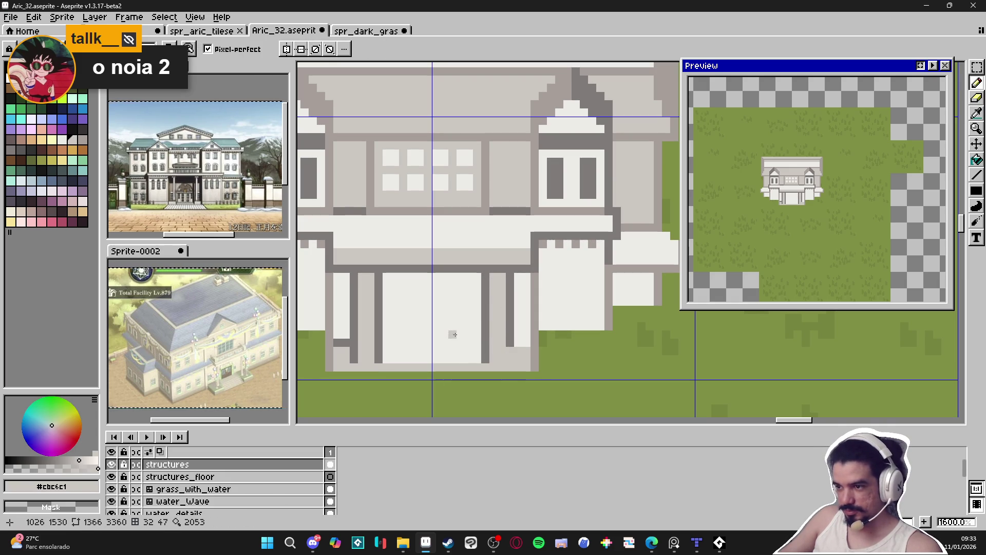
scroll(419, 313, down, 1)
Outline the doorway's top, right and left edges between the middle porch columns
scroll(406, 311, up, 1)
mouse_move(405, 311)
mouse_down()
mouse_move(471, 310)
mouse_move(470, 339)
mouse_up()
mouse_move(406, 311)
mouse_down()
mouse_move(406, 362)
mouse_move(398, 310)
mouse_up()
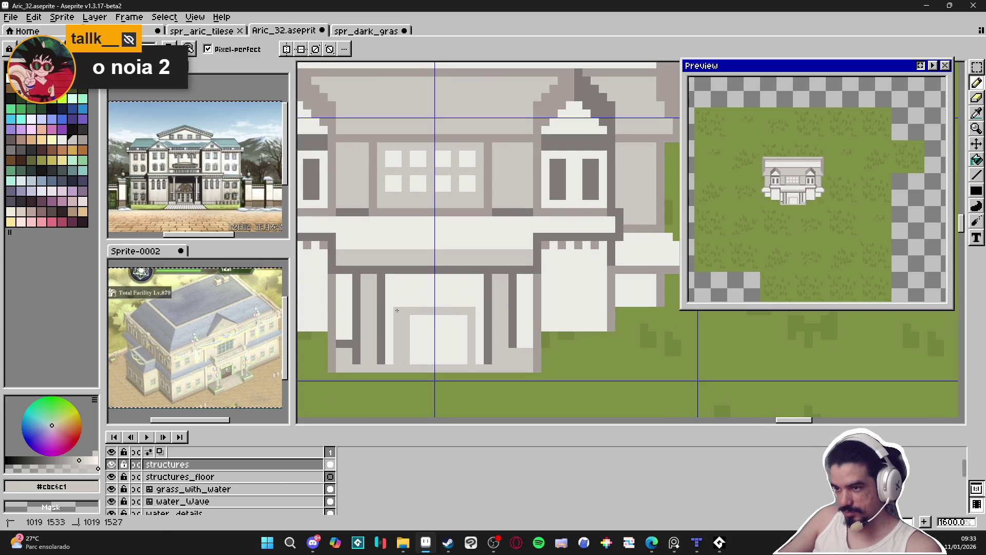
Eyedrop the light grey and paint a light row along the door's top
alt+click(410, 319)
scroll(406, 346, down, 4)
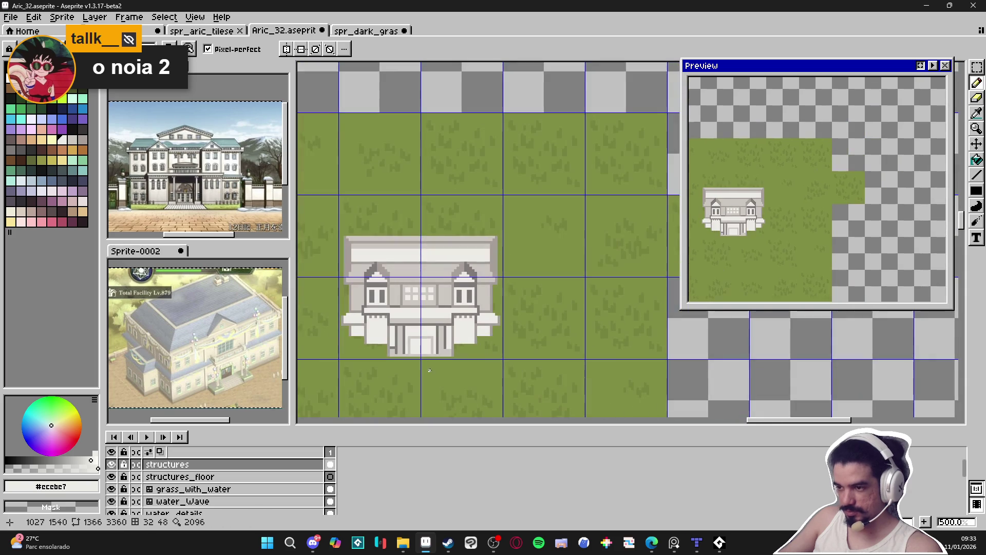
scroll(430, 344, up, 5)
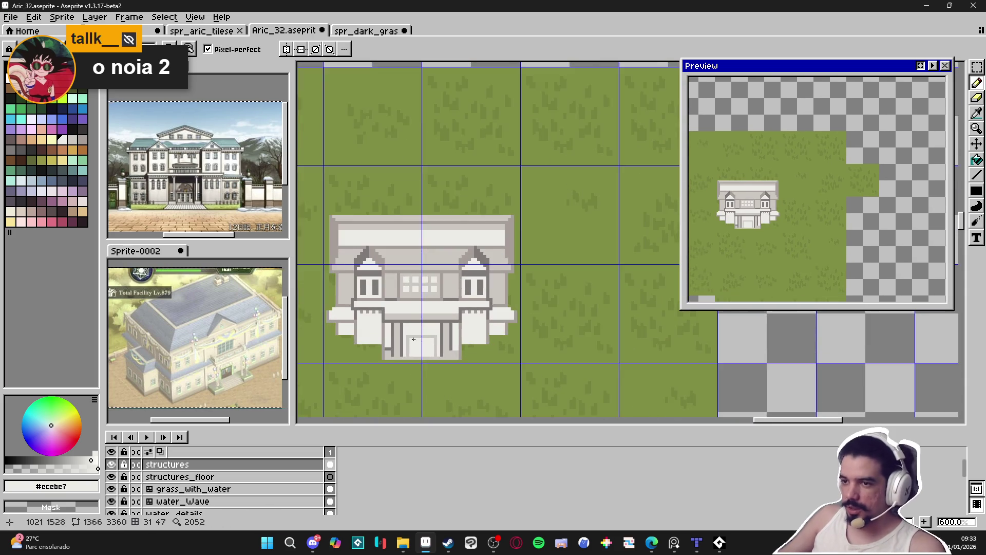
scroll(404, 335, up, 1)
alt+click(416, 334)
mouse_move(416, 335)
mouse_down()
mouse_move(459, 335)
mouse_move(423, 327)
mouse_move(455, 325)
mouse_move(446, 319)
mouse_up()
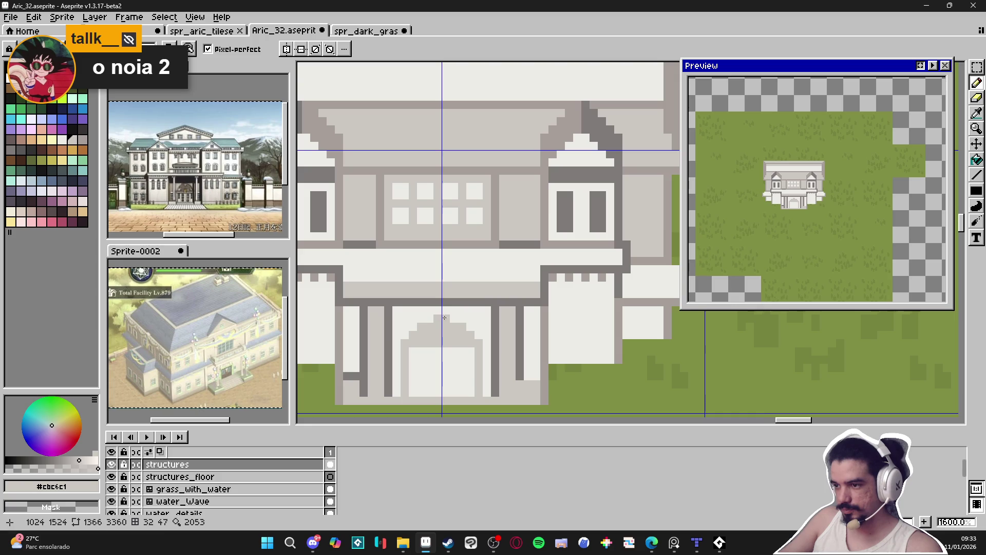
Add a light grey stroke across the door arch and a small grey mark inside the door
scroll(449, 341, down, 3)
scroll(448, 341, up, 2)
scroll(448, 341, up, 3)
mouse_move(457, 342)
mouse_down()
mouse_move(369, 343)
mouse_move(384, 381)
mouse_up()
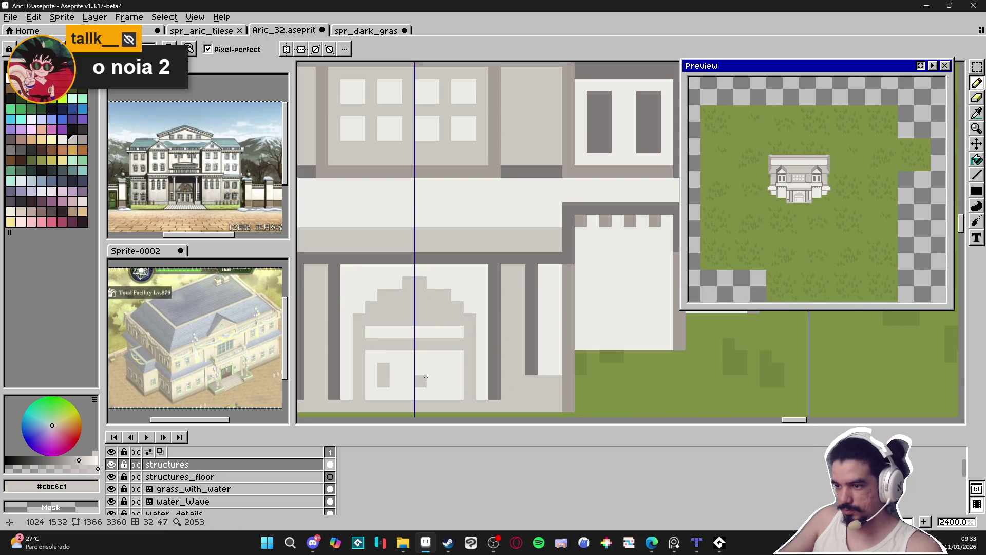
drag(442, 369, 442, 382)
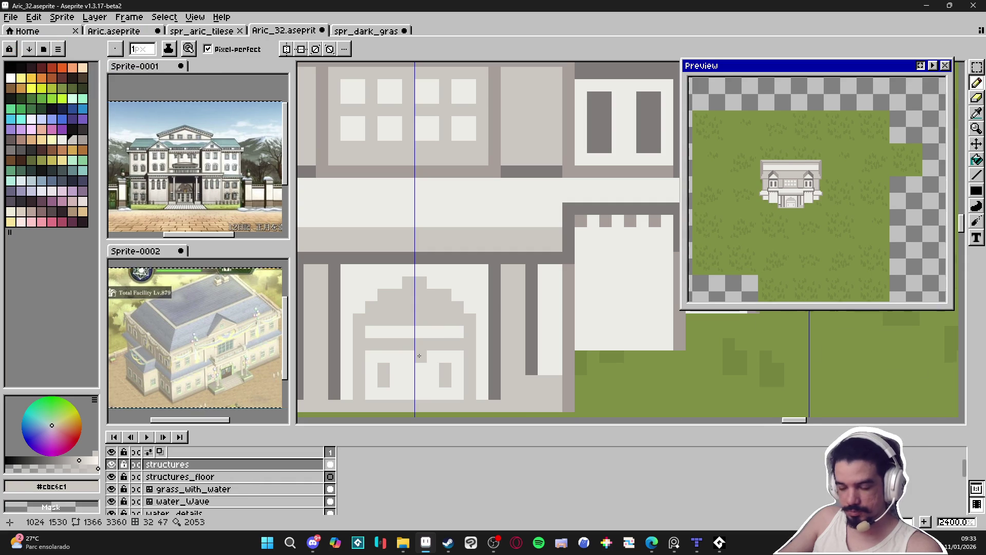
scroll(419, 356, down, 5)
drag(422, 362, 438, 361)
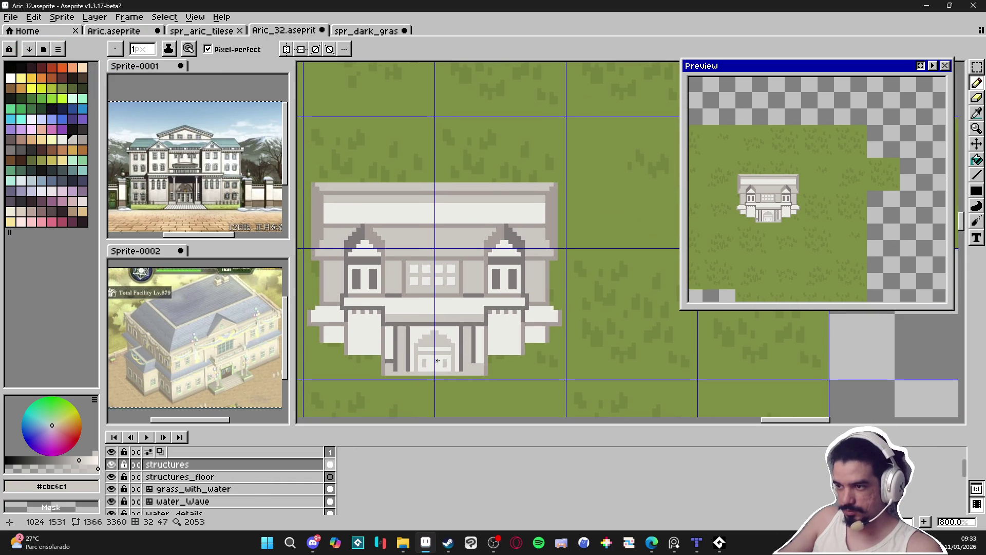
scroll(438, 359, down, 1)
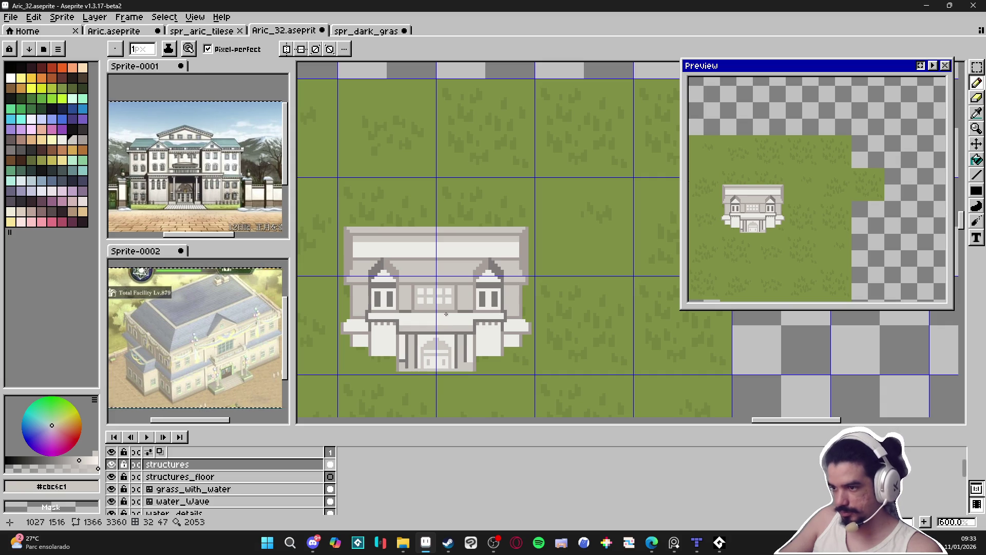
key(ctrl+apostrophe)
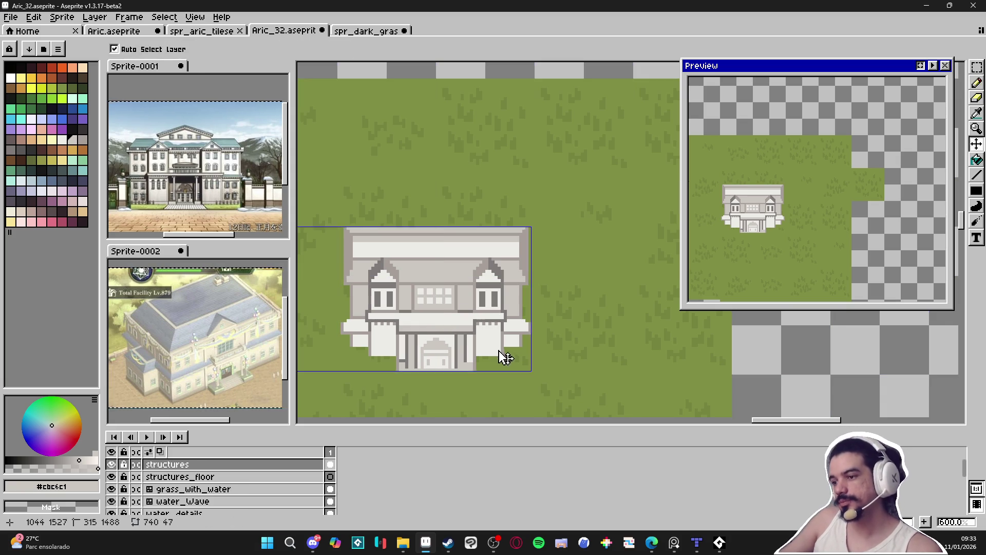
key(ctrl+apostrophe)
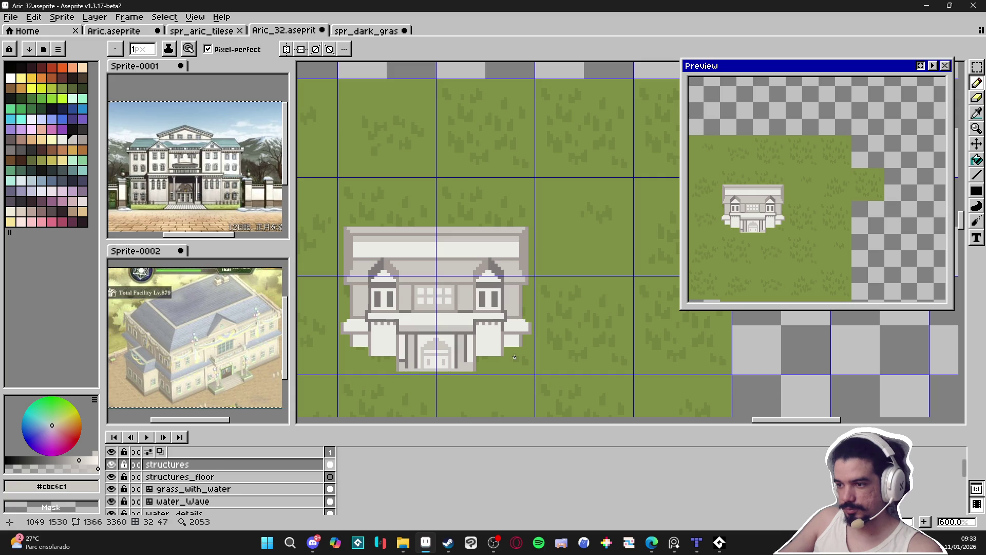
scroll(411, 355, up, 4)
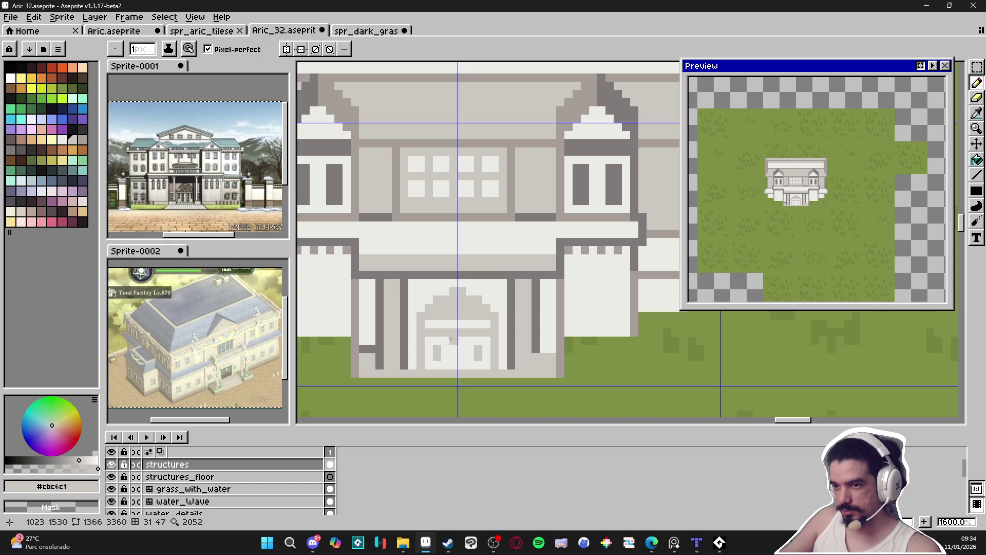
Select the doorway and move it up one pixel
key(m)
drag(495, 367, 414, 282)
drag(463, 328, 463, 320)
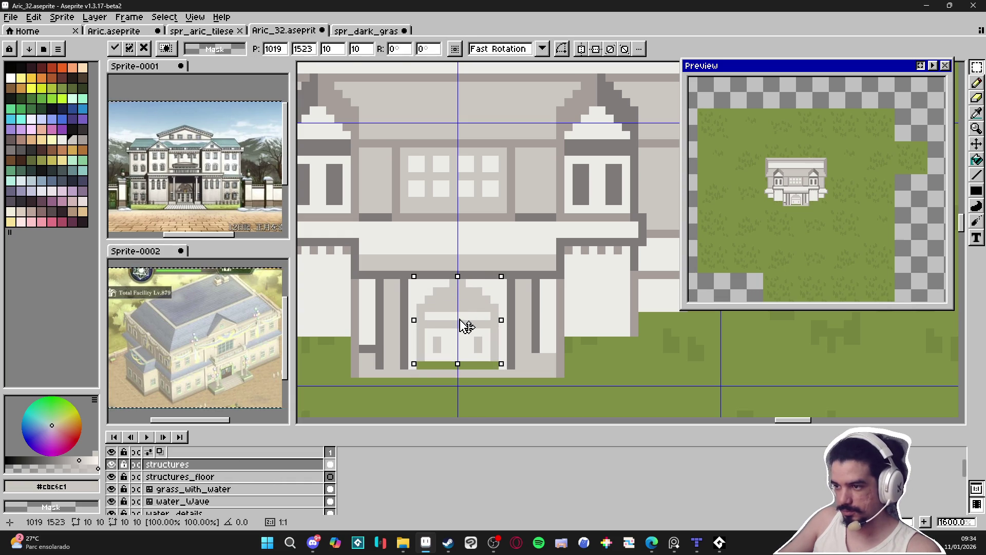
key(ctrl+d)
key(b)
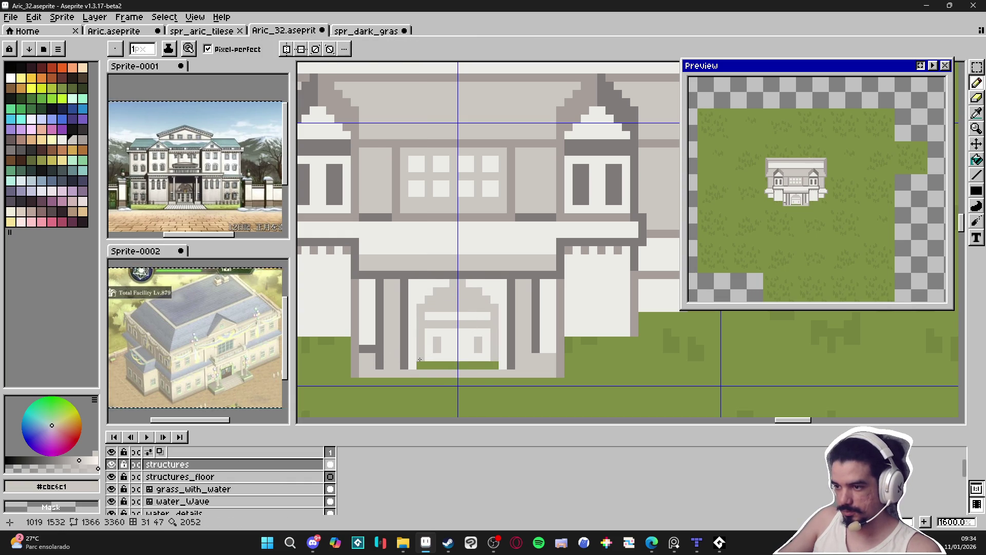
Cover the green gap under the door and paint over the dark stubs in off-white
drag(417, 365, 506, 362)
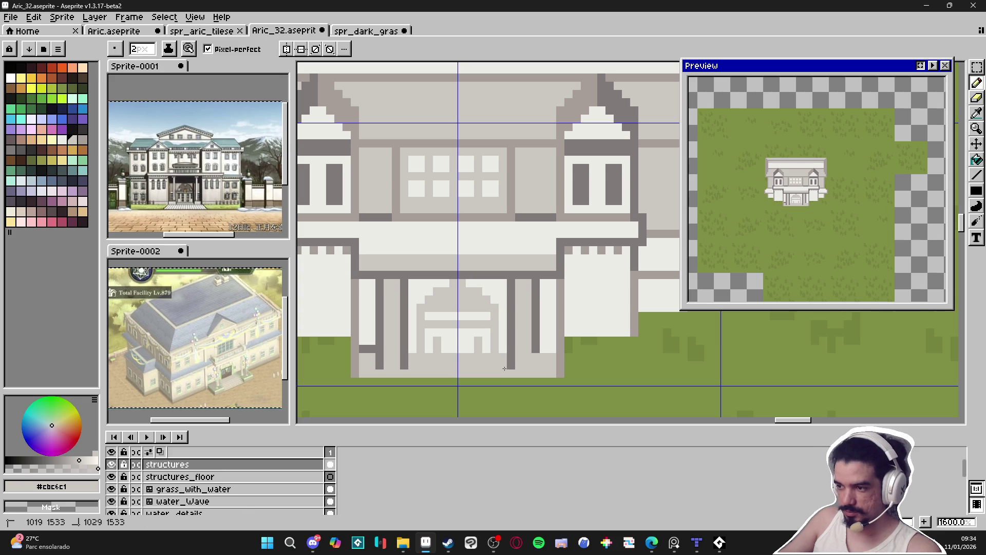
alt+click(497, 346)
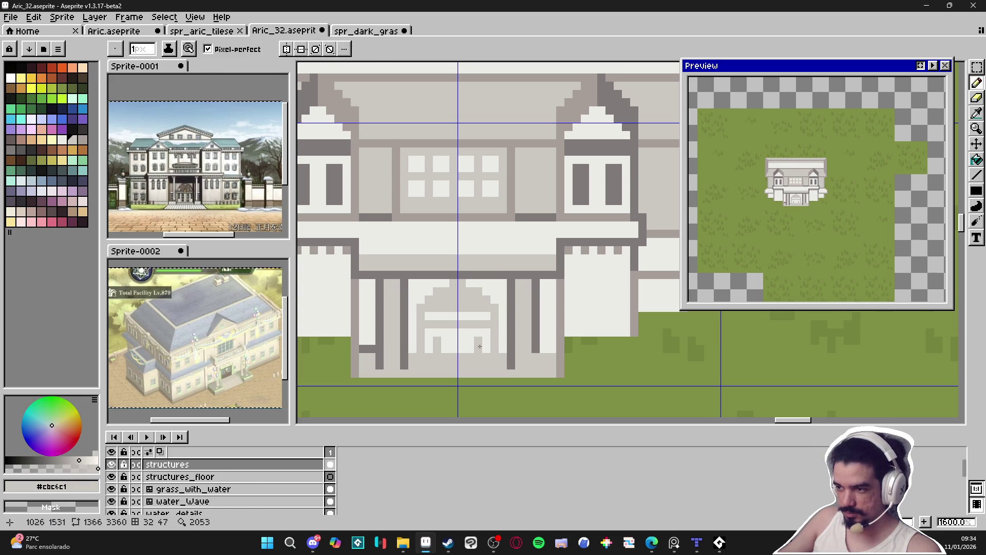
alt+click(483, 346)
click(479, 343)
click(438, 348)
click(437, 340)
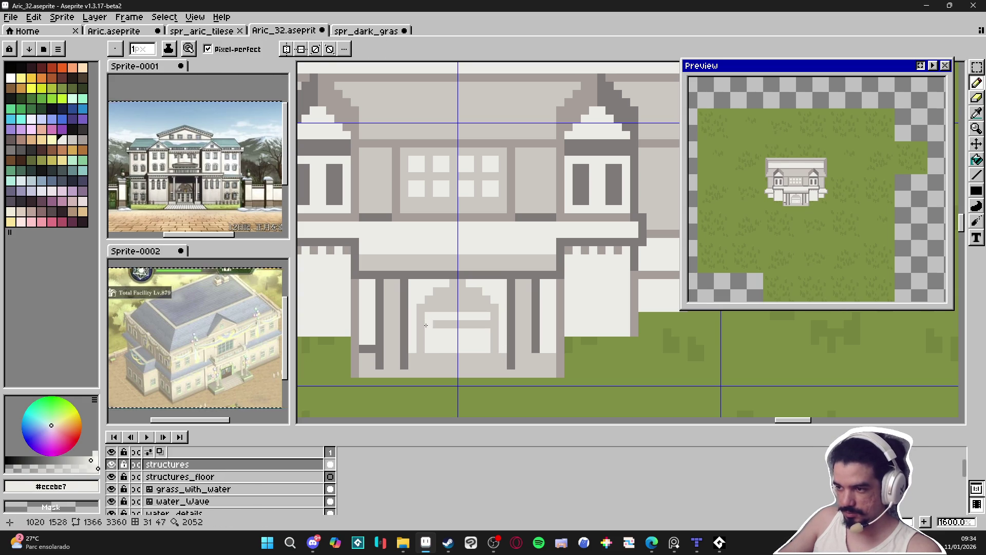
Select the door lintel and paint the green door strip light grey
alt+click(425, 324)
key(m)
mouse_move(424, 302)
mouse_down()
mouse_move(492, 330)
mouse_move(478, 303)
mouse_move(485, 333)
mouse_move(425, 325)
mouse_up()
key(b)
alt+click(486, 333)
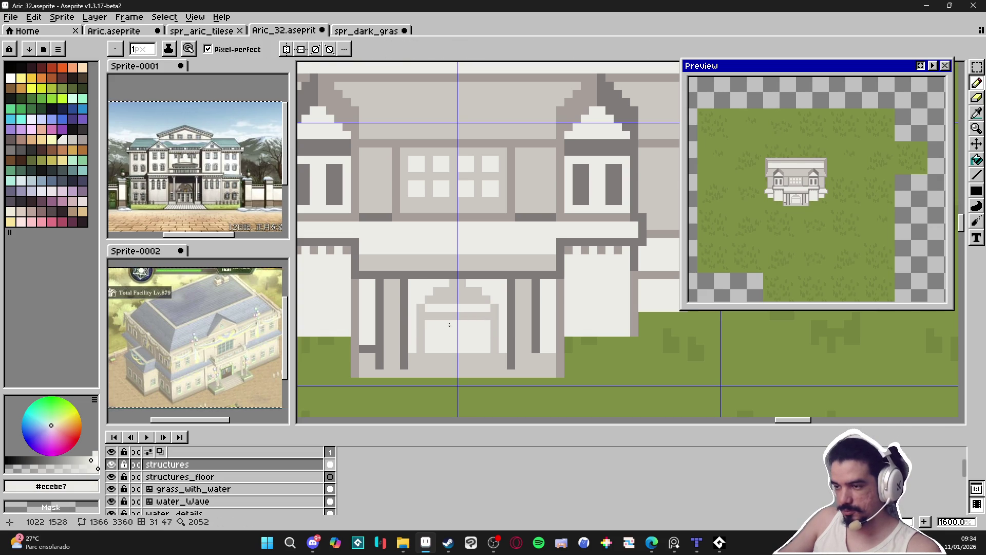
scroll(450, 344, down, 3)
scroll(450, 344, up, 3)
Place dark and light grey pixels beneath the left and right door columns
alt+click(423, 337)
click(520, 343)
alt+click(531, 358)
click(529, 360)
alt+click(555, 335)
click(554, 351)
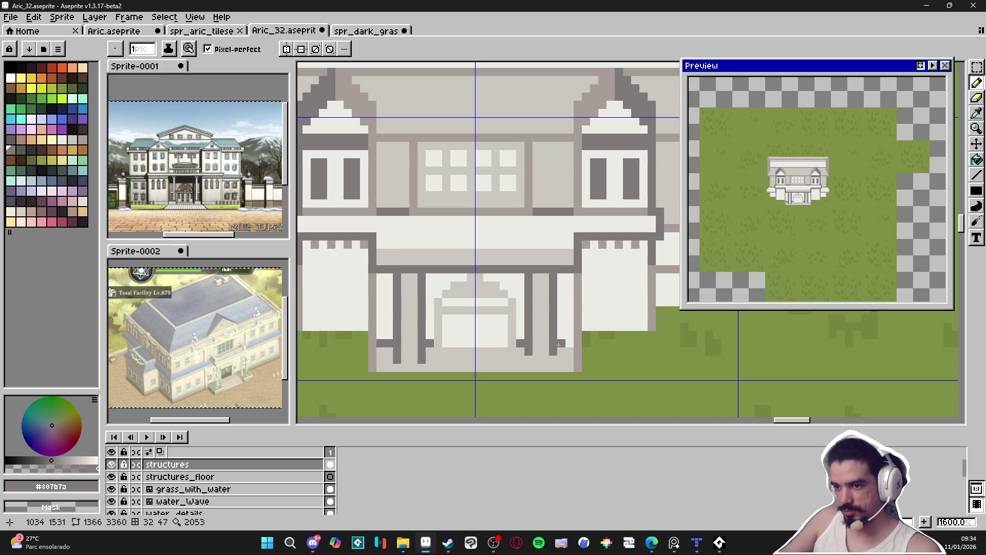
Shade the column bottom medium grey with a 2-pixel brush and draw grey base lines
alt+click(578, 368)
key(plus)
click(563, 365)
key(minus)
click(528, 368)
shift+click(565, 368)
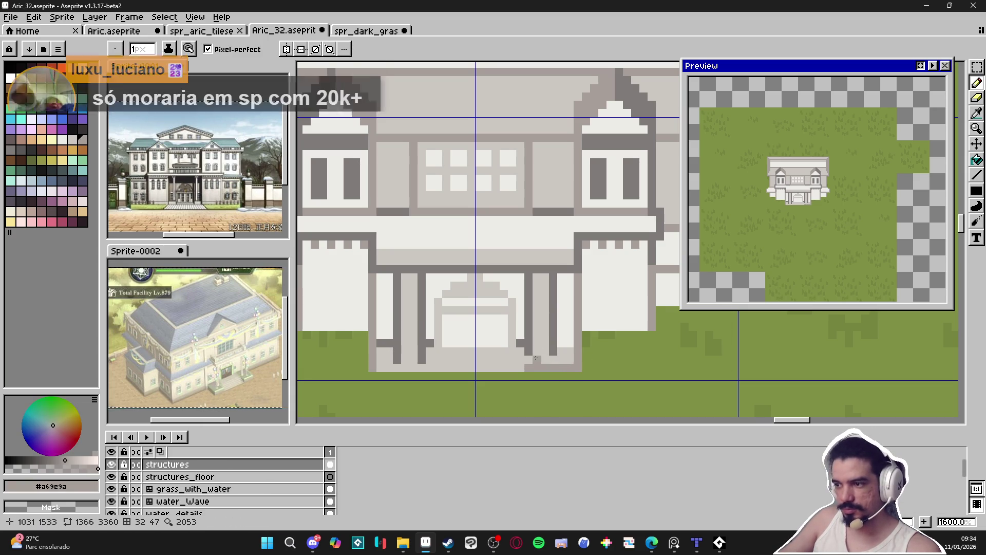
drag(530, 357, 570, 368)
Draw grey step rows below the door and darken the column-base and step-edge pixels
drag(432, 363, 381, 366)
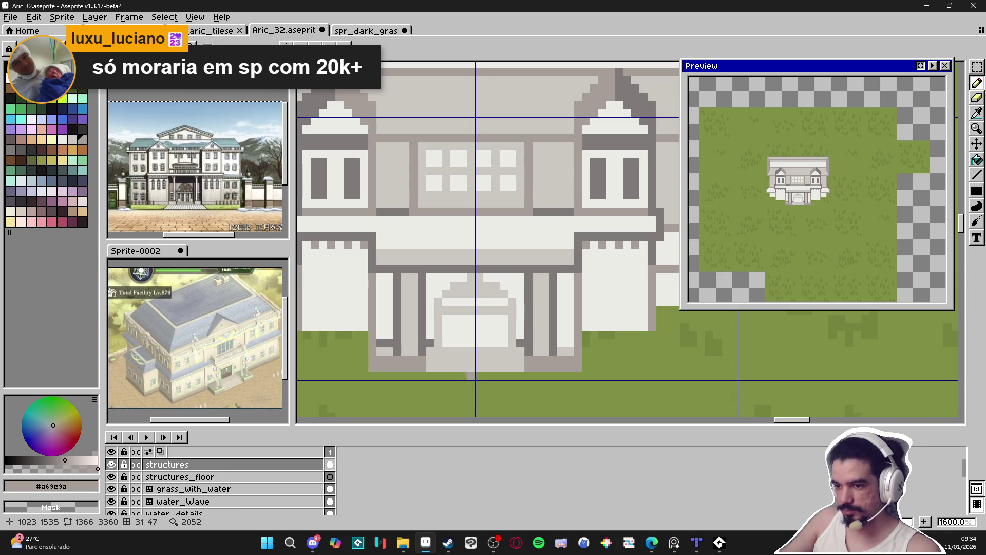
drag(432, 361, 520, 360)
drag(430, 375, 531, 376)
alt+click(531, 337)
click(529, 368)
click(528, 370)
click(422, 359)
click(421, 375)
click(448, 360)
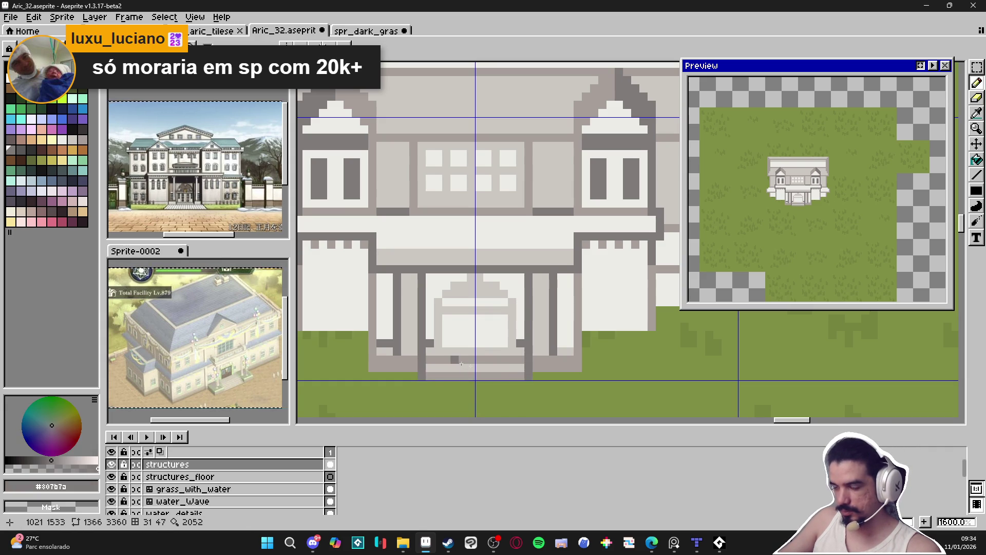
scroll(451, 363, down, 2)
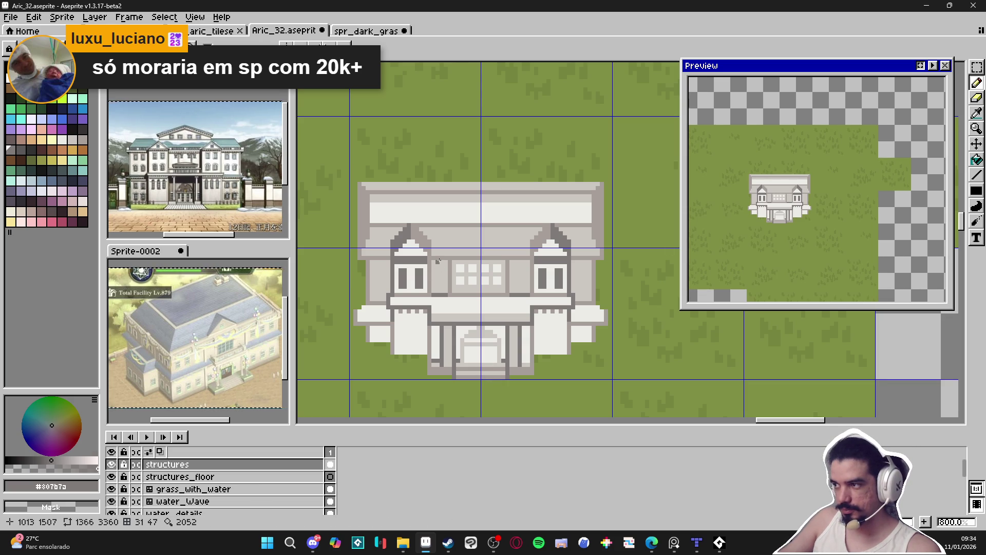
Repaint the mansion's light-grey upper roof row white
scroll(375, 200, up, 1)
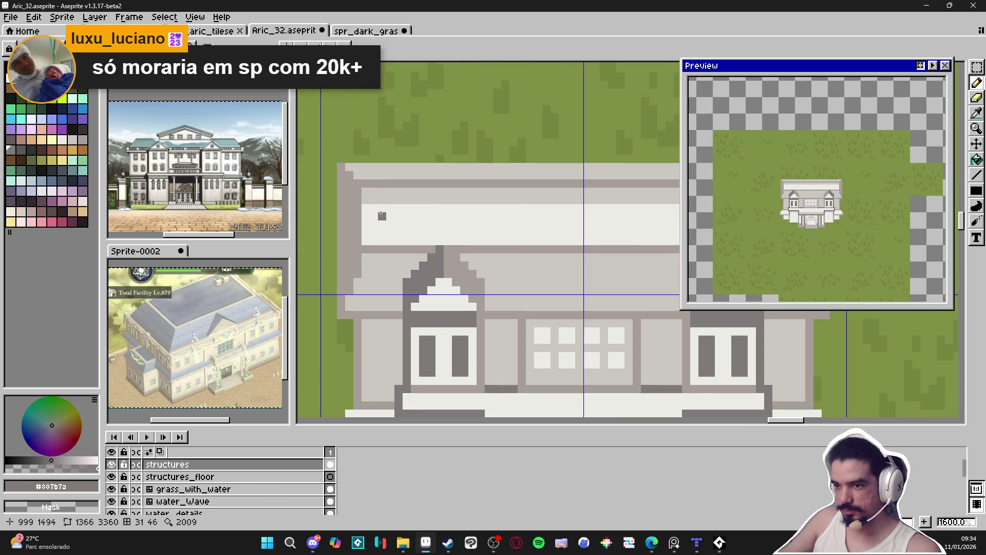
alt+click(376, 204)
mouse_move(376, 201)
mouse_down()
mouse_move(320, 221)
mouse_move(661, 209)
mouse_up()
drag(662, 209, 524, 233)
mouse_move(563, 221)
mouse_down()
mouse_move(627, 226)
mouse_move(581, 216)
mouse_up()
Paint a mid-grey strip along the left wing's lower row
scroll(591, 221, down, 3)
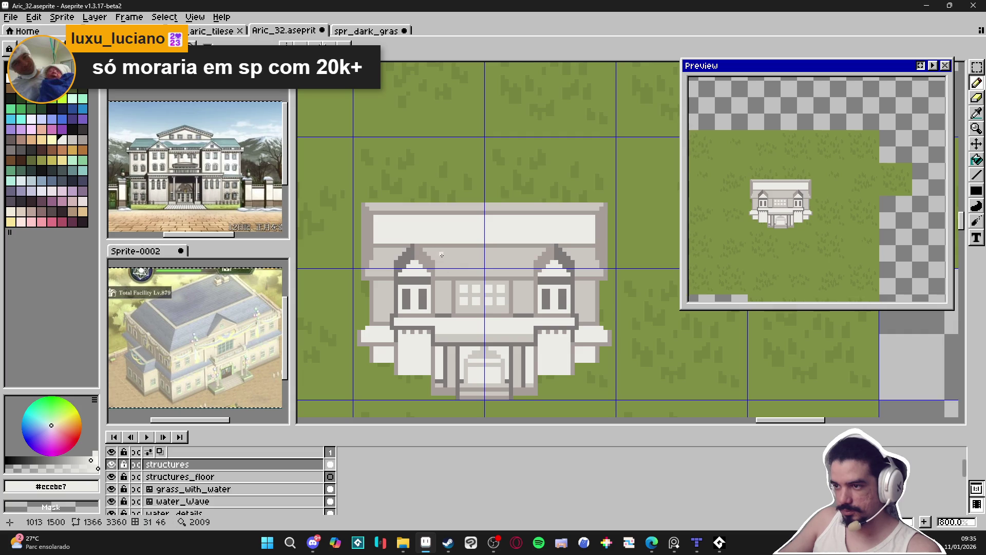
scroll(443, 296, down, 1)
scroll(443, 296, up, 2)
scroll(444, 298, left, 2)
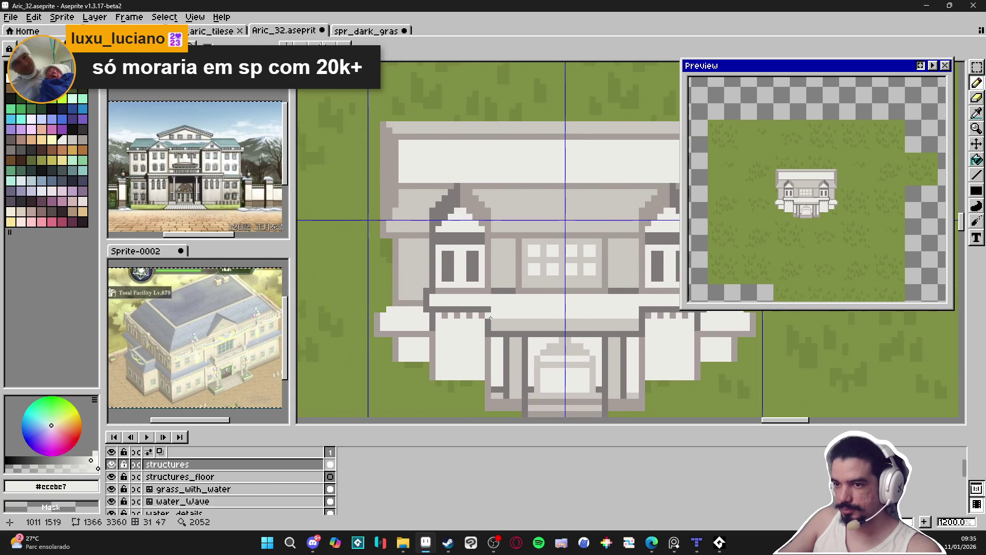
scroll(448, 305, down, 2)
scroll(448, 305, up, 2)
alt+click(428, 332)
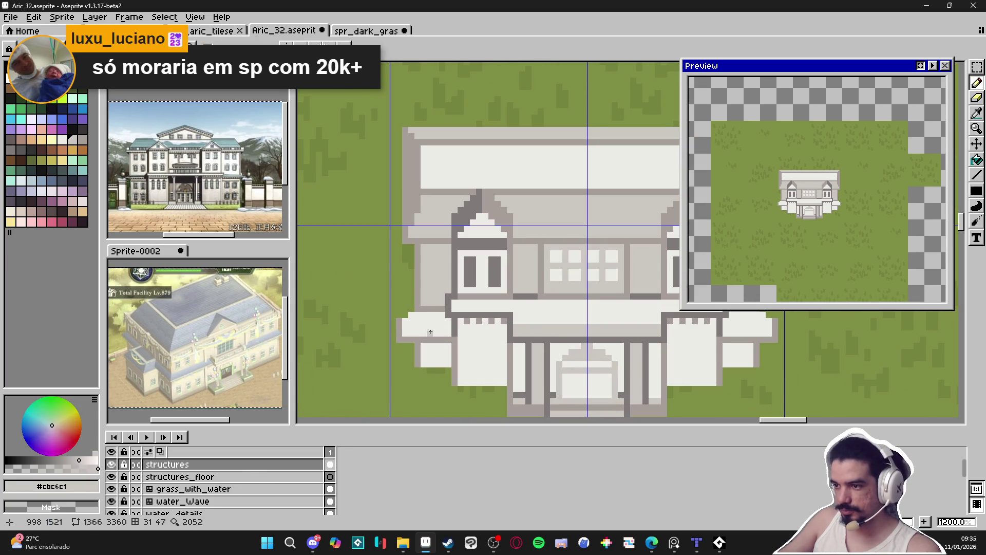
drag(448, 333, 404, 335)
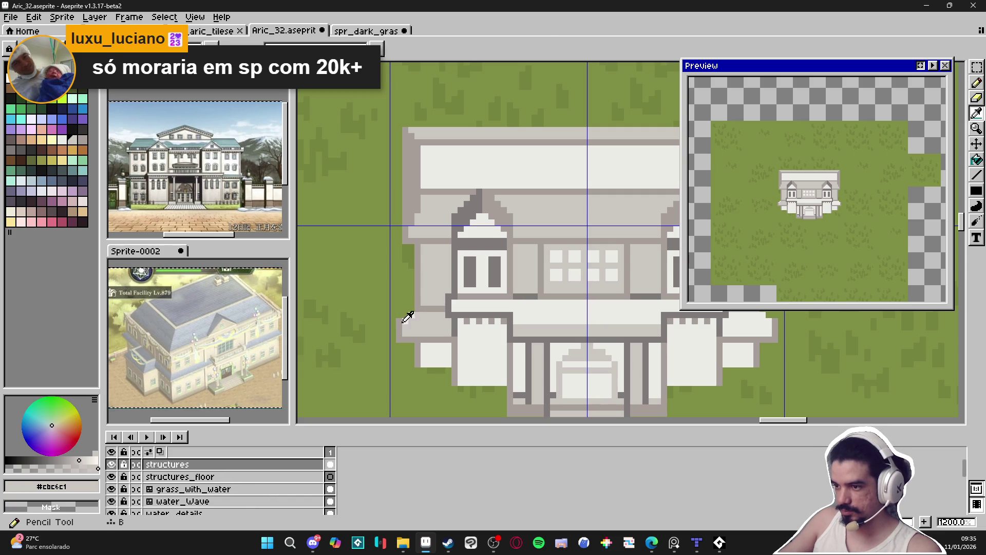
Add a short darker grey stroke on the building's far left edge
alt+click(409, 294)
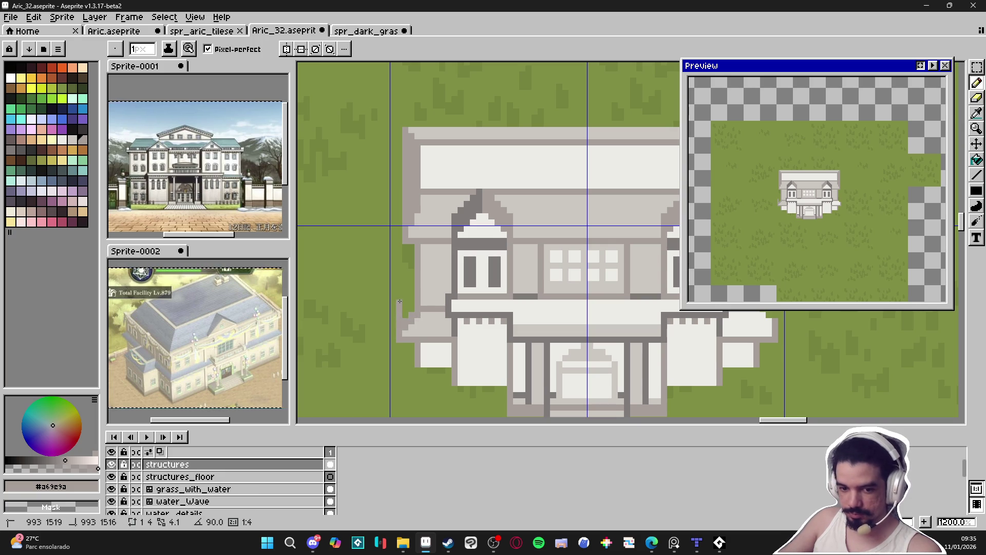
scroll(375, 339, down, 2)
drag(375, 338, 371, 341)
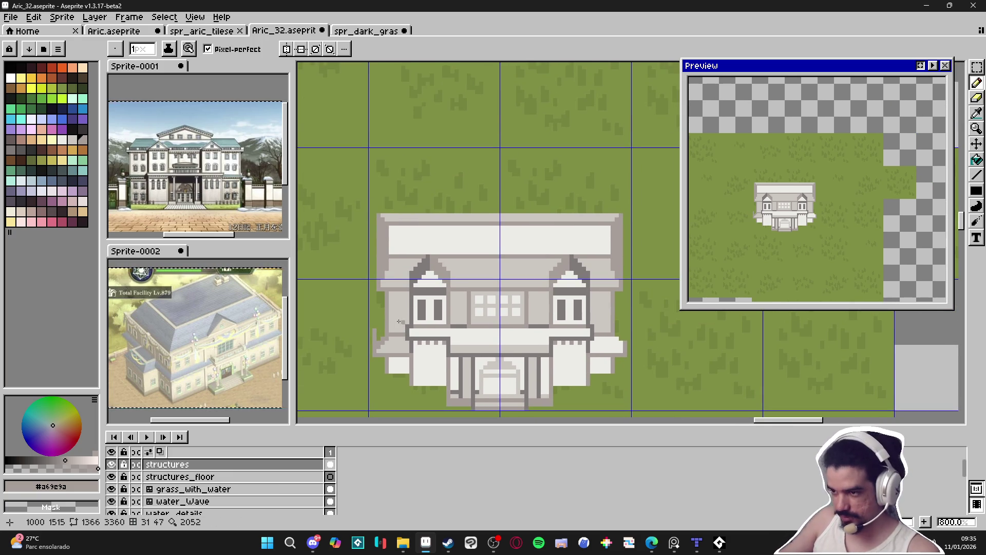
scroll(403, 326, up, 2)
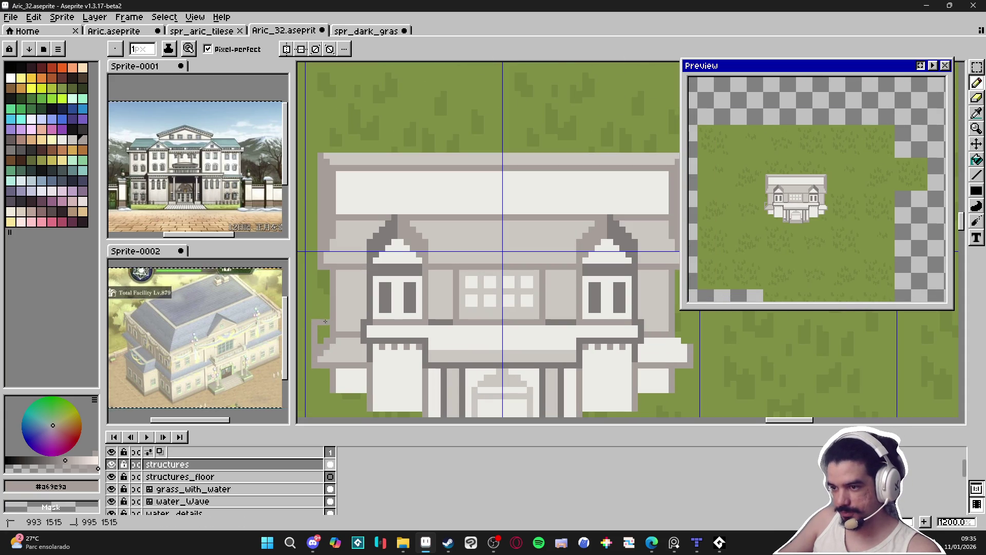
mouse_move(320, 329)
mouse_down()
mouse_move(325, 316)
mouse_move(313, 316)
mouse_up()
scroll(312, 316, down, 3)
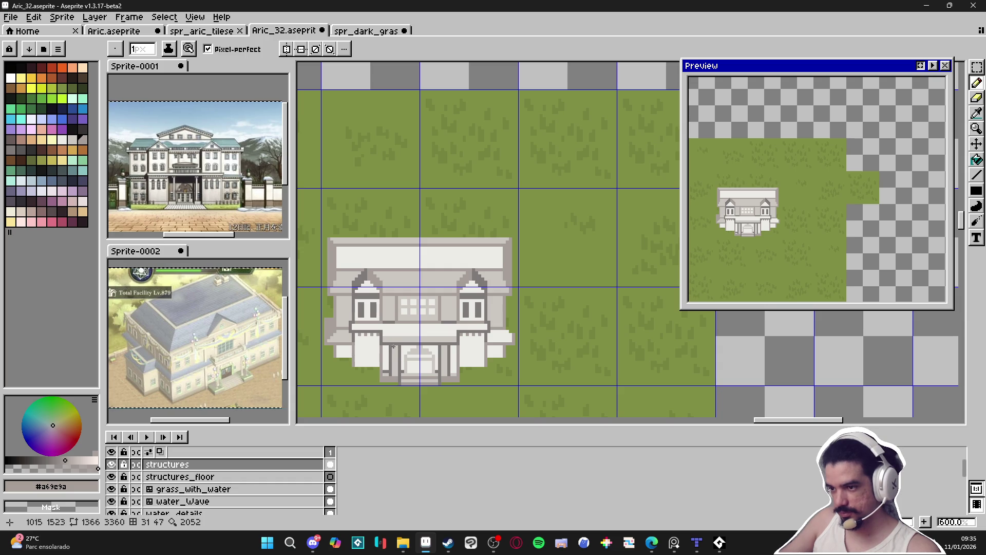
Paint light grey up the building's left edge and dab dark outline grey on it
scroll(335, 317, up, 3)
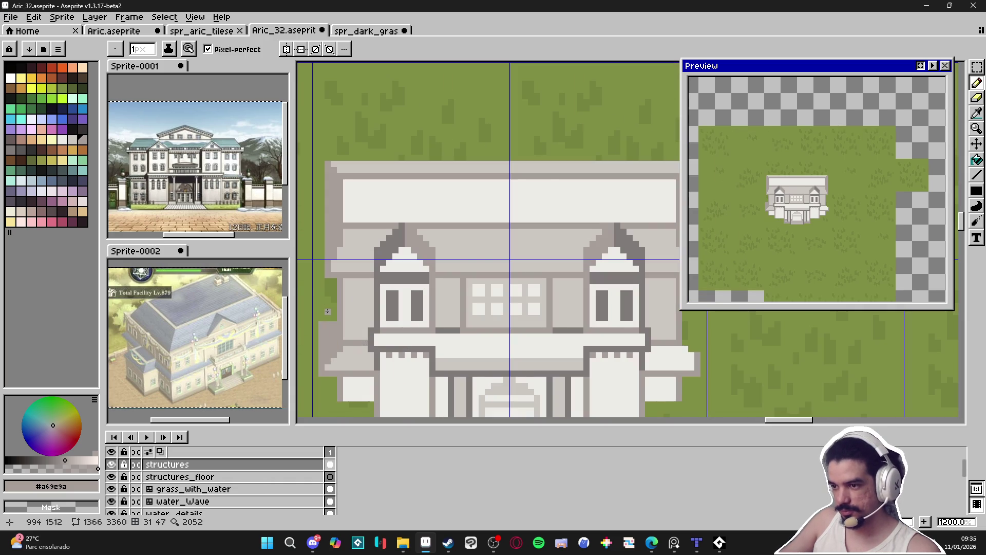
click(324, 321)
mouse_move(325, 328)
mouse_down()
mouse_move(324, 298)
mouse_move(335, 319)
mouse_up()
alt+click(391, 272)
click(327, 275)
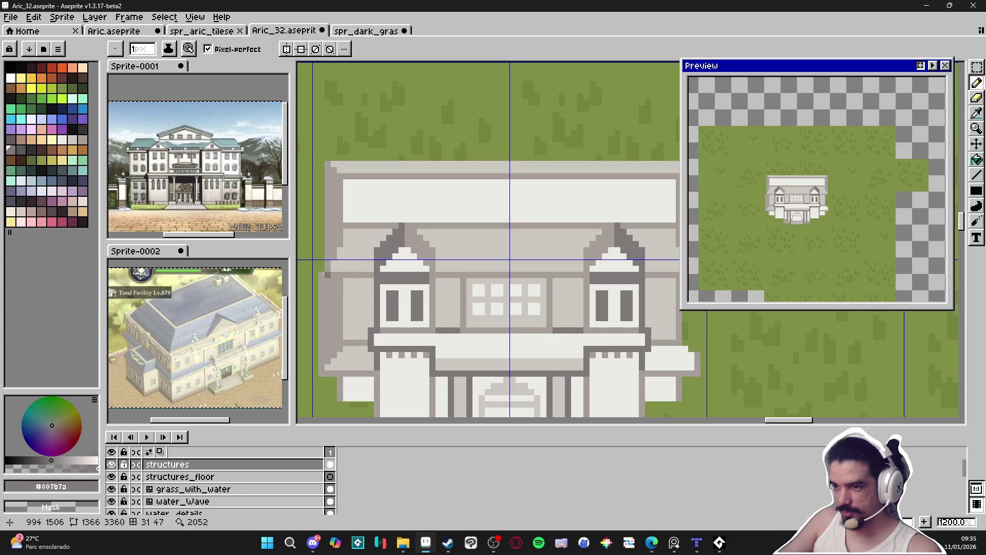
scroll(337, 274, down, 4)
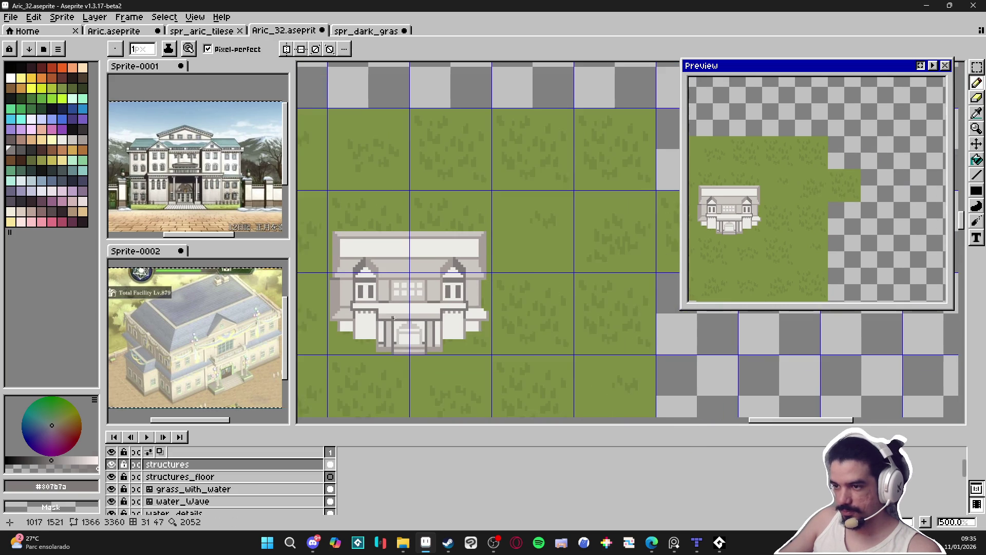
Enable vertical symmetry and draw mid-grey wall lines mirrored onto the right-side green strip
click(286, 49)
scroll(431, 298, up, 1)
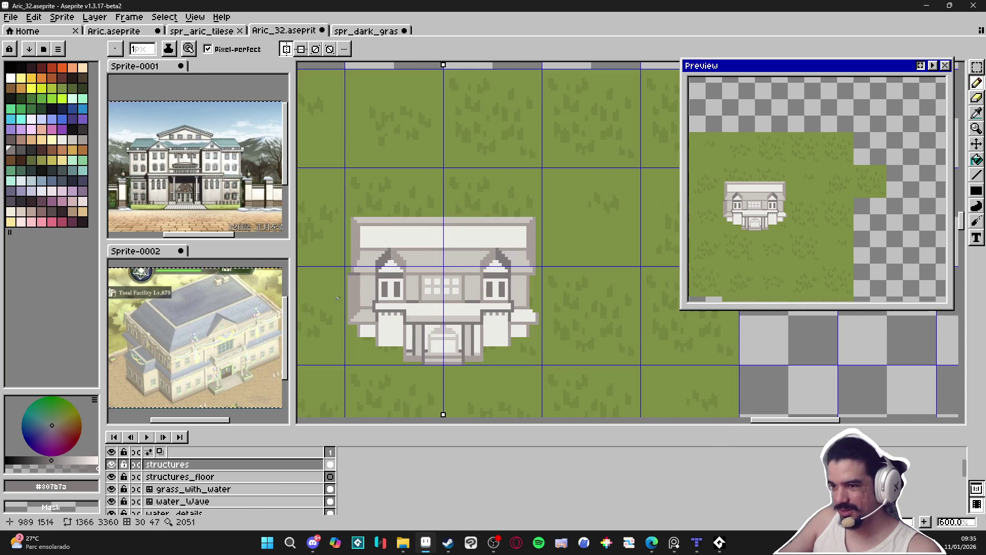
alt+click(361, 283)
scroll(359, 284, up, 4)
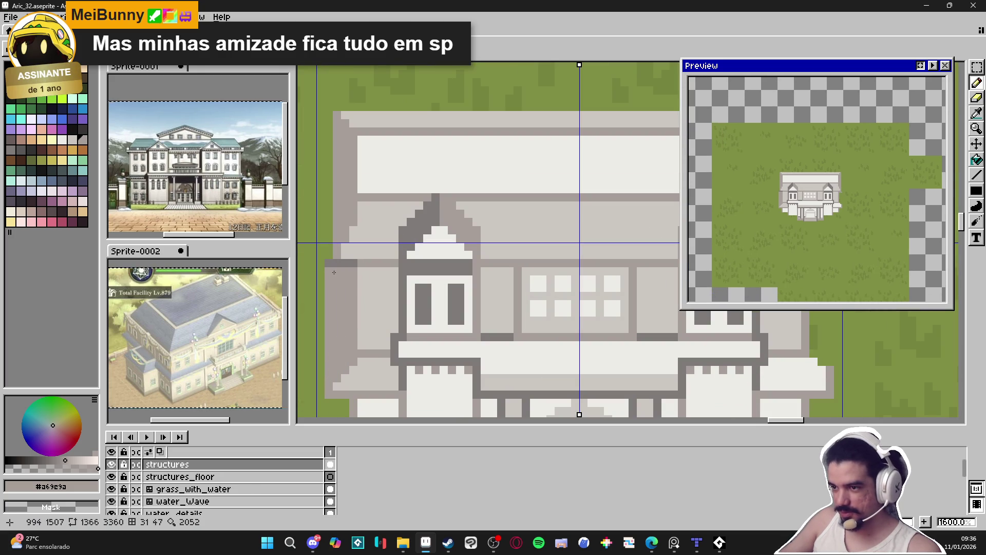
shift+click(329, 393)
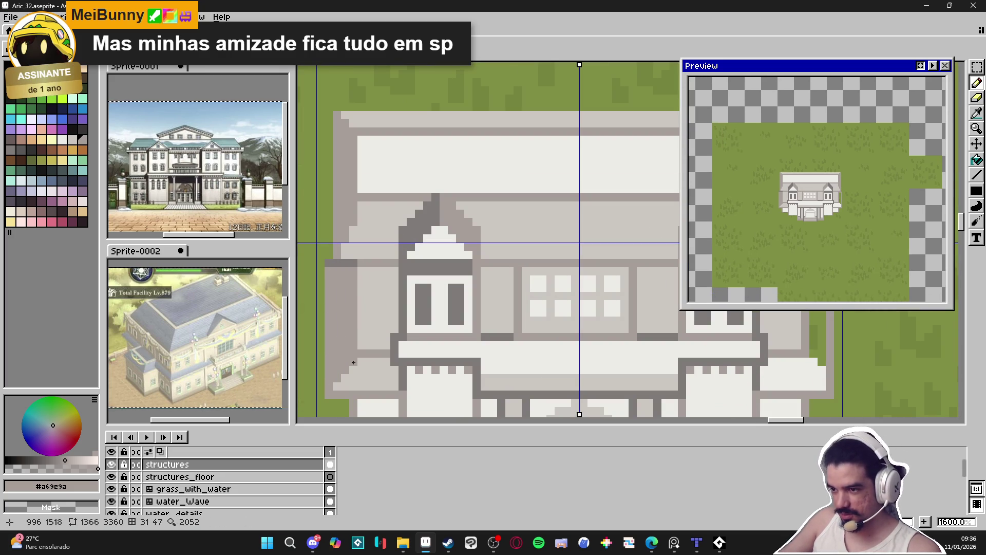
scroll(330, 386, down, 2)
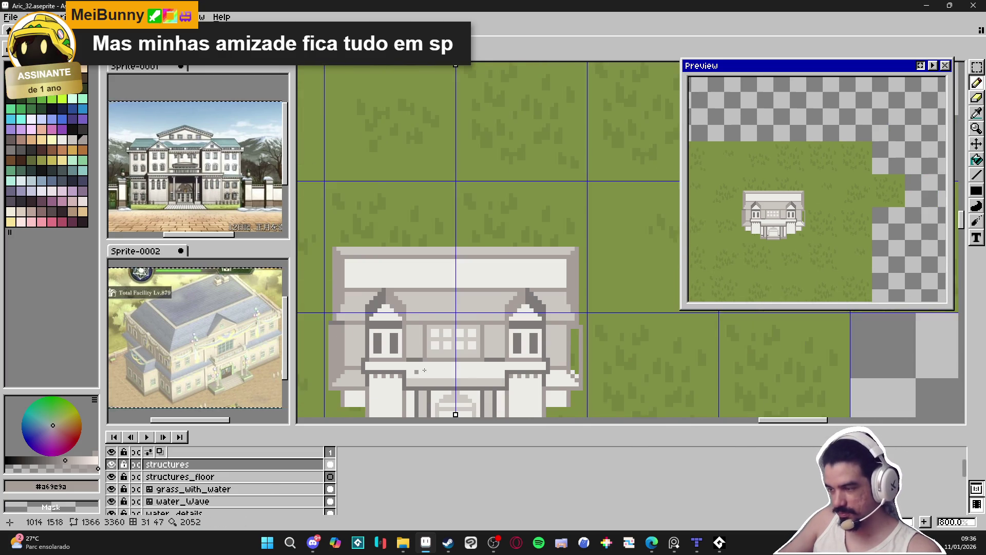
scroll(545, 333, up, 2)
mouse_move(545, 333)
mouse_down()
mouse_move(545, 396)
mouse_move(529, 335)
mouse_move(520, 343)
mouse_up()
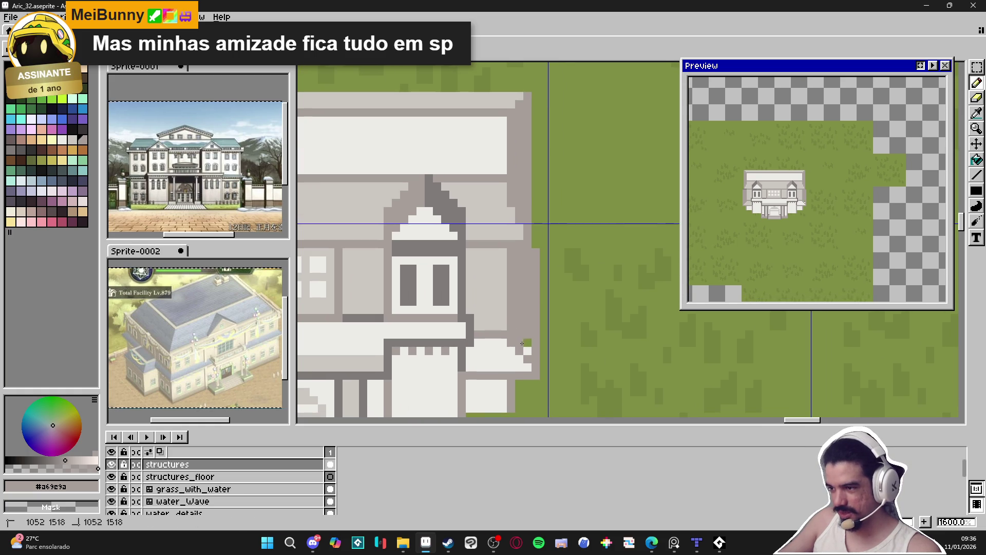
Eyedrop the mid wall grey and draw a grey column up the building's left edge
scroll(530, 350, down, 2)
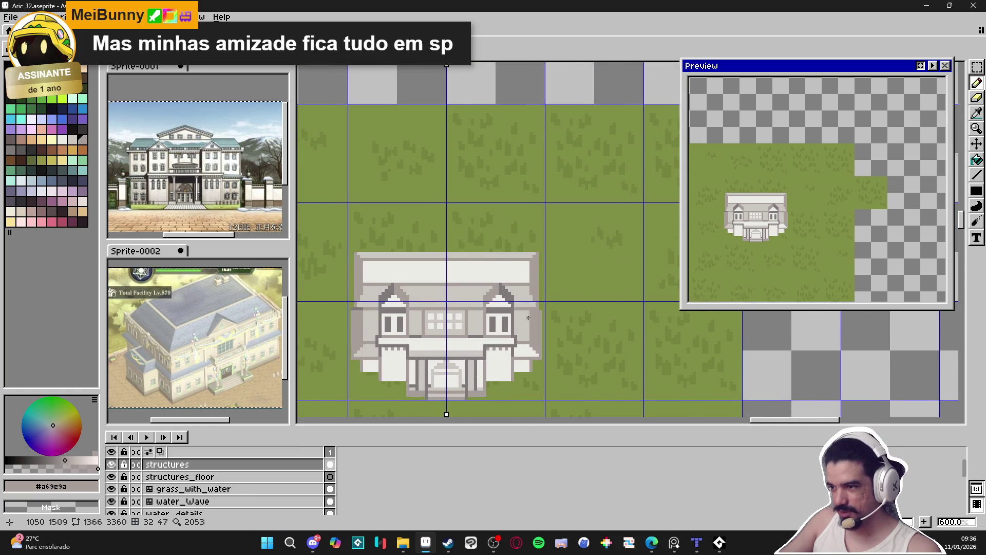
scroll(352, 296, up, 2)
scroll(353, 296, down, 3)
scroll(352, 297, up, 2)
scroll(326, 308, left, 1)
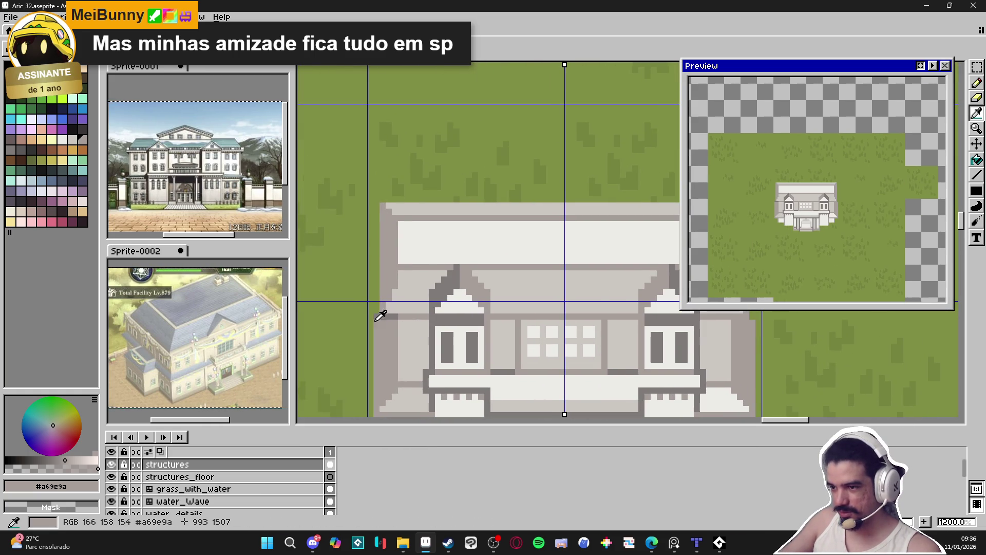
alt+click(383, 318)
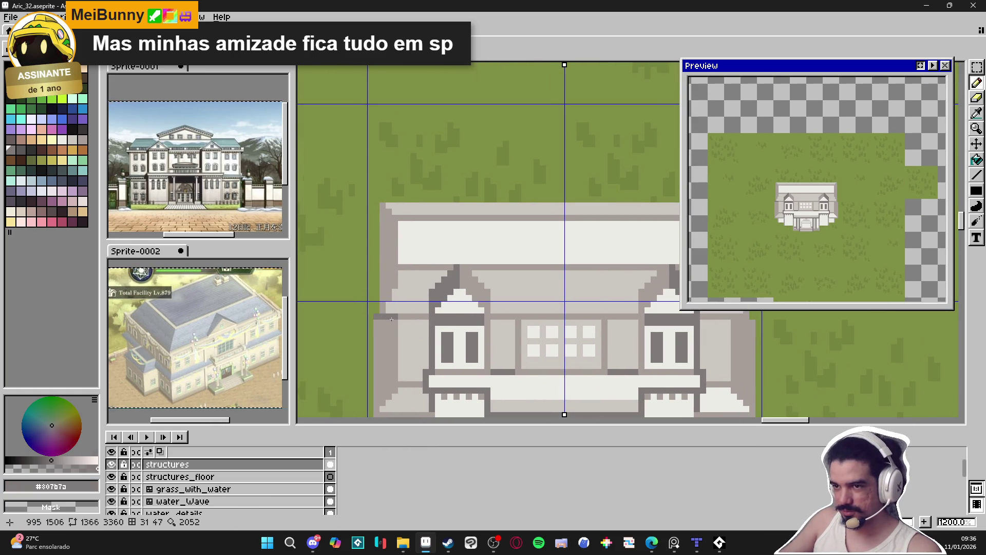
scroll(392, 317, down, 2)
scroll(365, 284, up, 2)
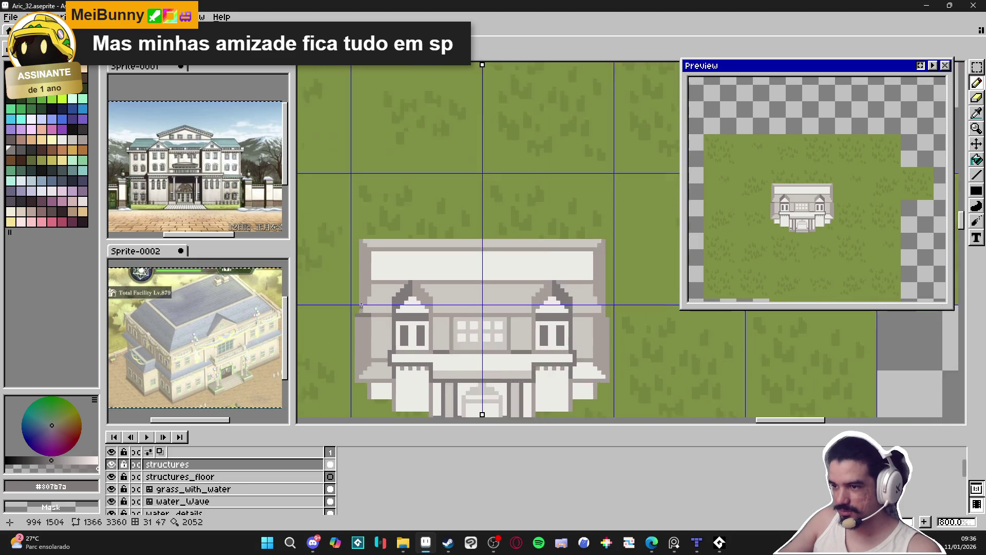
alt+click(364, 283)
click(355, 314)
shift+click(357, 209)
Paint light grey along the upper-right wall edge, then zoom out to 600% to check
scroll(357, 209, down, 2)
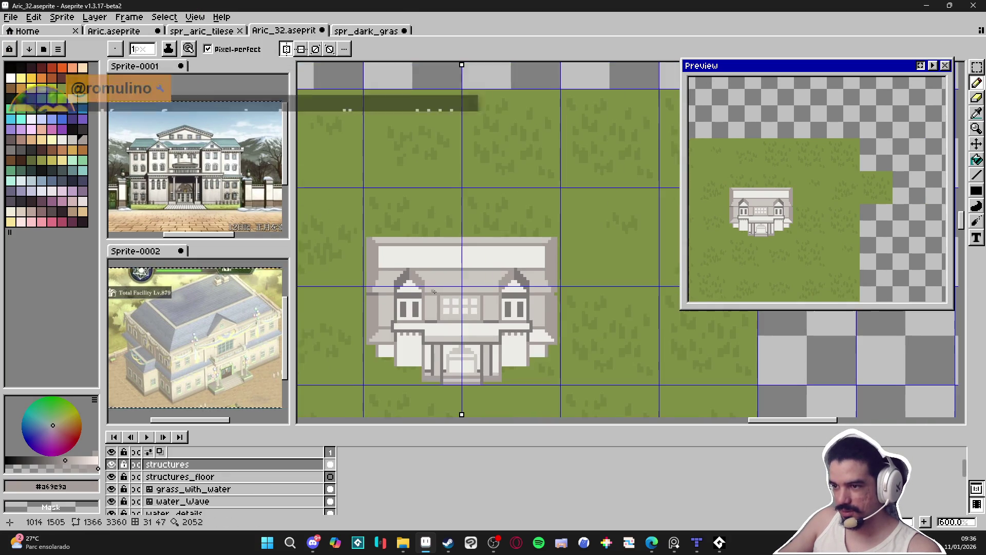
scroll(544, 289, up, 2)
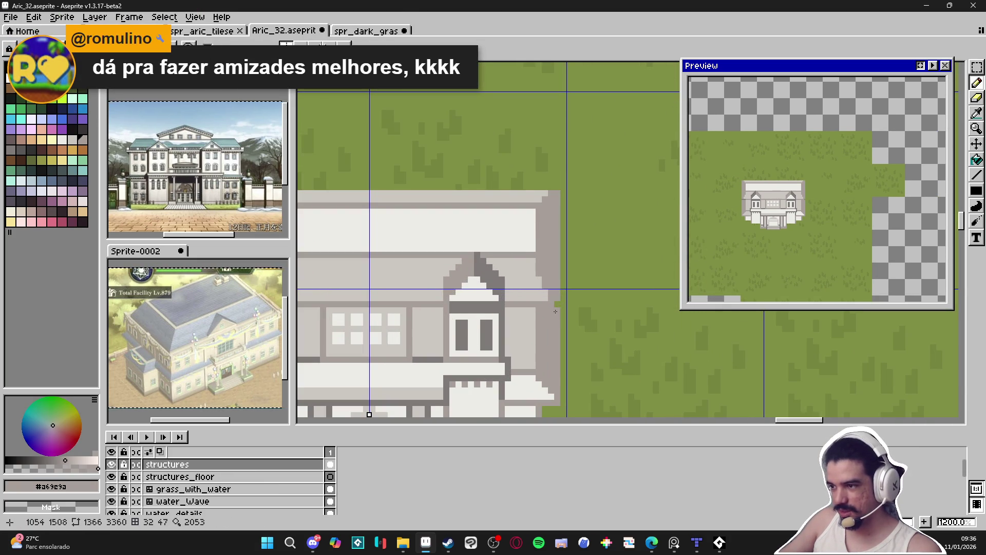
alt+click(552, 306)
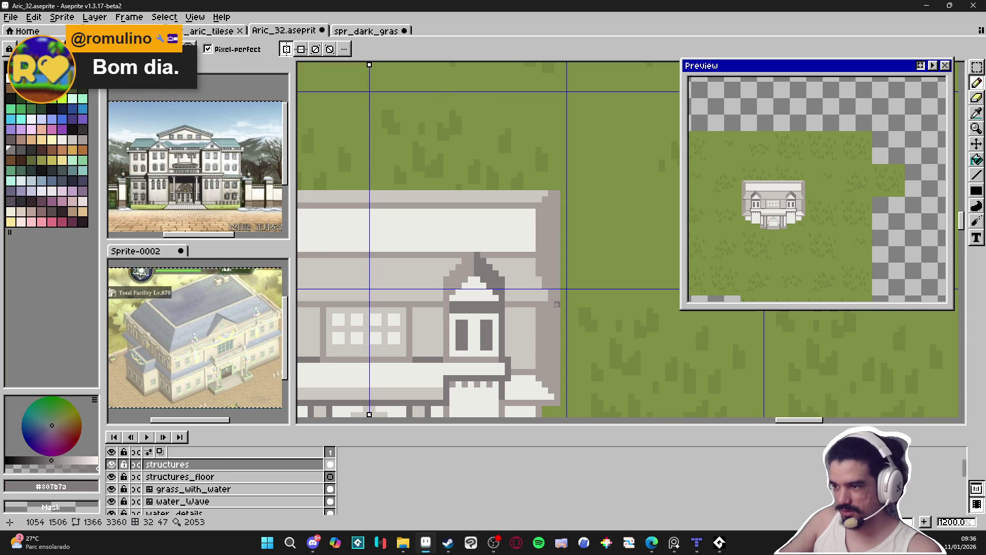
scroll(438, 320, down, 2)
mouse_move(437, 320)
mouse_down()
mouse_move(507, 312)
mouse_move(481, 313)
mouse_up()
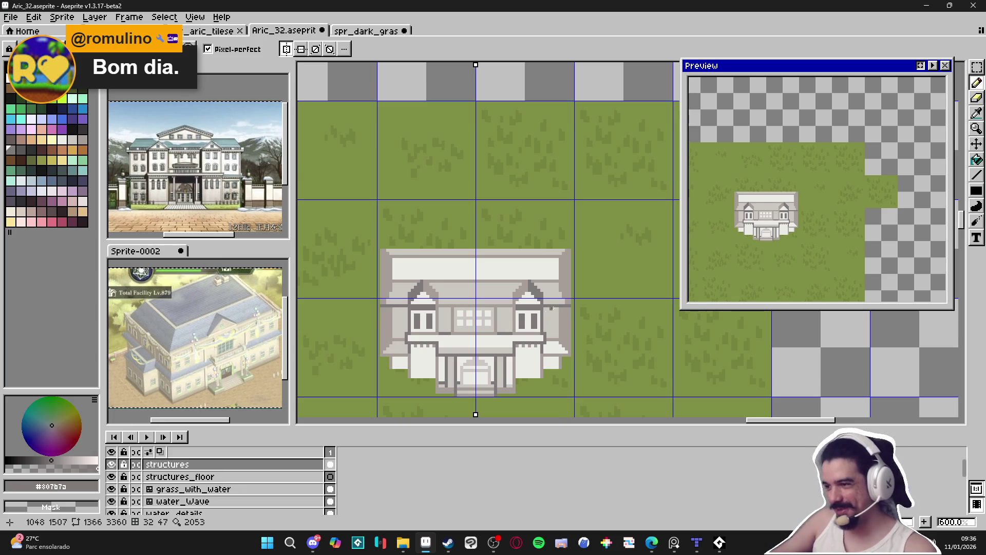
scroll(573, 284, up, 2)
scroll(573, 283, up, 1)
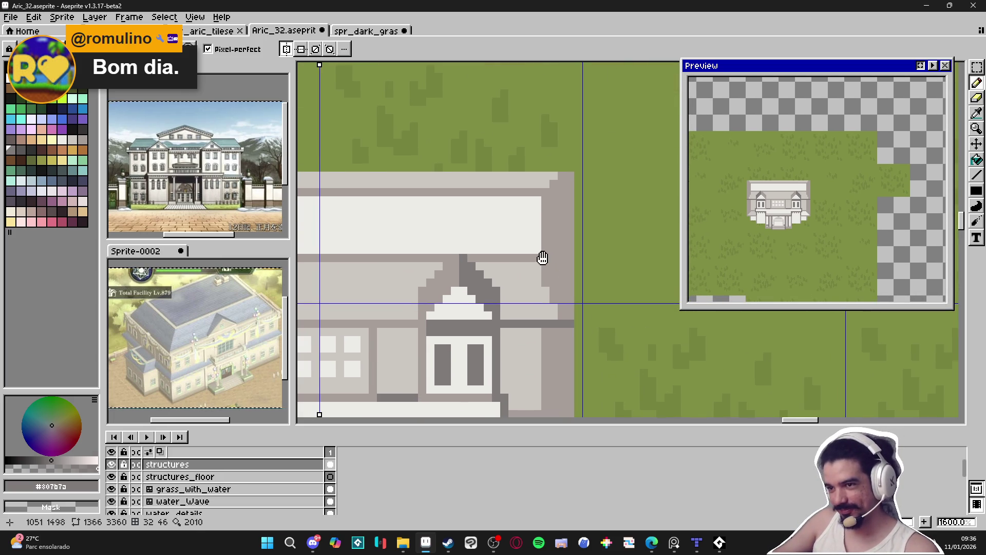
alt+click(557, 307)
mouse_move(569, 317)
mouse_down()
mouse_move(545, 265)
mouse_move(543, 282)
mouse_up()
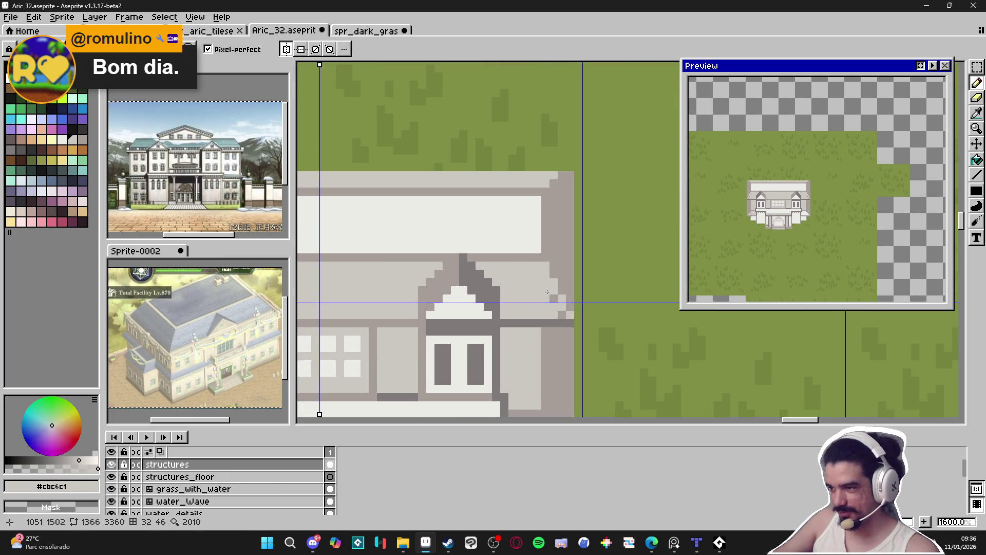
scroll(544, 282, down, 1)
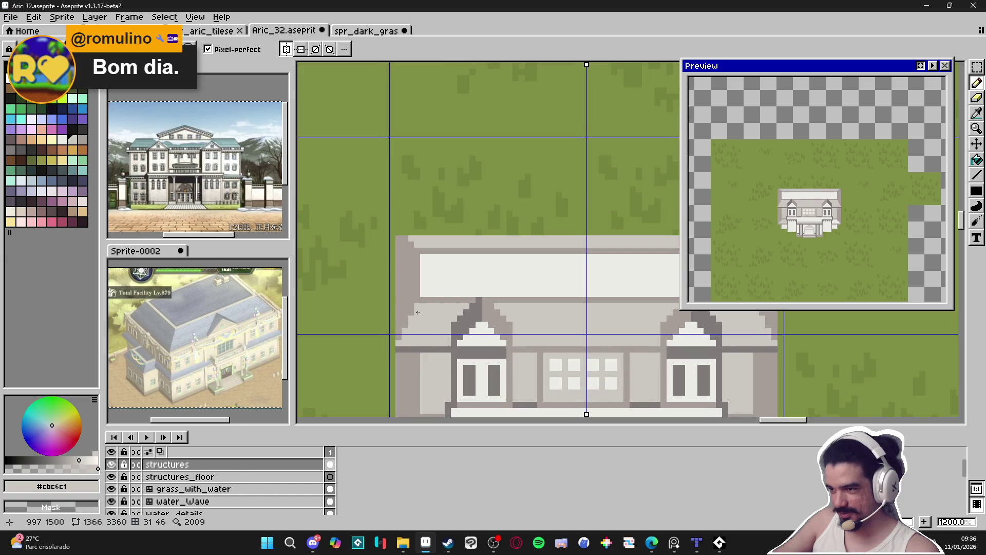
scroll(421, 321, down, 2)
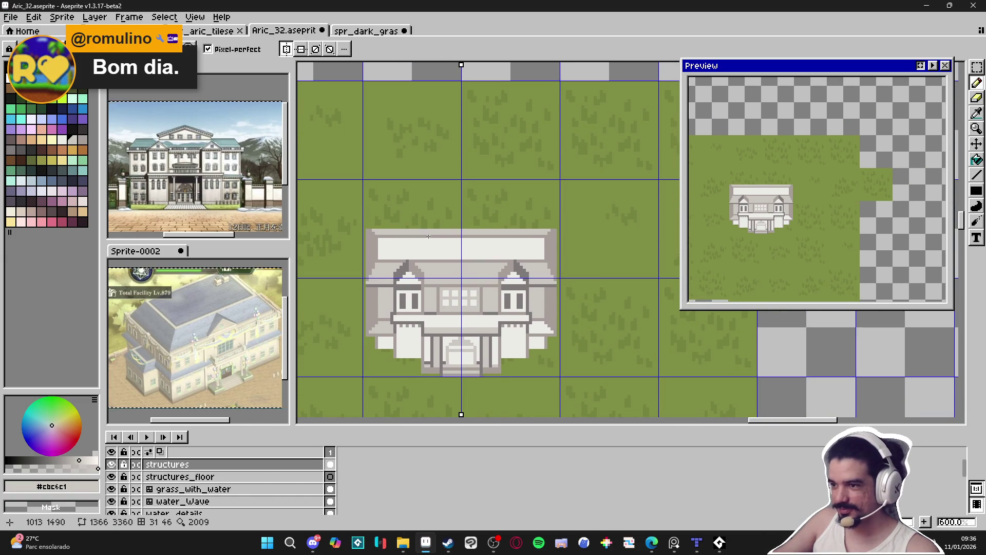
scroll(429, 236, down, 2)
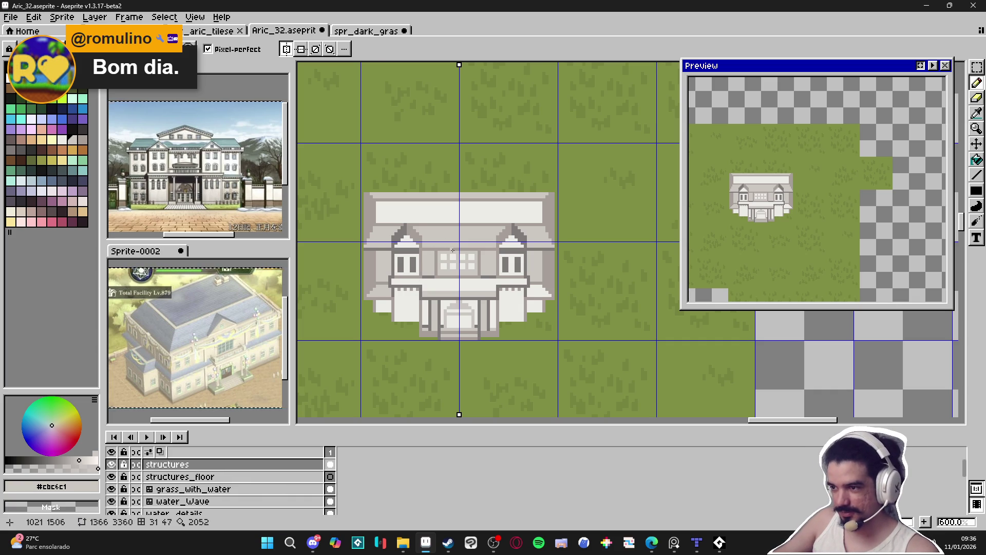
Add a grey row above the small side windows
scroll(457, 252, down, 1)
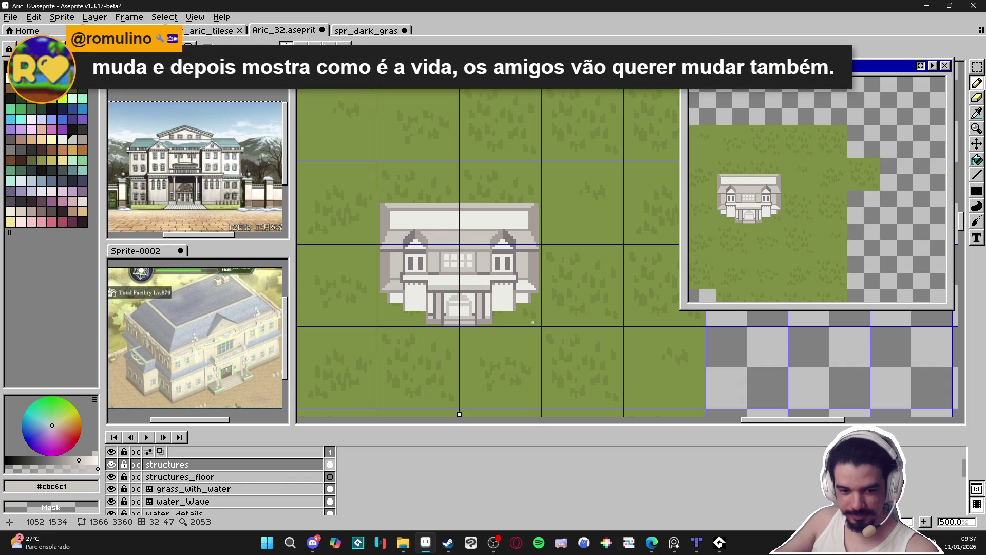
scroll(402, 289, up, 5)
drag(363, 314, 399, 314)
Paint grey steps into the door pediment and frame columns, undoing the unwanted strokes
drag(542, 337, 376, 344)
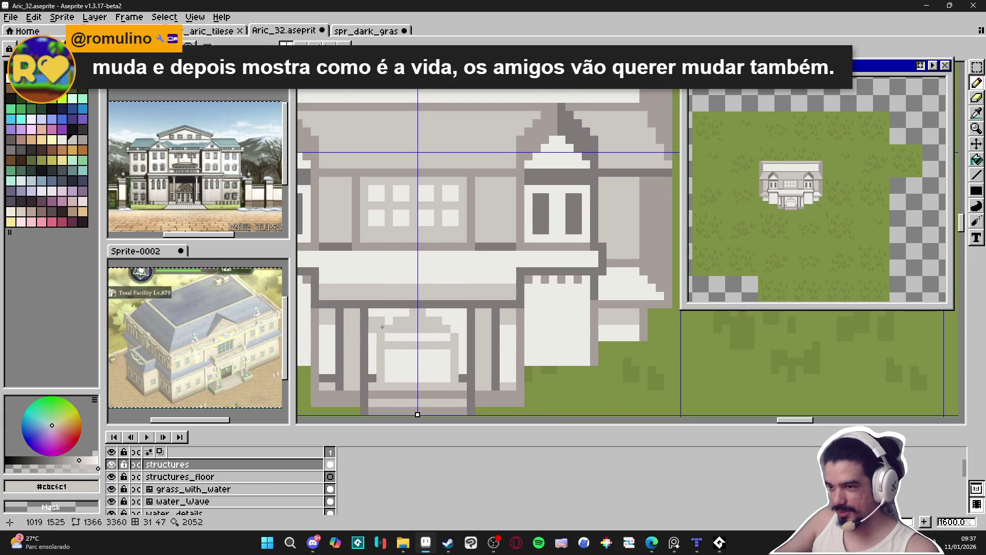
alt+click(417, 304)
alt+click(429, 296)
alt+click(469, 236)
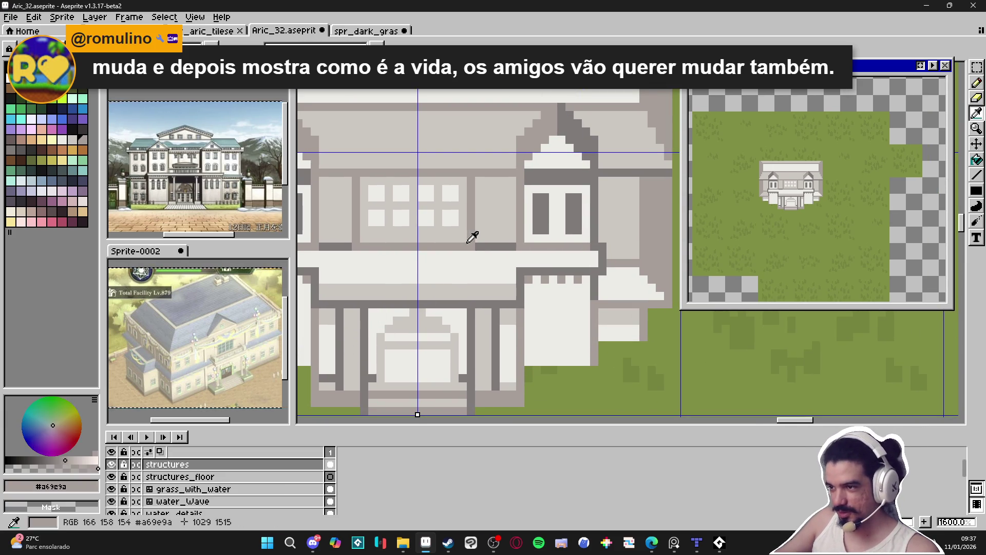
mouse_move(427, 320)
mouse_down()
mouse_move(402, 320)
mouse_move(435, 328)
mouse_move(454, 370)
mouse_up()
mouse_move(380, 335)
mouse_down()
mouse_move(381, 370)
mouse_move(438, 337)
mouse_up()
click(447, 344)
key(ctrl+z)
alt+click(385, 320)
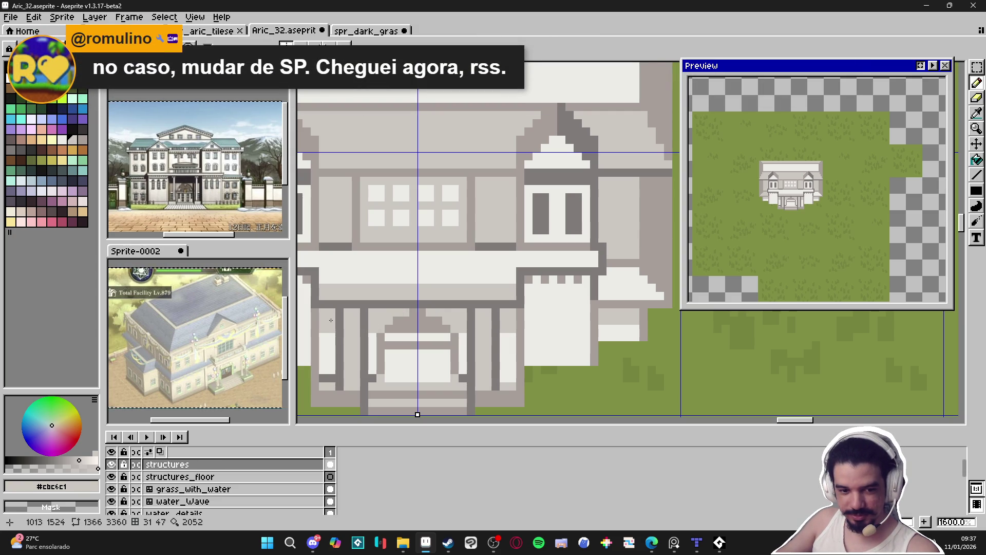
scroll(333, 321, down, 3)
scroll(507, 327, up, 1)
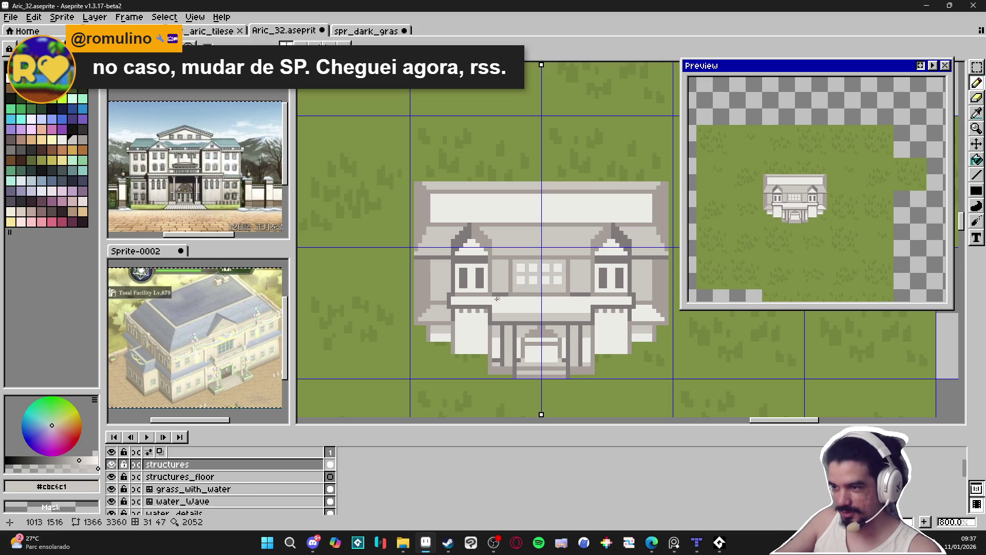
scroll(485, 306, up, 1)
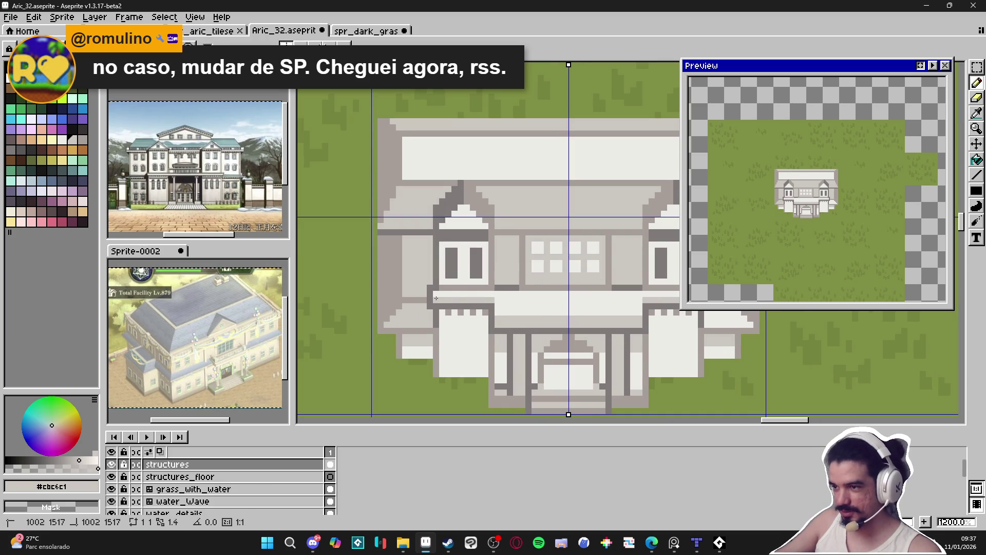
alt+click(485, 289)
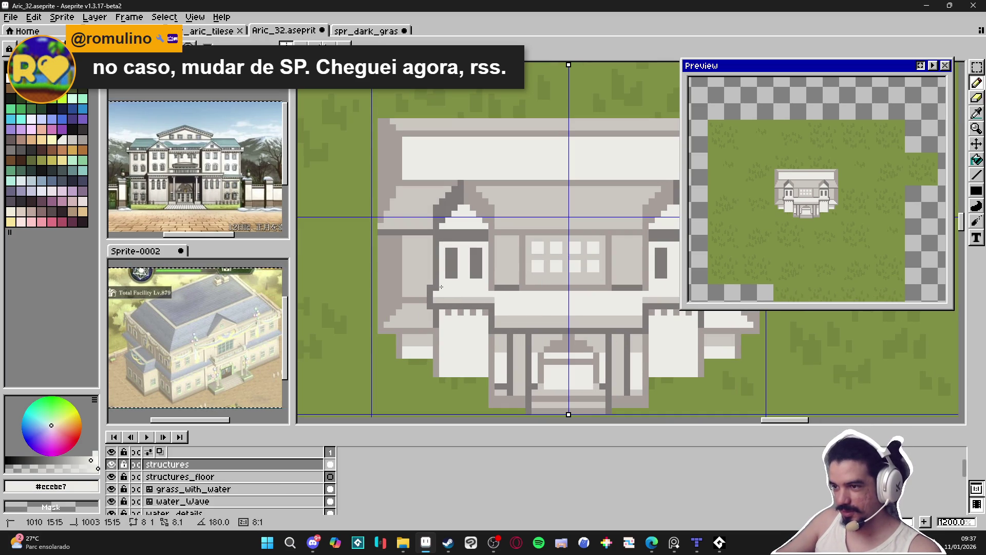
alt+click(437, 292)
alt+click(492, 294)
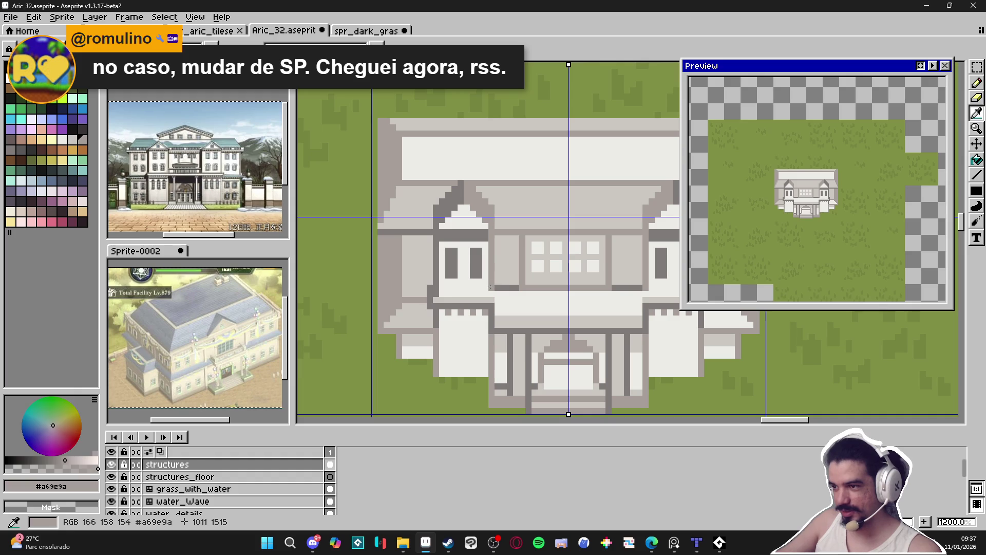
scroll(501, 310, down, 1)
scroll(501, 311, right, 1)
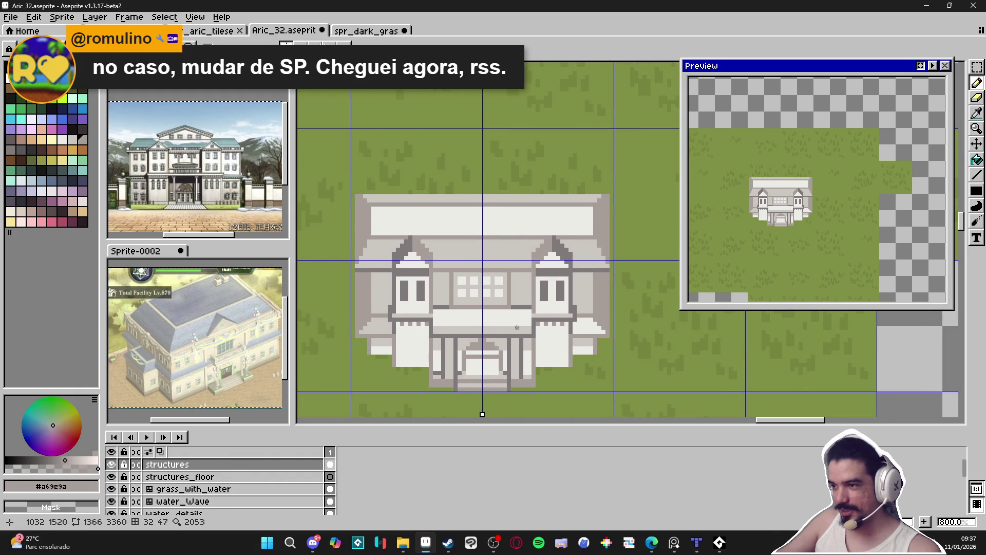
scroll(528, 331, up, 2)
alt+click(529, 308)
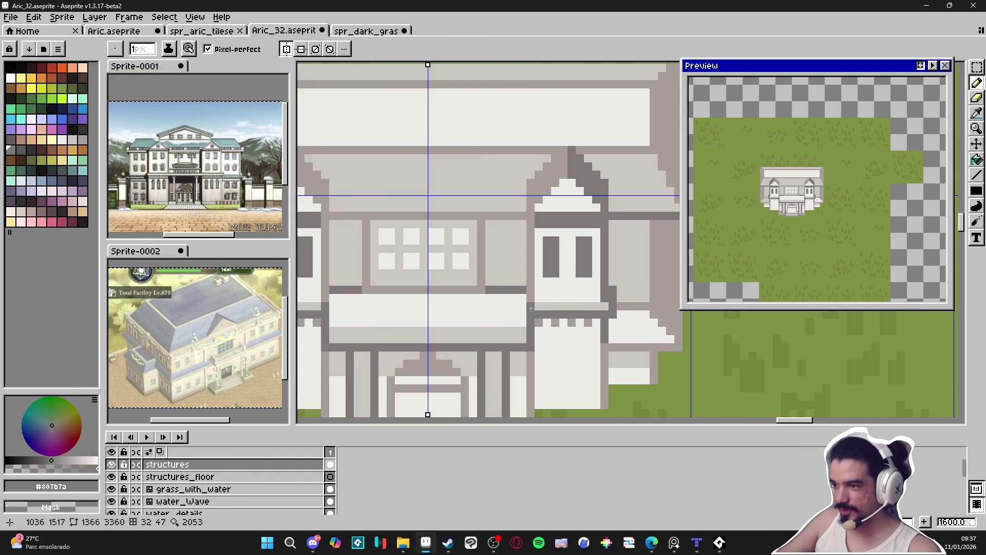
scroll(449, 326, down, 2)
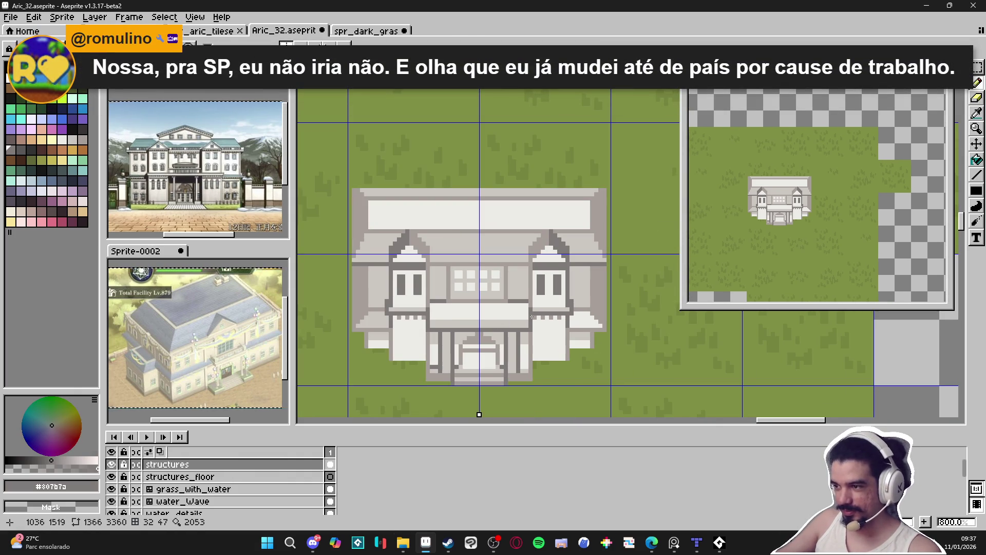
scroll(567, 302, up, 2)
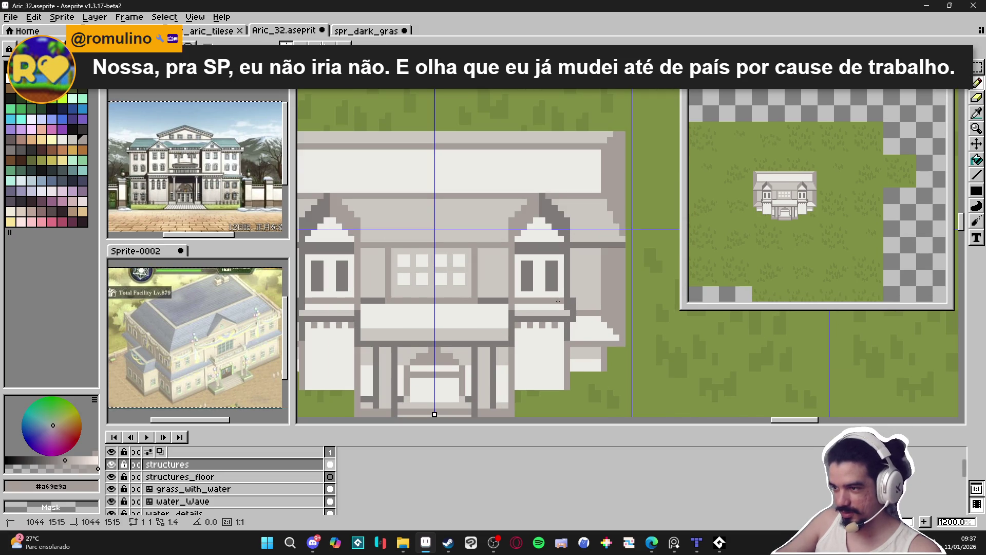
scroll(561, 327, down, 2)
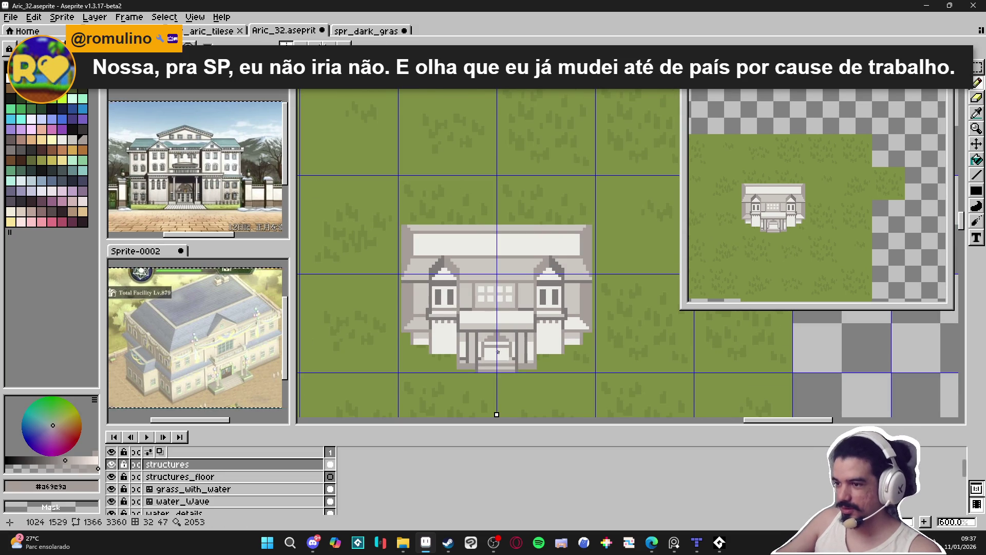
scroll(446, 317, up, 3)
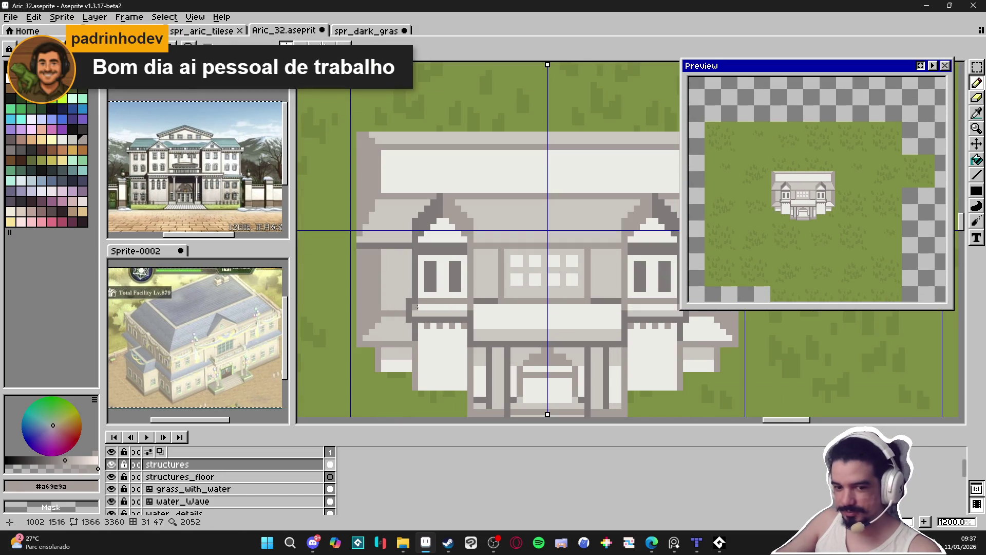
alt+click(416, 307)
scroll(421, 304, up, 1)
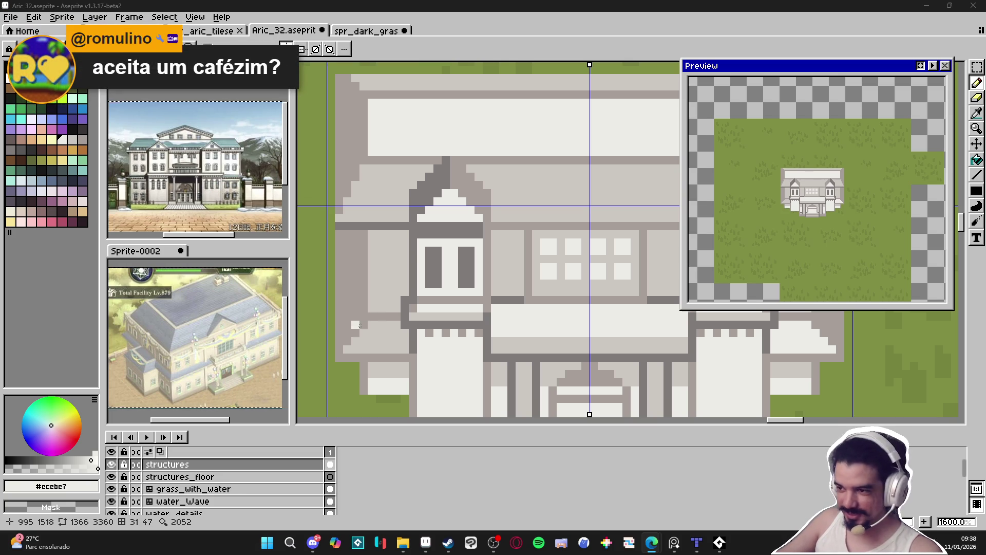
scroll(419, 319, down, 3)
scroll(419, 320, up, 3)
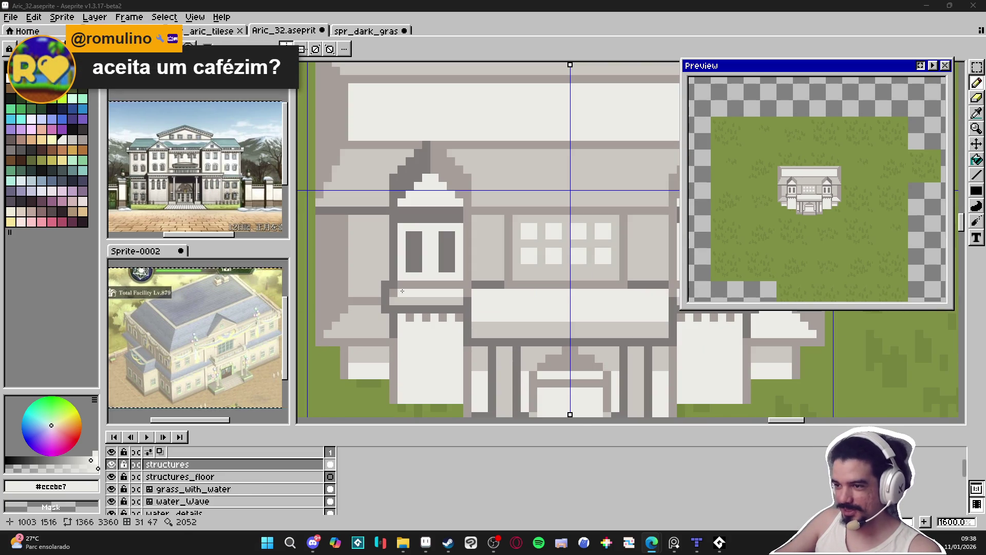
scroll(393, 294, down, 1)
scroll(393, 294, up, 1)
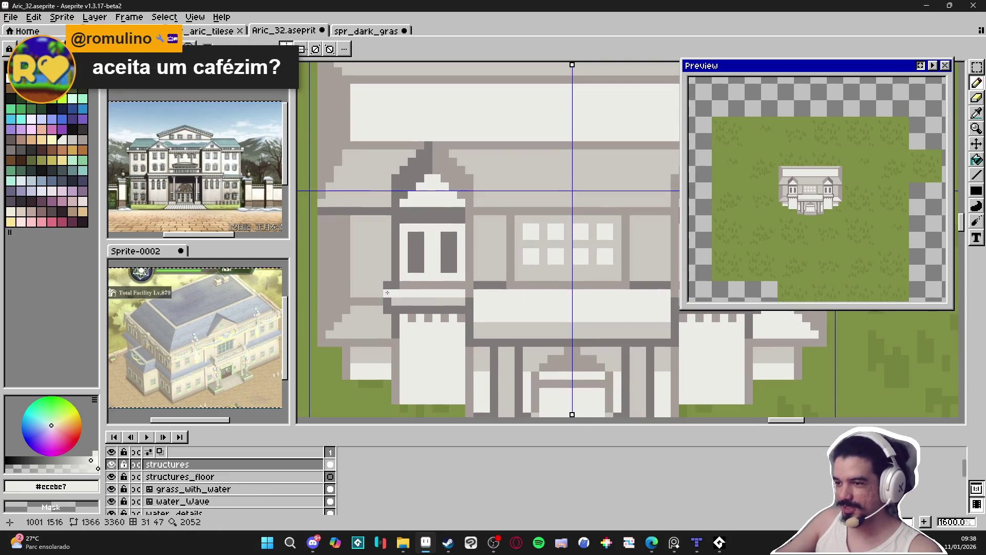
alt+click(388, 276)
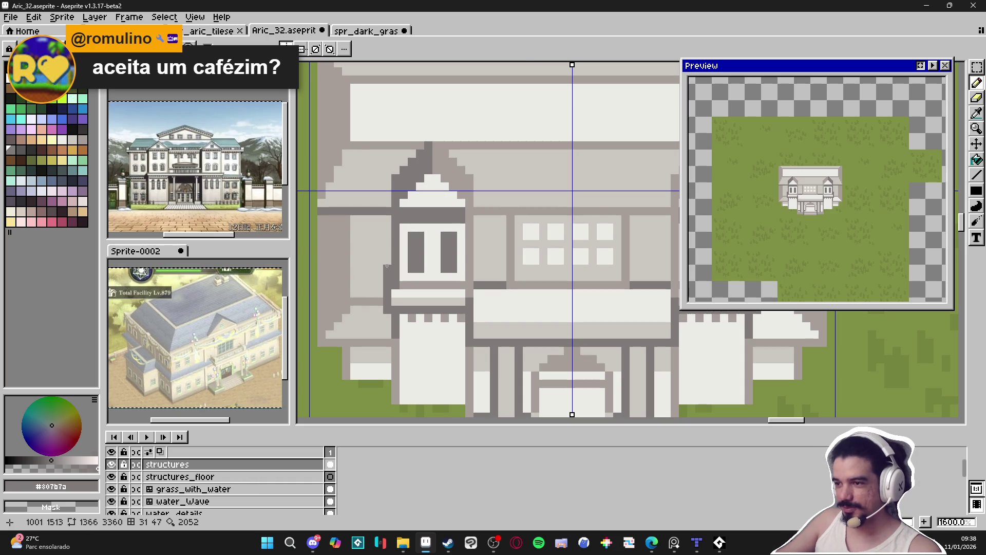
scroll(388, 271, down, 2)
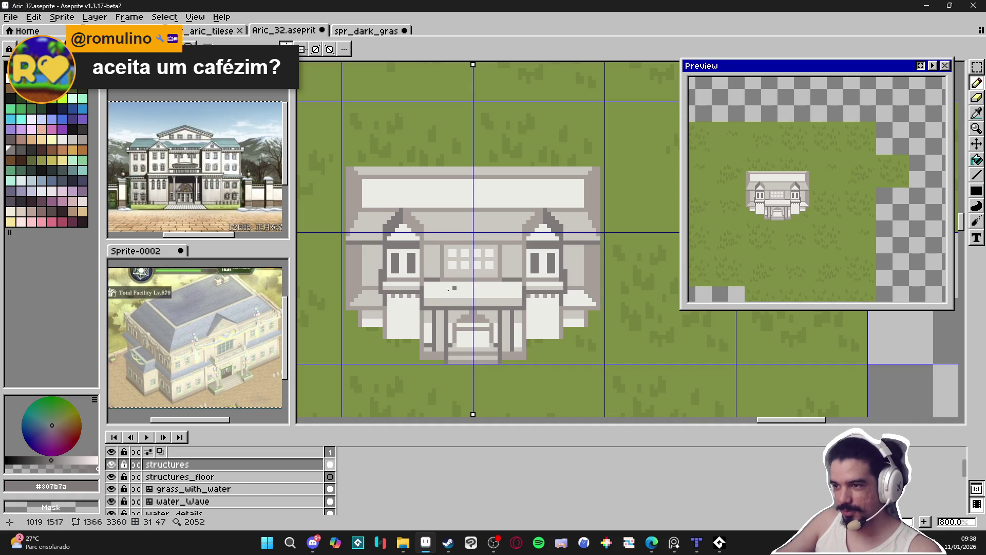
scroll(422, 282, up, 2)
alt+click(436, 280)
scroll(501, 320, down, 2)
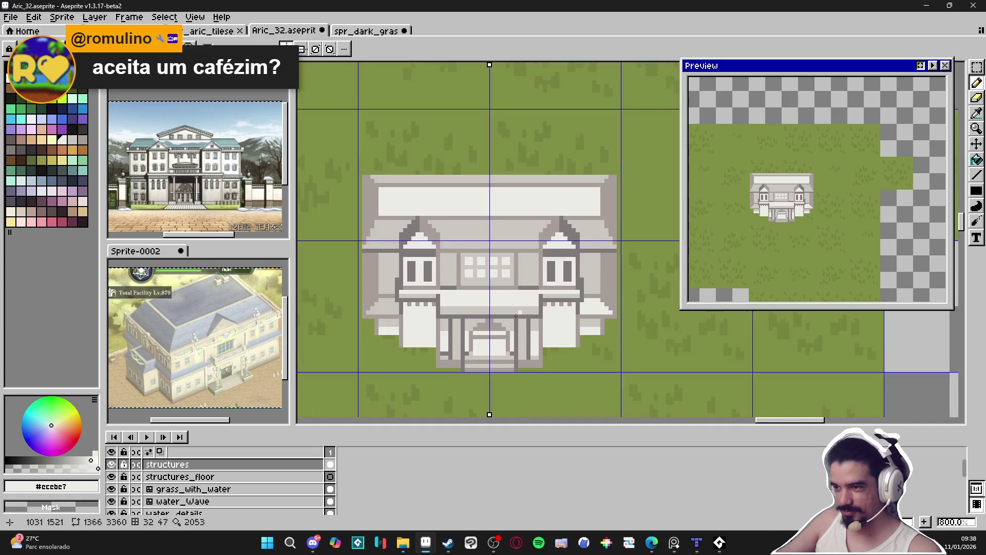
scroll(501, 320, down, 1)
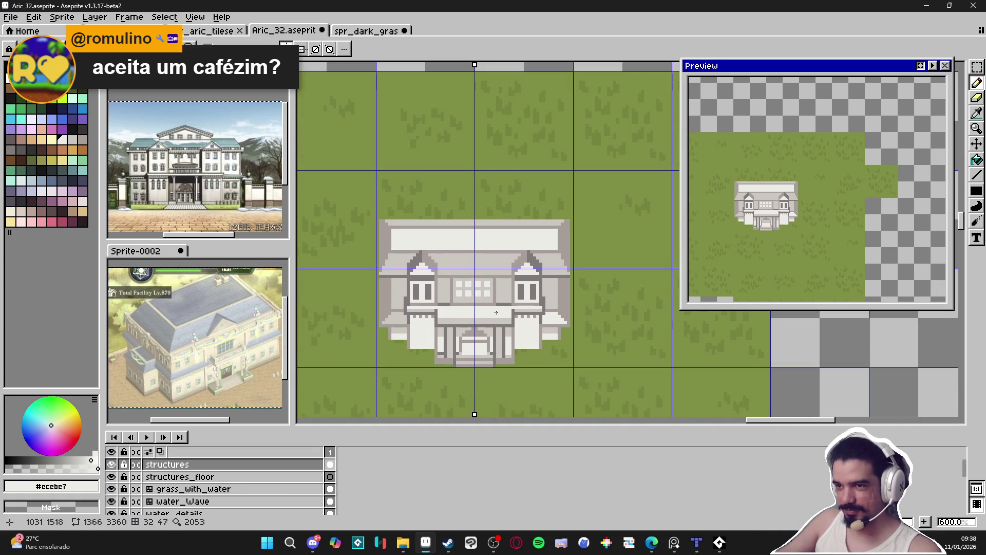
scroll(497, 312, up, 3)
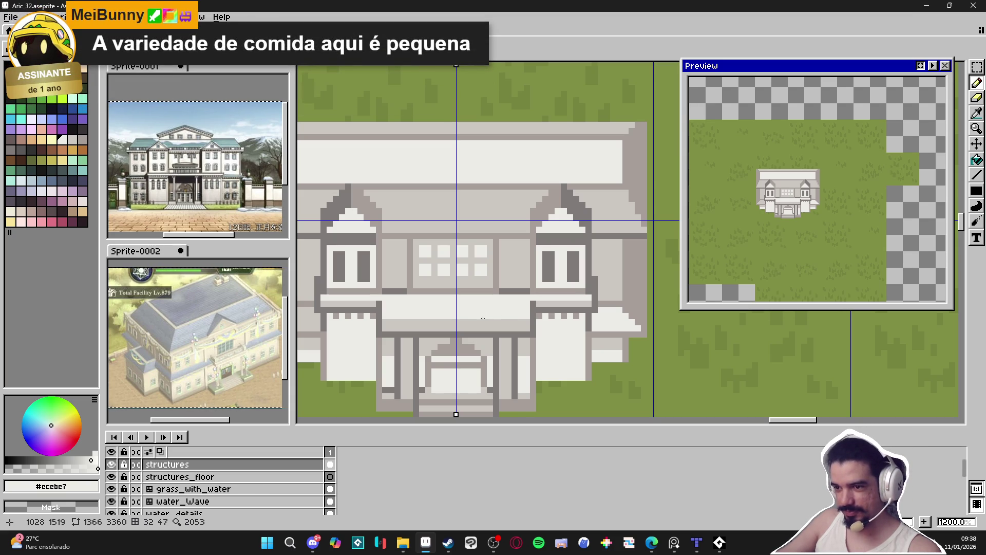
Pick dark, pinkish and light greys, then zoom the Preview window in on the mansion
alt+click(386, 310)
alt+click(389, 326)
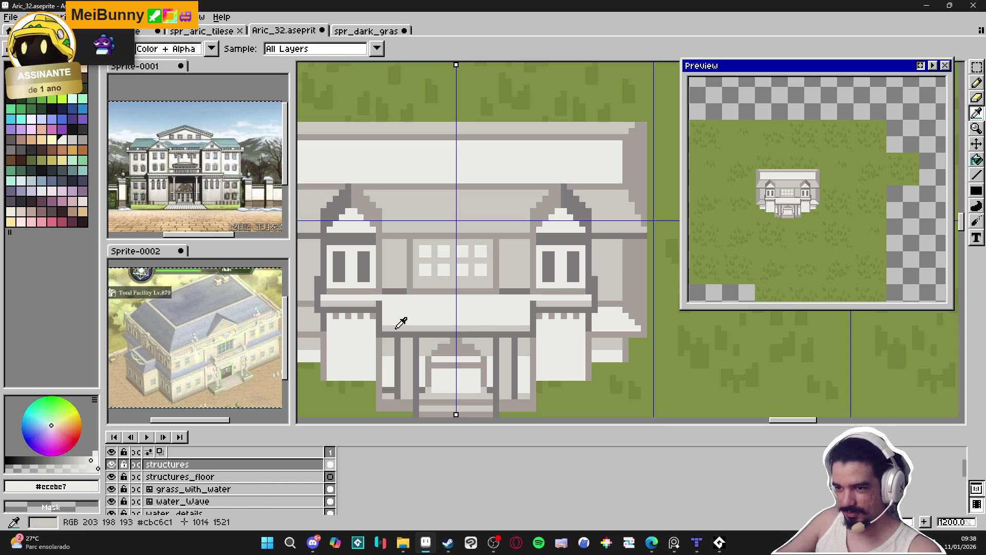
alt+click(395, 328)
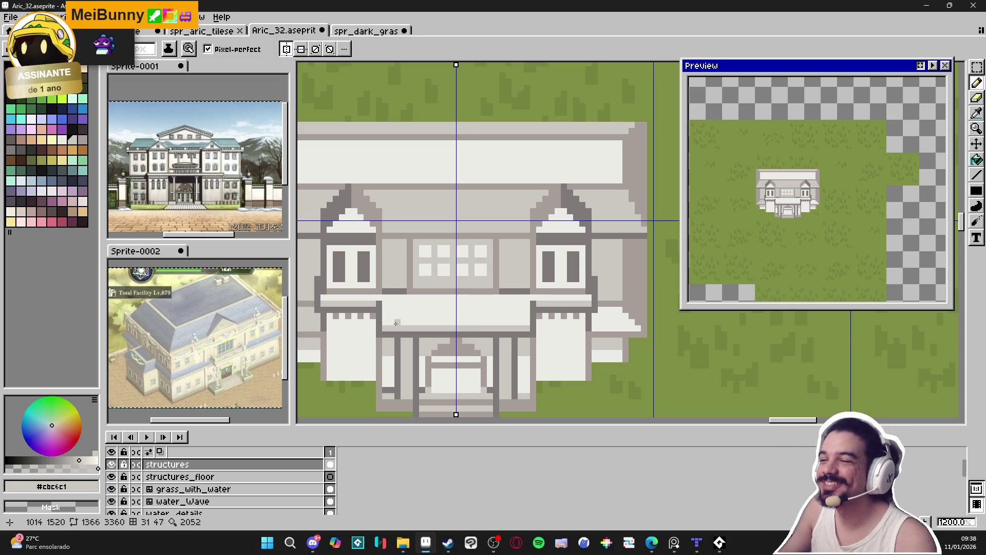
scroll(694, 251, up, 3)
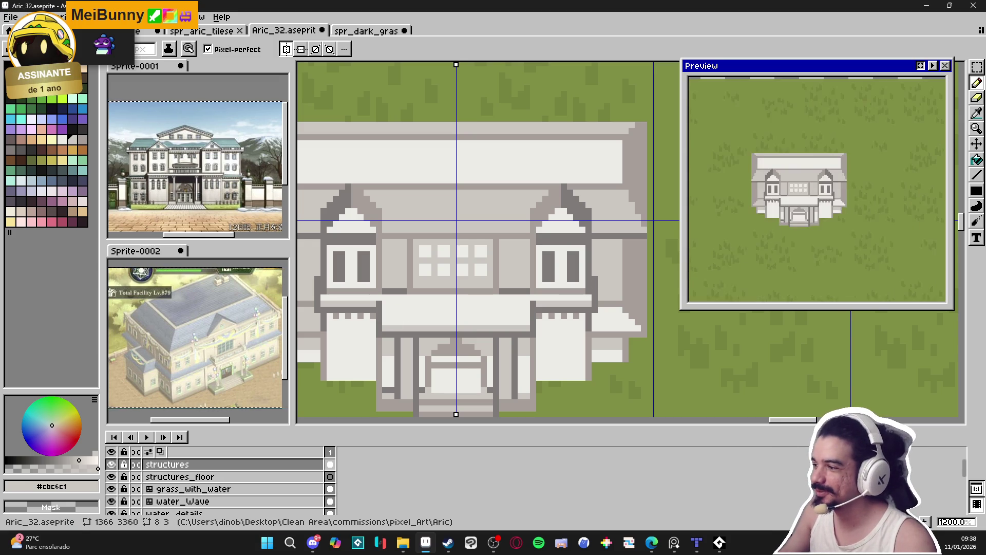
scroll(404, 322, up, 1)
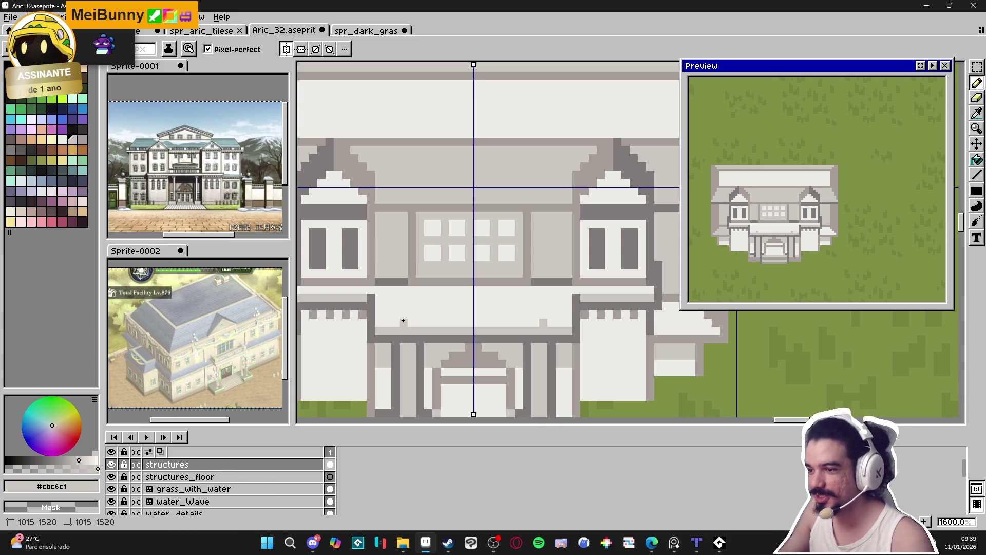
Draw a short dark vertical stroke, then undo it and the stroke before it
drag(406, 322, 409, 307)
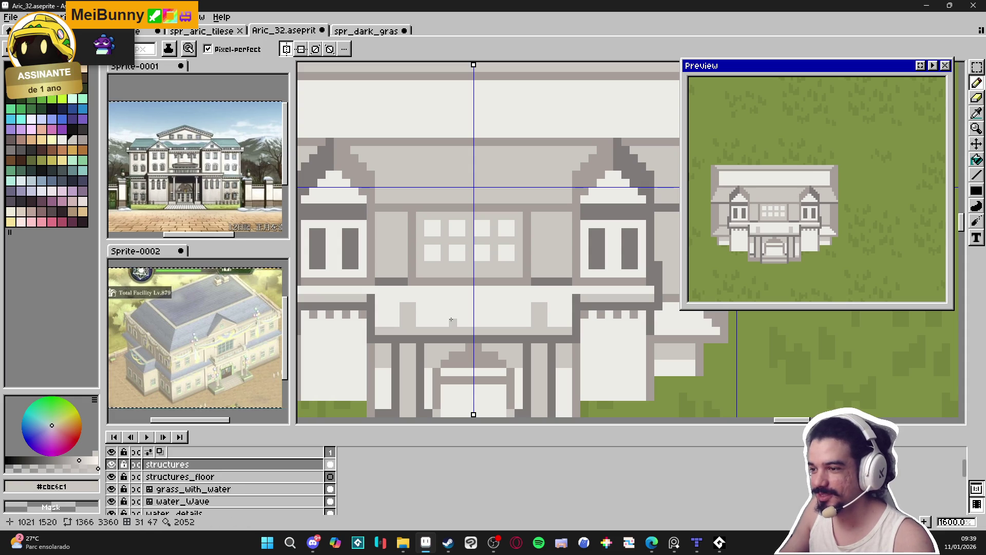
key(ctrl+z)
key(ctrl+z)
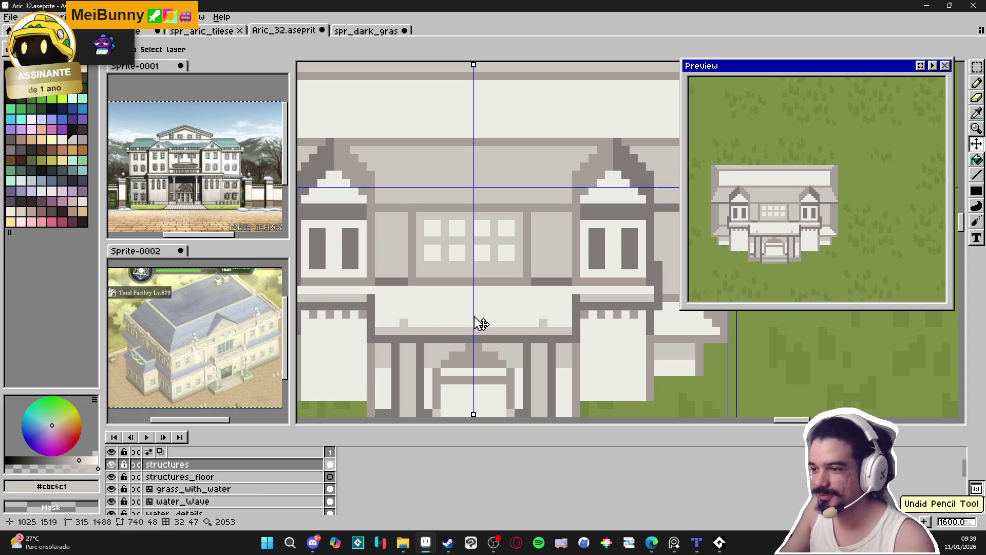
key(ctrl+z)
Draw mirrored dark grey brackets beside the doorway with light wall-grey corner pixels
alt+click(390, 331)
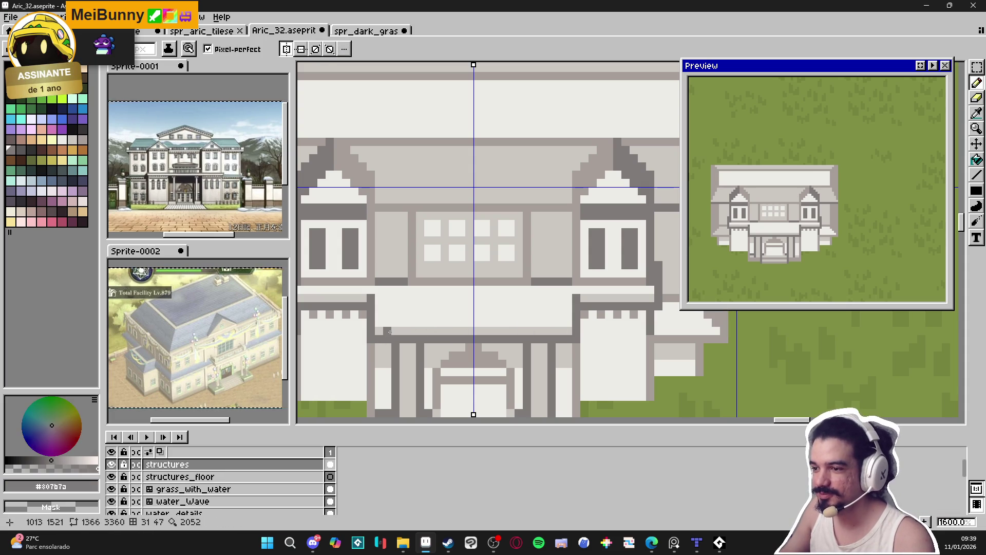
mouse_move(389, 332)
mouse_down()
mouse_move(387, 298)
mouse_move(377, 298)
mouse_up()
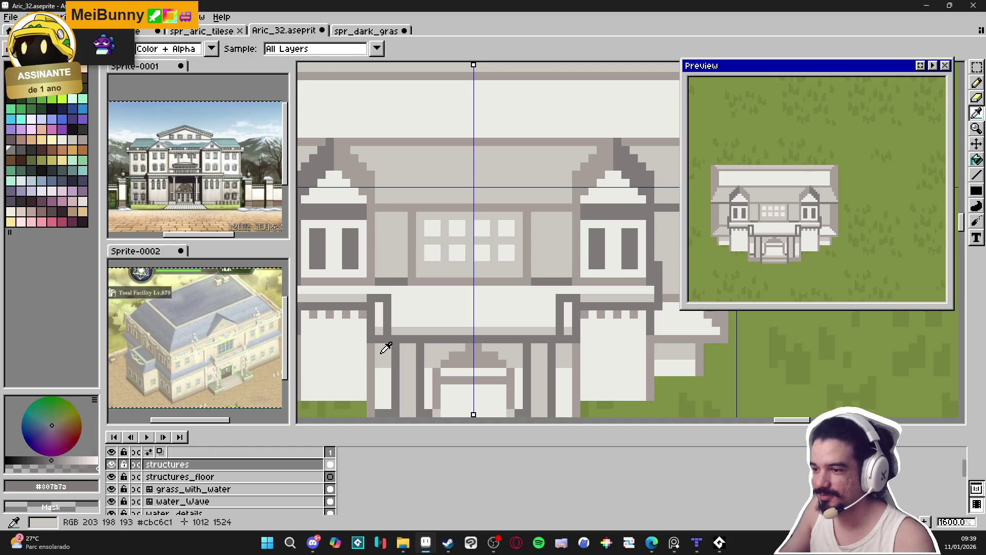
alt+click(380, 329)
alt+click(390, 321)
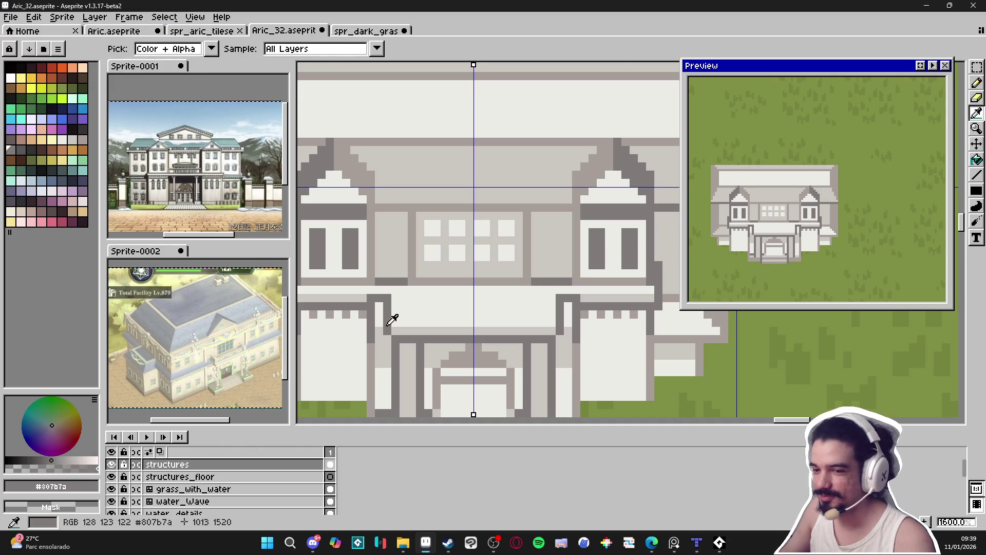
click(379, 356)
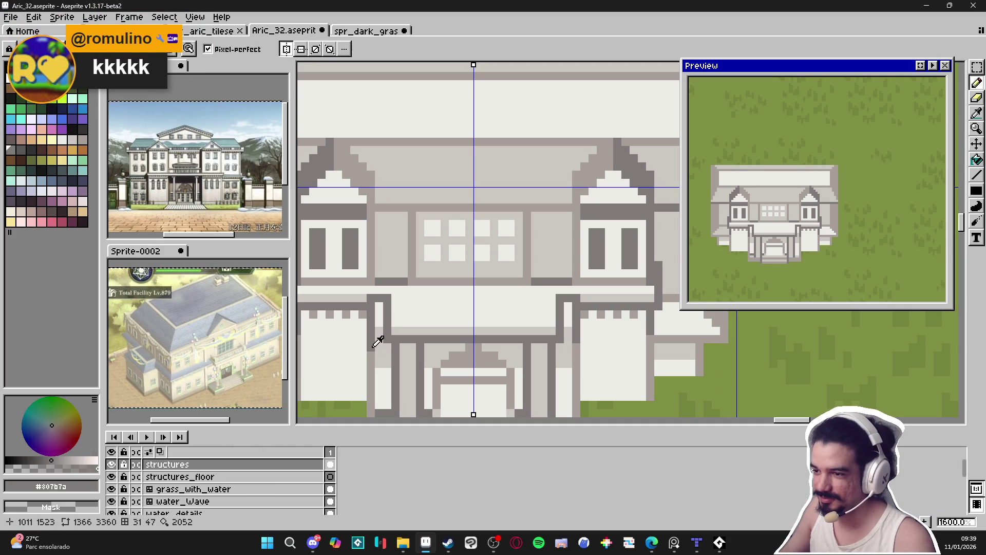
alt+click(366, 299)
drag(379, 298, 387, 298)
alt+click(386, 304)
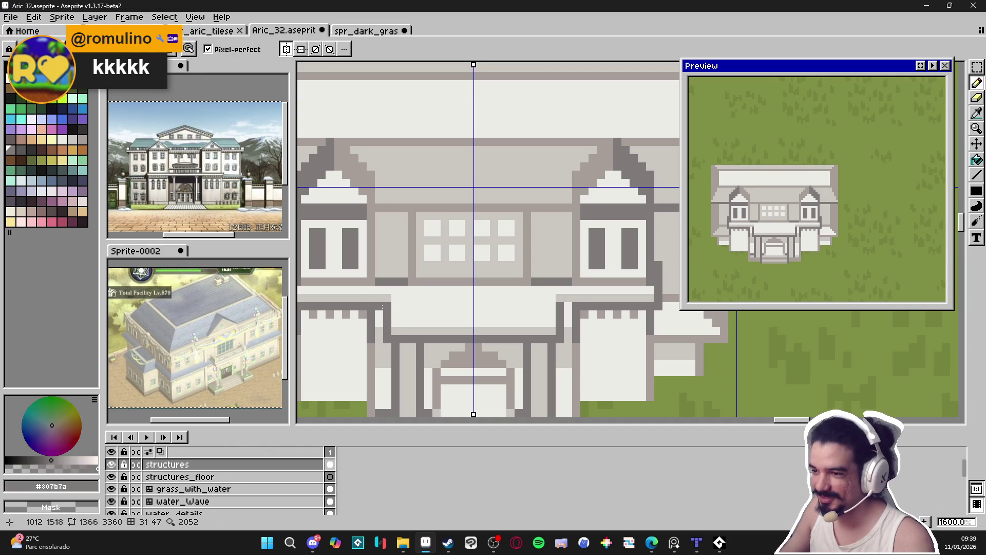
Eyedrop the light wall grey #cbc6c1 from the facade and zoom out to 800%
alt+click(399, 299)
scroll(392, 323, down, 1)
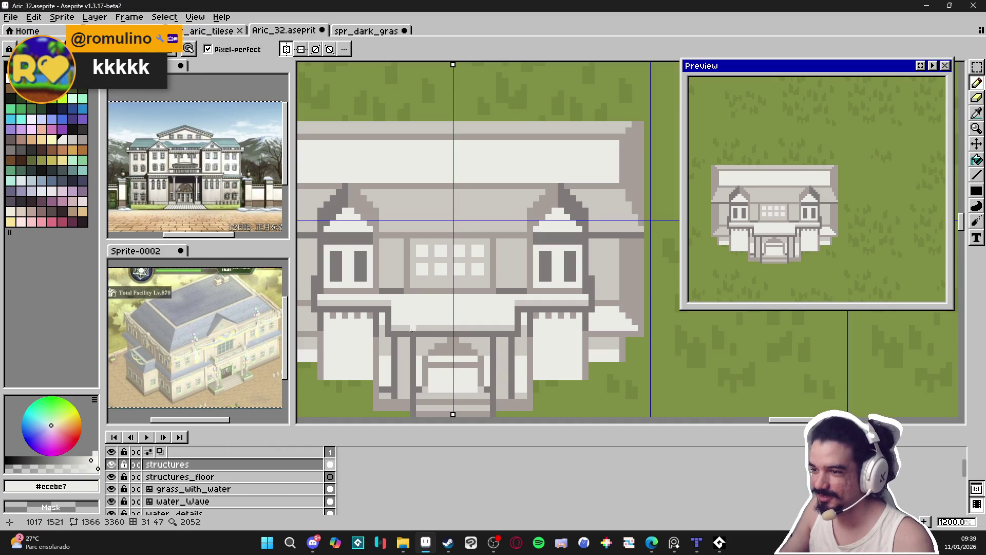
alt+click(401, 330)
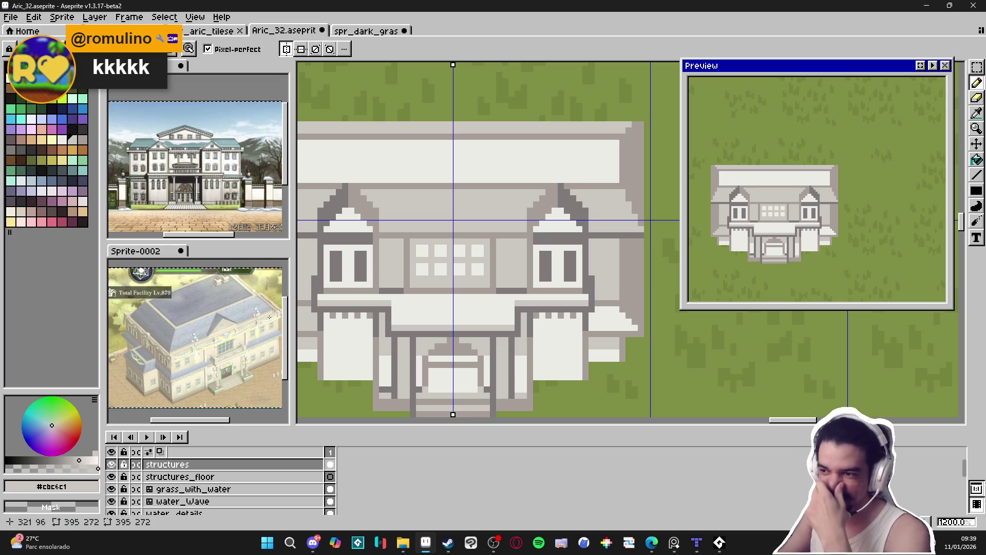
scroll(426, 267, down, 1)
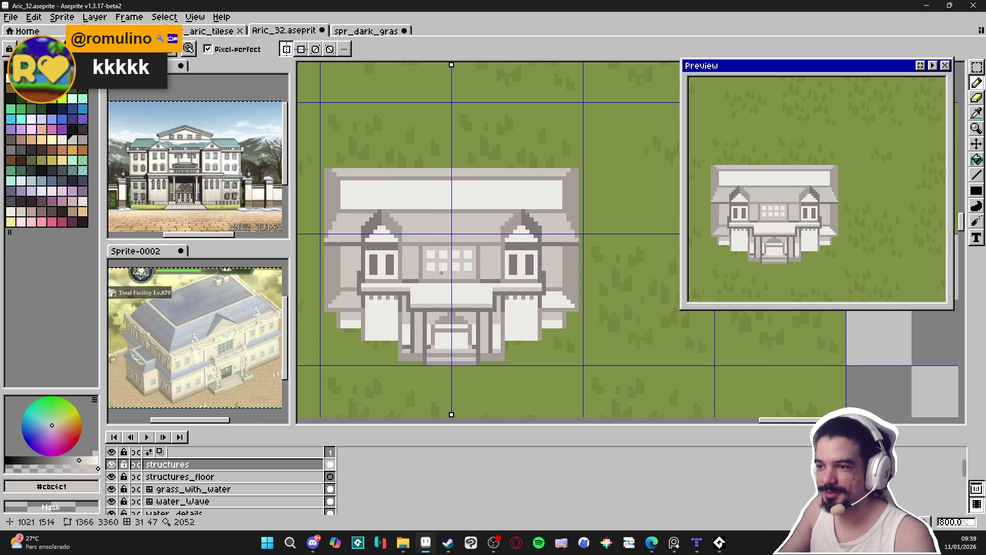
Draw 2px wall-grey window panels on the lower wing, plus a thin grey line across the wall
drag(436, 241, 441, 231)
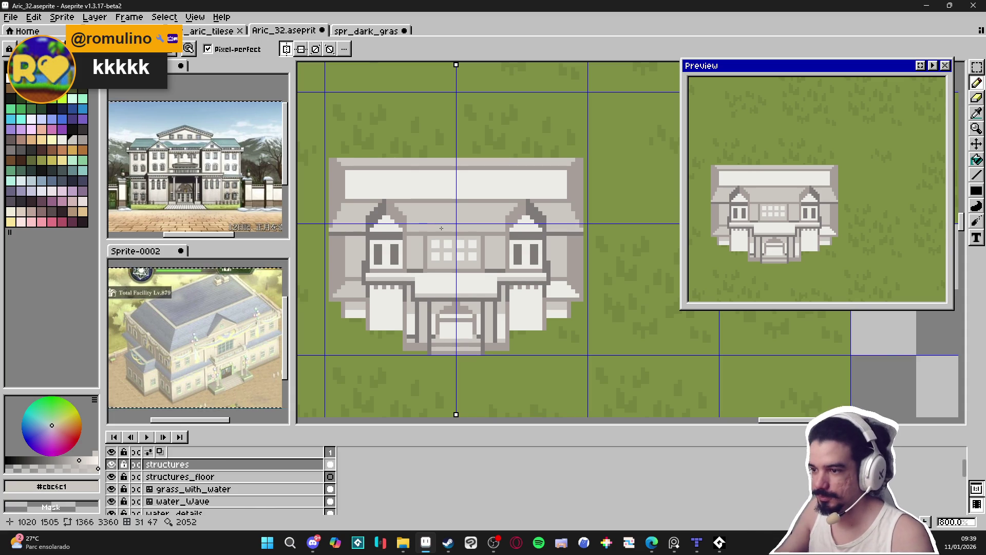
scroll(378, 288, up, 3)
alt+click(466, 301)
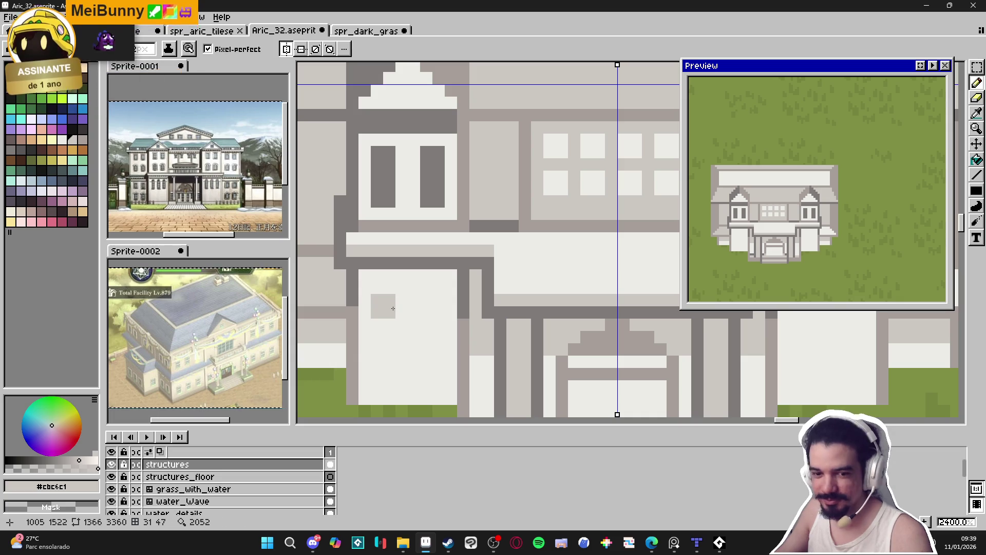
drag(393, 308, 392, 334)
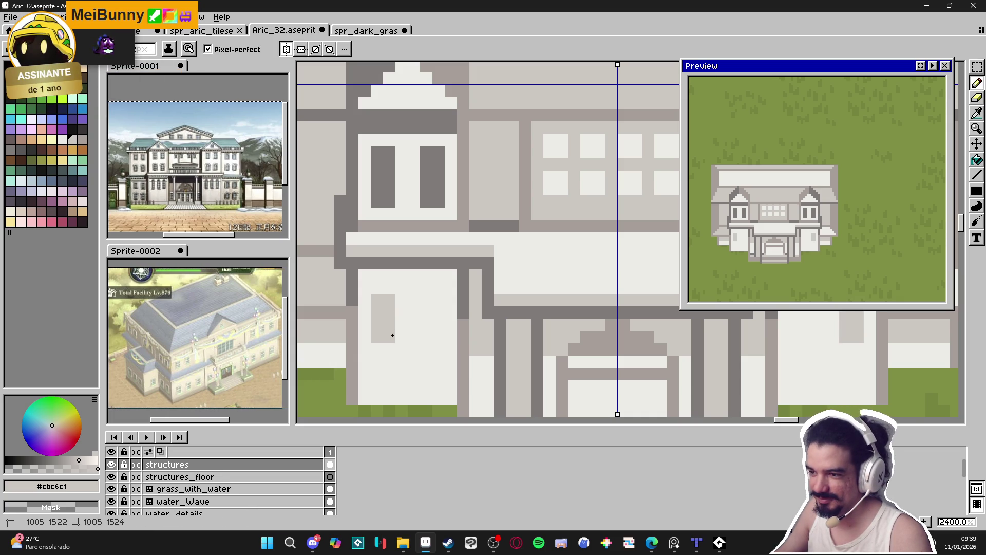
mouse_move(441, 308)
mouse_down()
mouse_move(441, 334)
mouse_move(418, 310)
mouse_up()
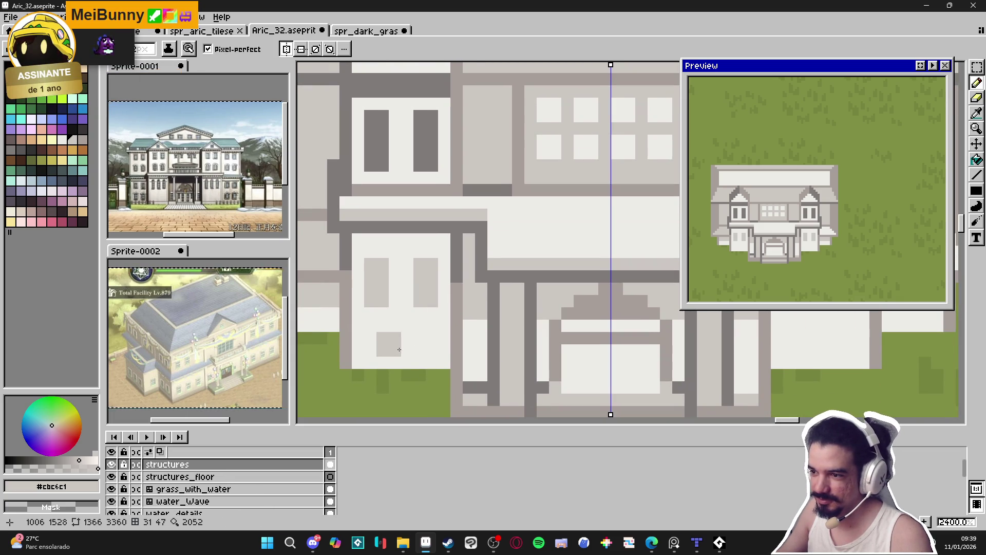
drag(445, 350, 354, 352)
Add mirrored dark grey window slits on the outer side walls and undo a stray stroke
alt+click(485, 386)
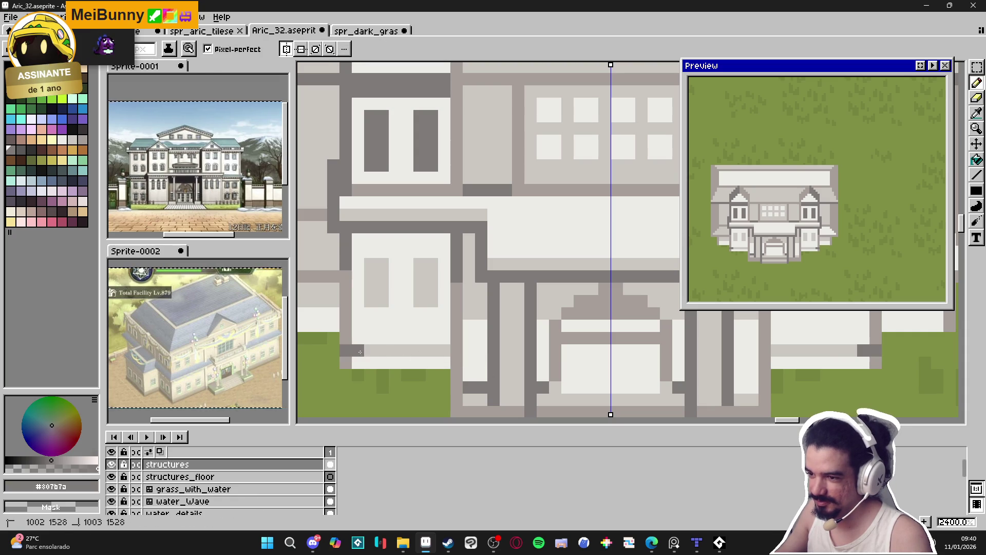
scroll(400, 366, down, 4)
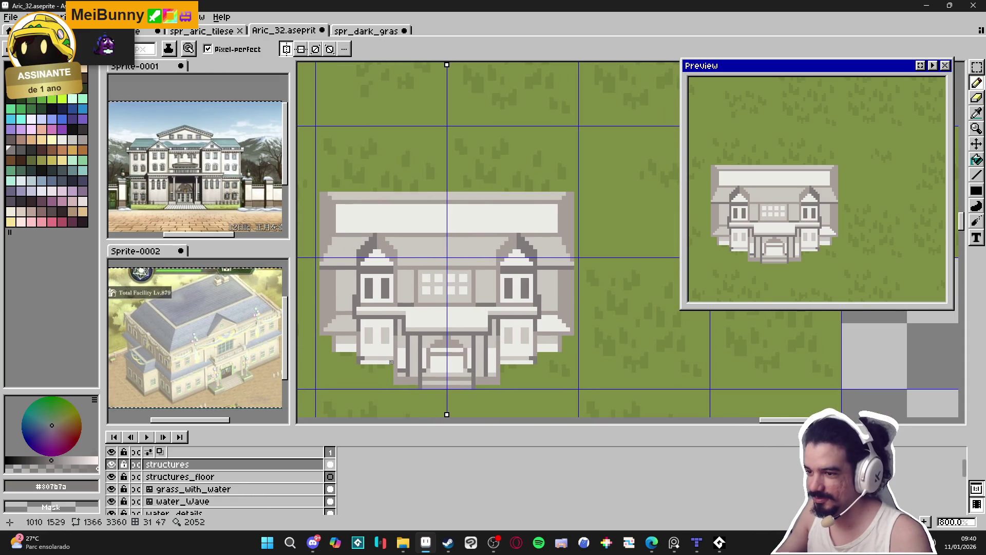
scroll(351, 345, up, 1)
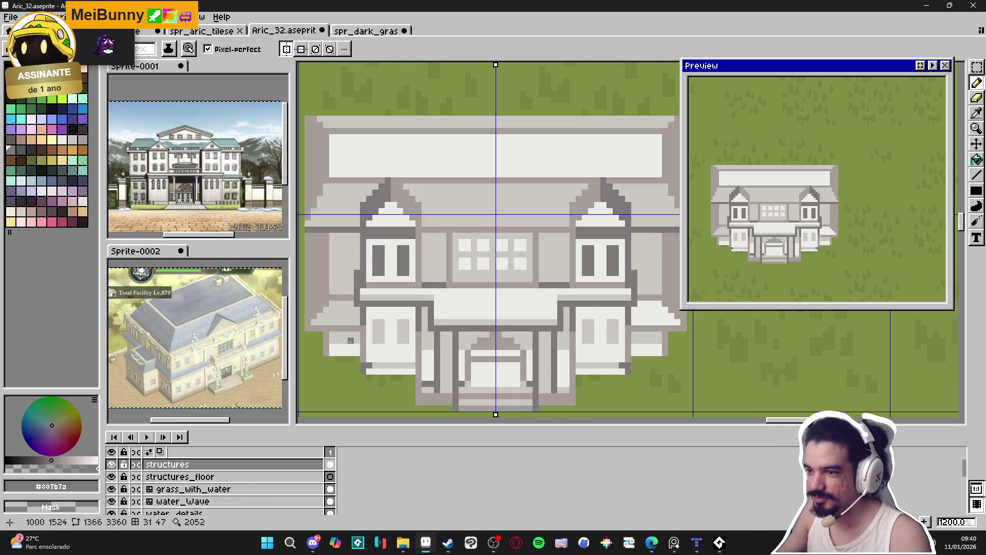
scroll(342, 354, down, 1)
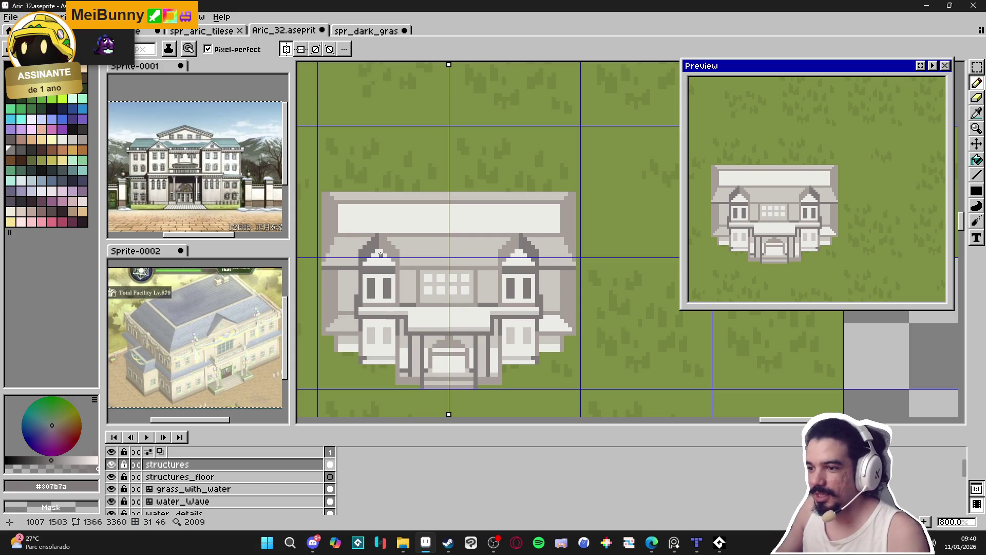
scroll(341, 356, up, 3)
drag(359, 324, 500, 322)
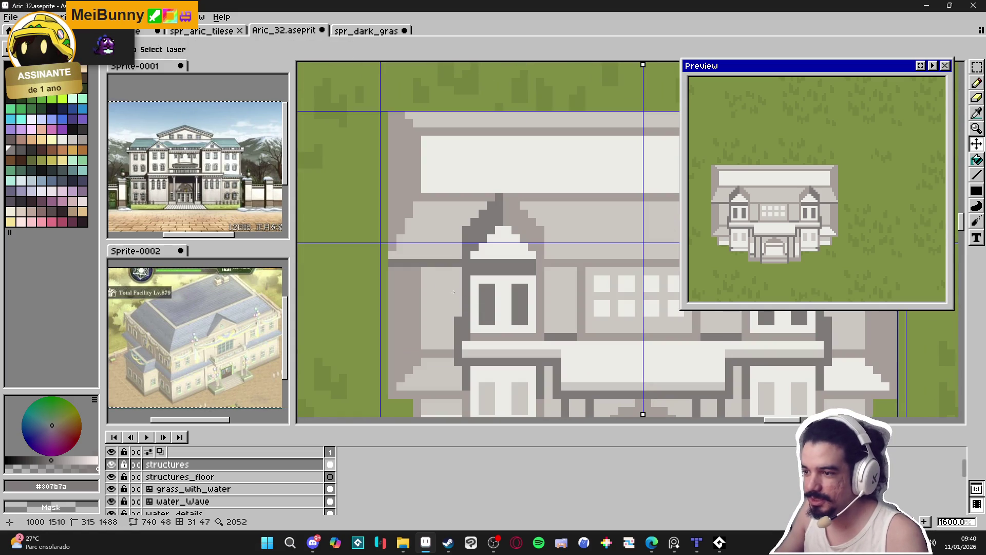
key(ctrl+z)
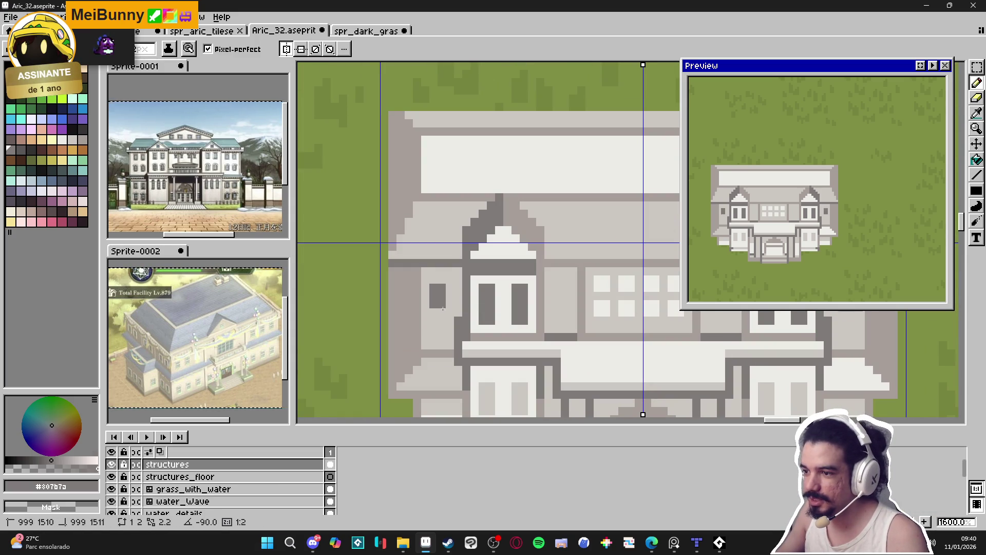
scroll(473, 324, down, 3)
scroll(473, 324, down, 1)
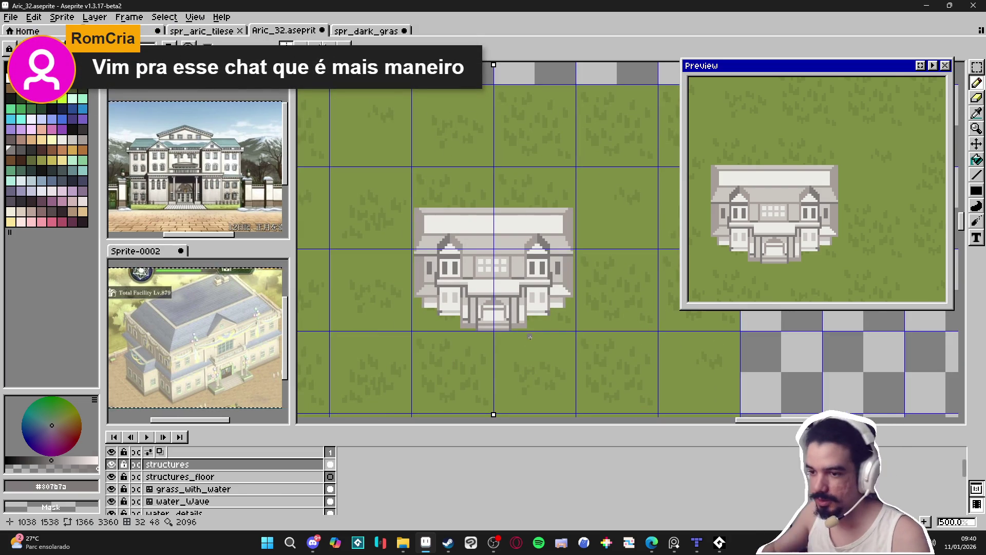
scroll(495, 272, up, 4)
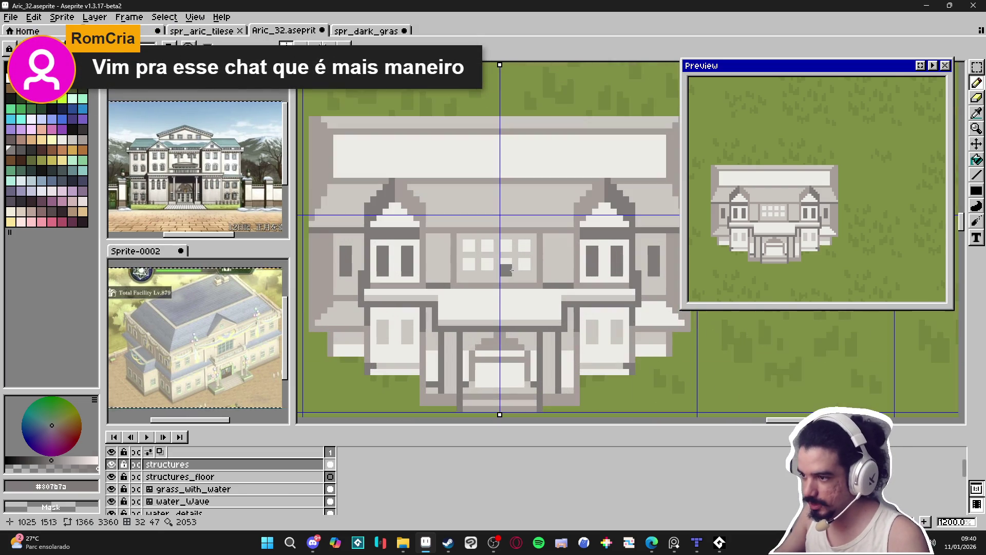
Paint the central window panes over with wall grey, trying light panes and undoing them
mouse_move(508, 269)
mouse_down()
mouse_move(484, 264)
mouse_move(523, 244)
mouse_move(526, 269)
mouse_move(469, 250)
mouse_up()
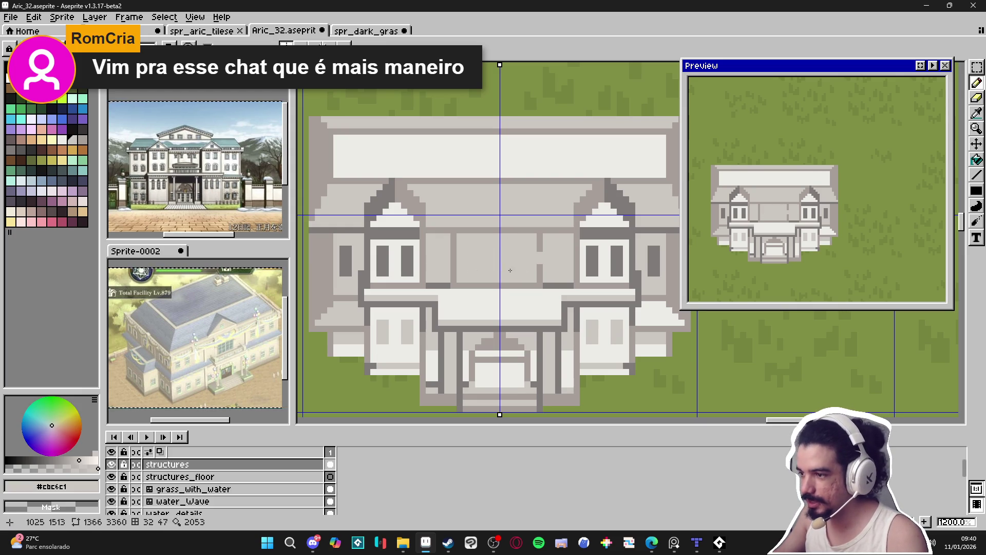
alt+click(511, 365)
mouse_move(467, 267)
mouse_down()
mouse_move(474, 259)
mouse_move(472, 273)
mouse_up()
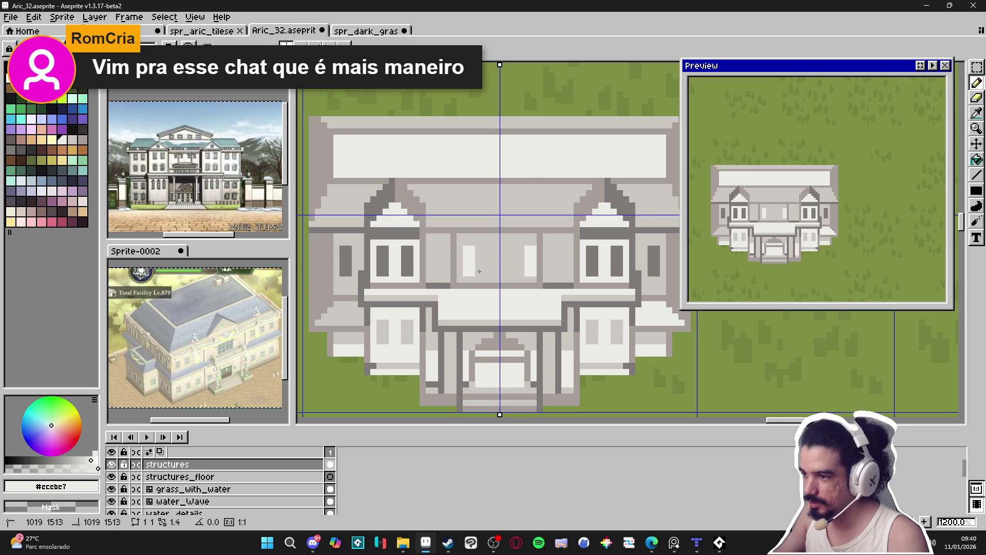
key(ctrl+z)
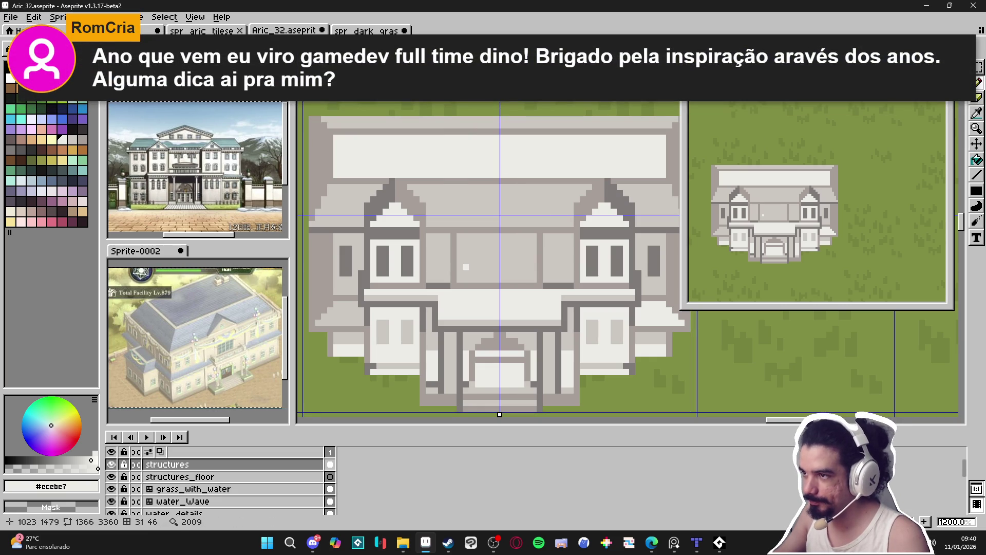
drag(500, 41, 496, 41)
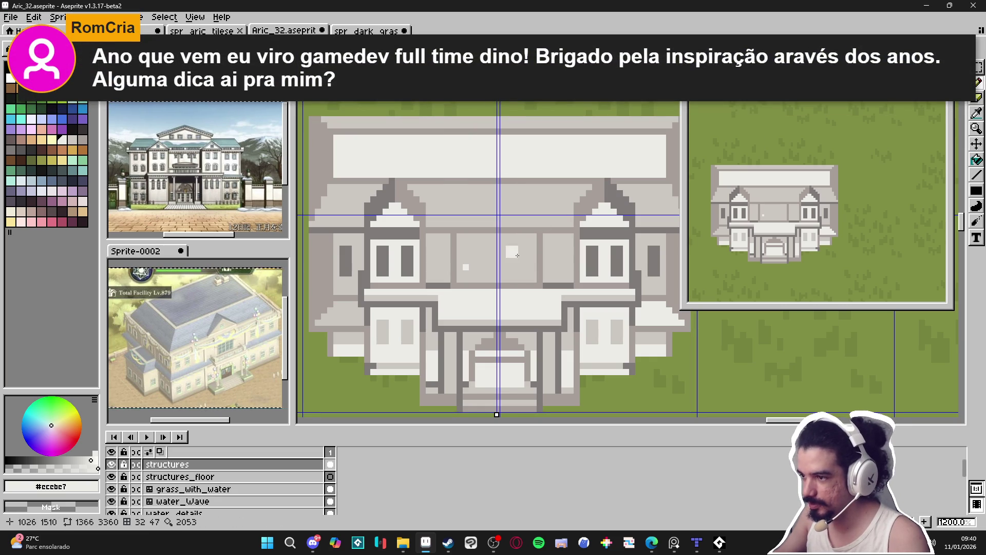
key(ctrl)
scroll(577, 224, down, 2)
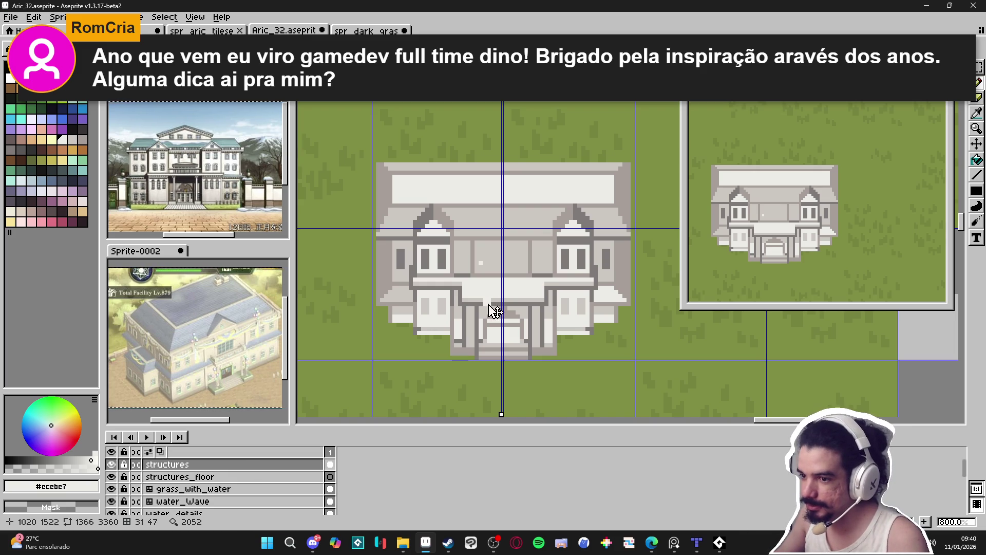
scroll(492, 282, up, 3)
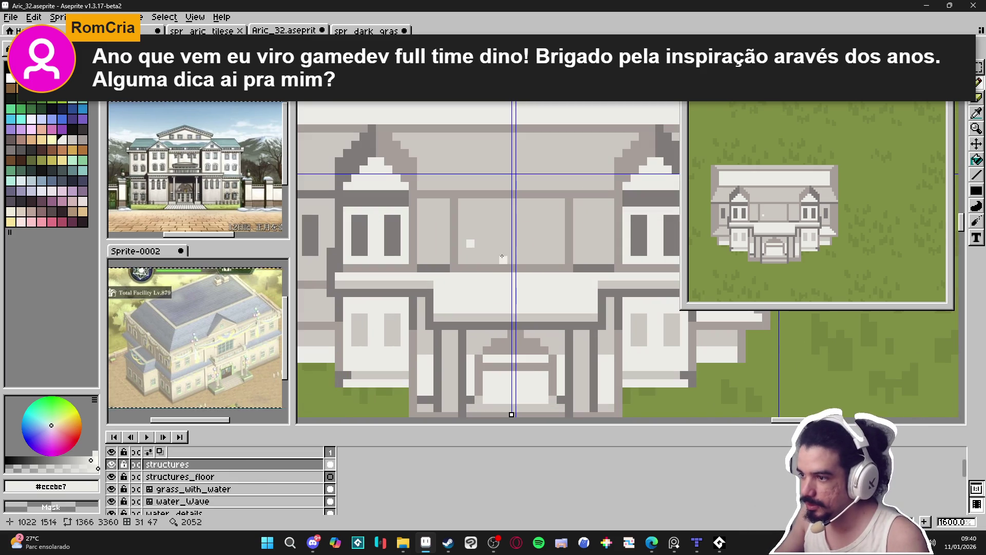
Pick the roof-band mid grey, redo the undone stroke, and toggle the tile grid off and on
click(519, 190)
key(ctrl+y)
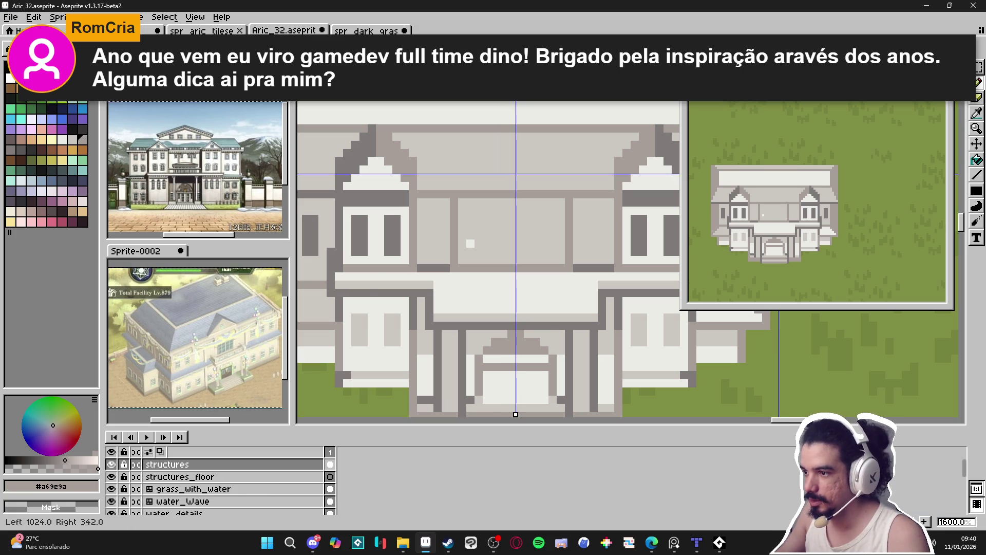
scroll(517, 241, down, 3)
scroll(517, 241, down, 2)
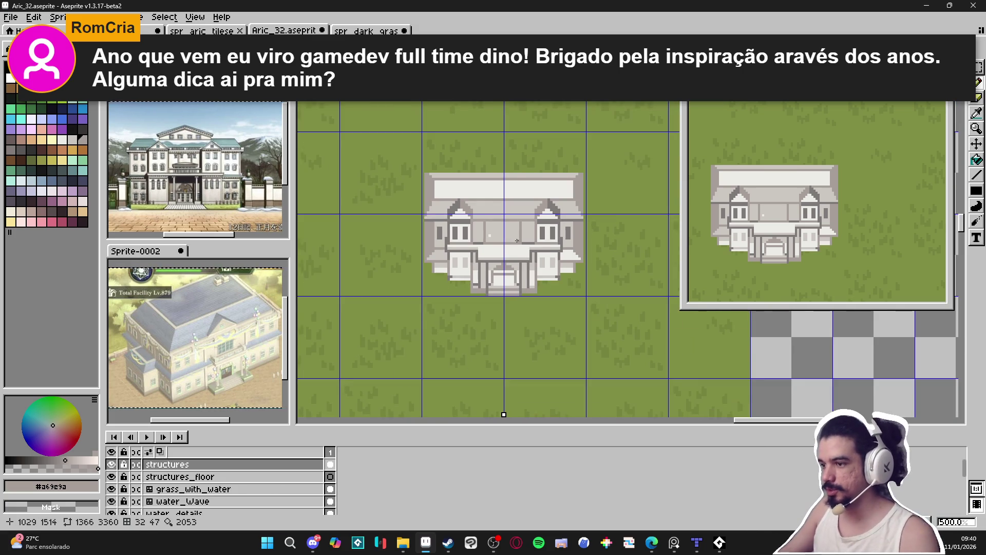
key(ctrl+')
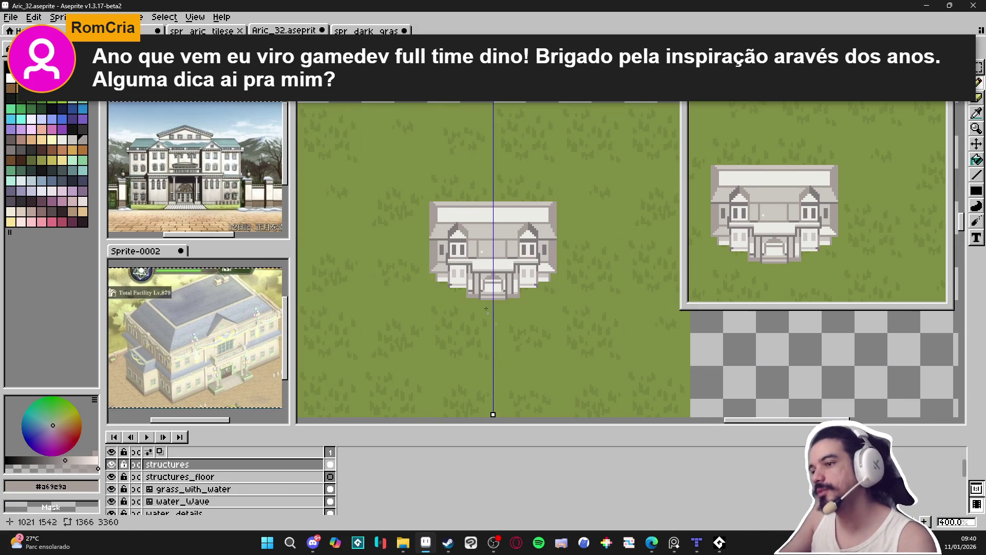
key(ctrl+')
Zoom to 1600% and draw a darker row of pixels across the porch canopy
scroll(529, 288, up, 3)
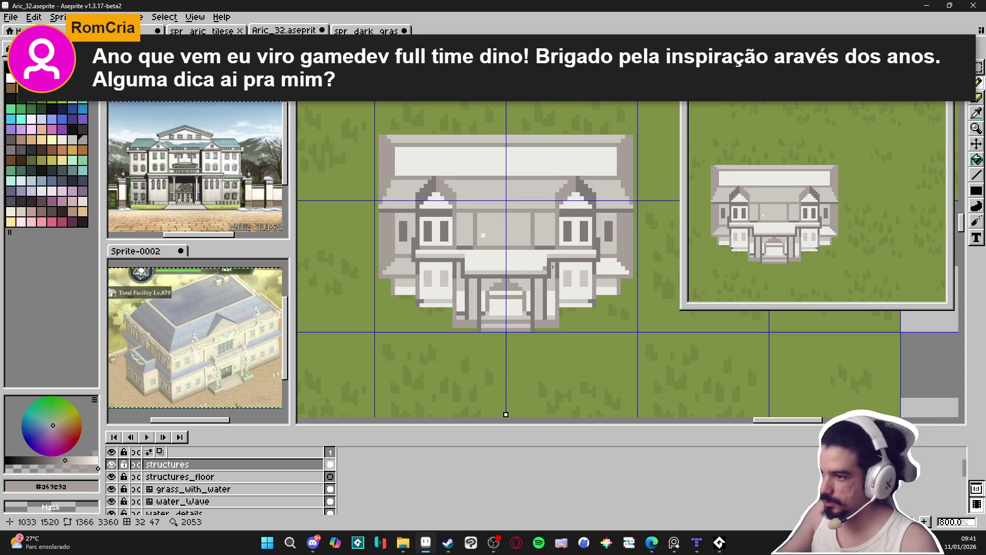
scroll(540, 271, up, 1)
scroll(463, 267, down, 3)
scroll(462, 268, up, 2)
scroll(438, 267, up, 2)
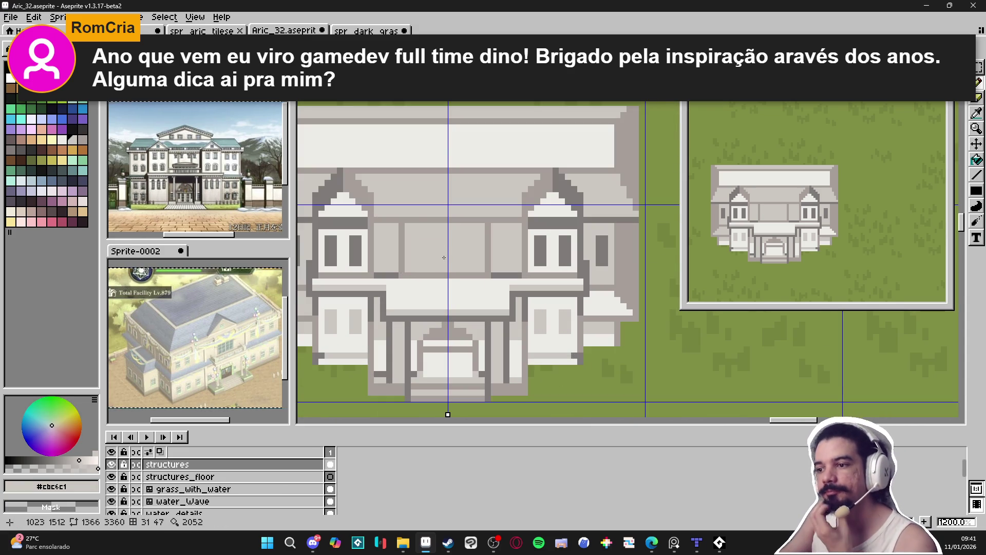
scroll(444, 258, down, 3)
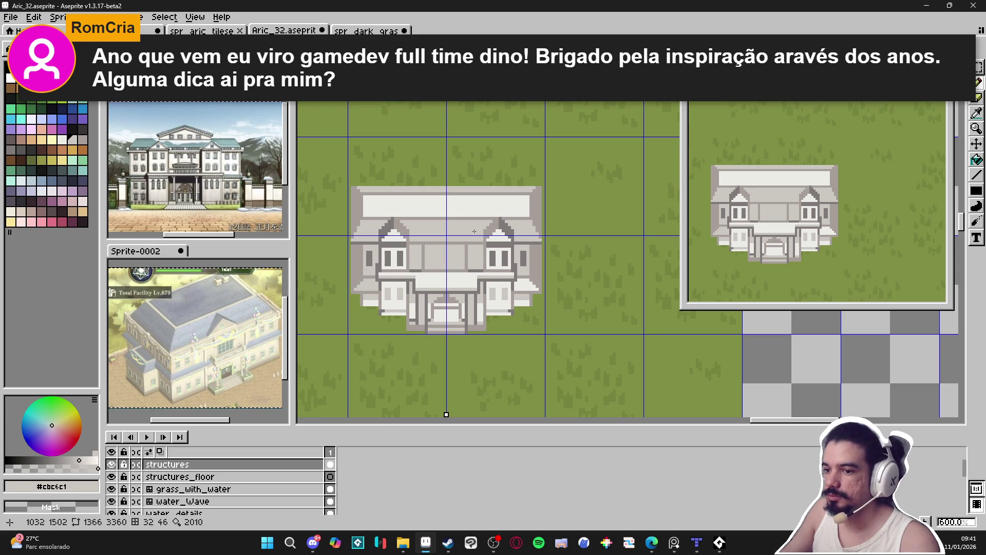
drag(473, 233, 457, 232)
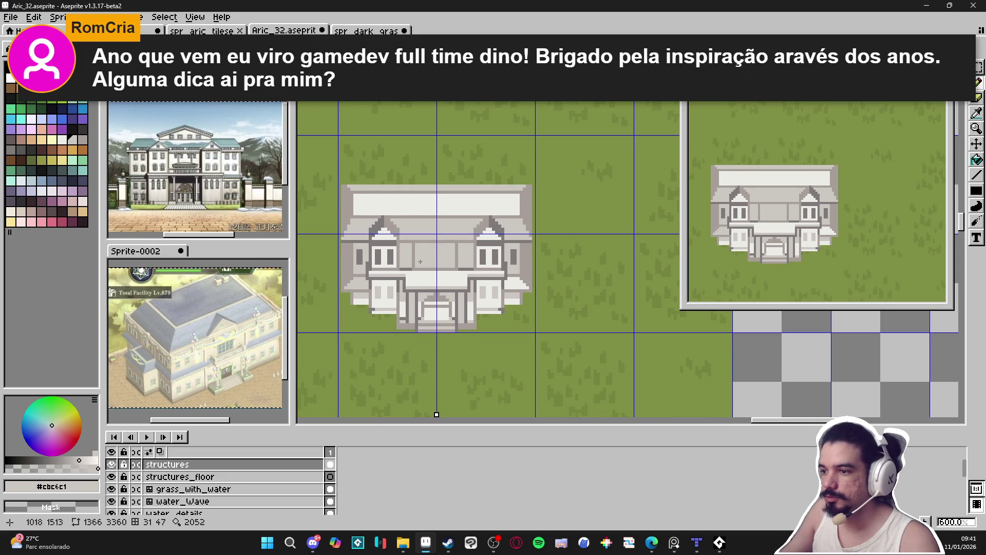
scroll(421, 262, up, 3)
scroll(397, 328, down, 2)
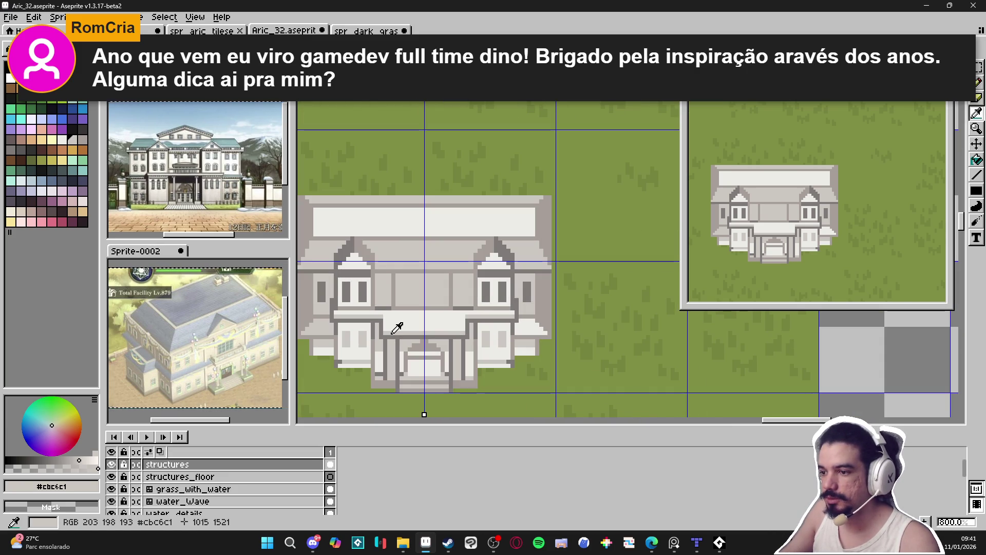
scroll(396, 324, up, 3)
drag(393, 315, 534, 315)
click(491, 324)
click(417, 324)
click(457, 324)
click(443, 324)
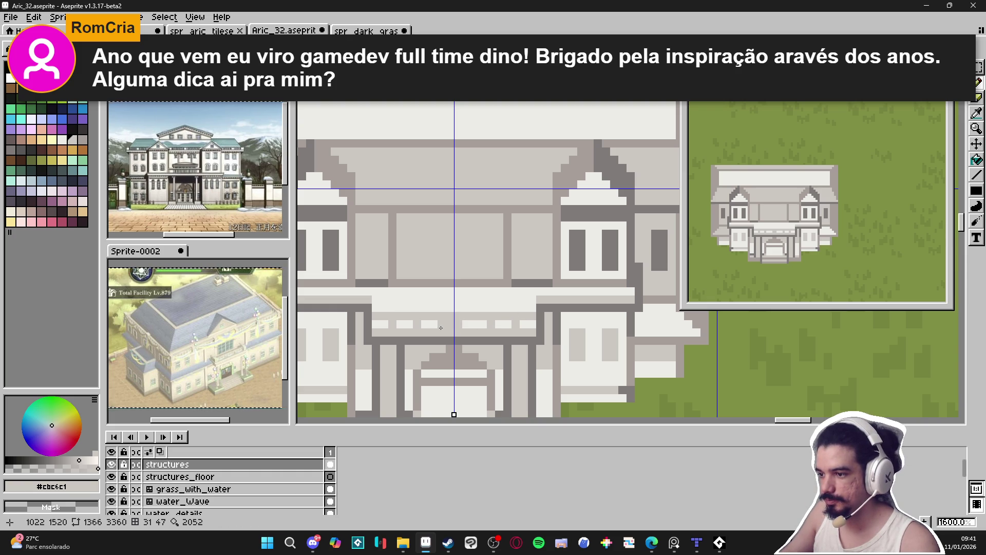
scroll(401, 355, down, 3)
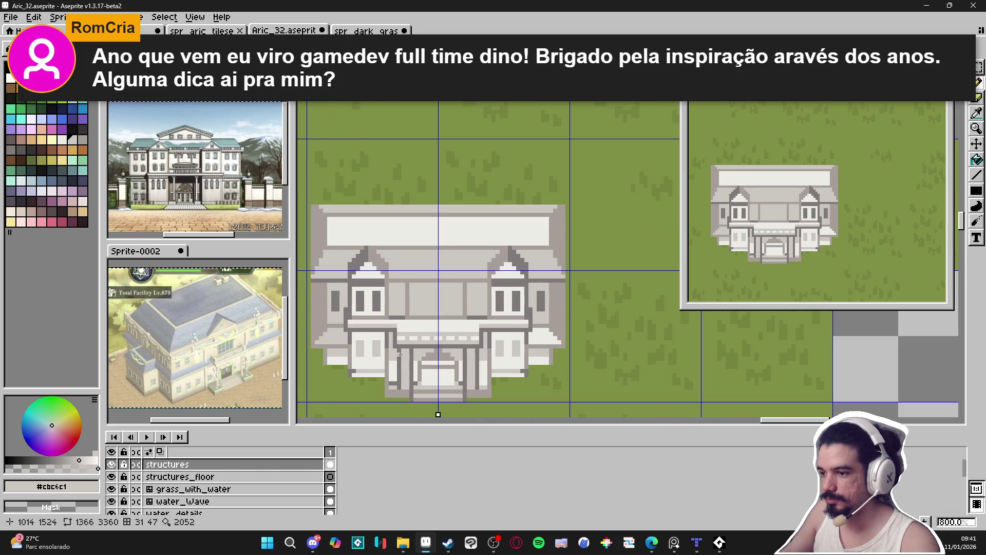
scroll(401, 339, up, 3)
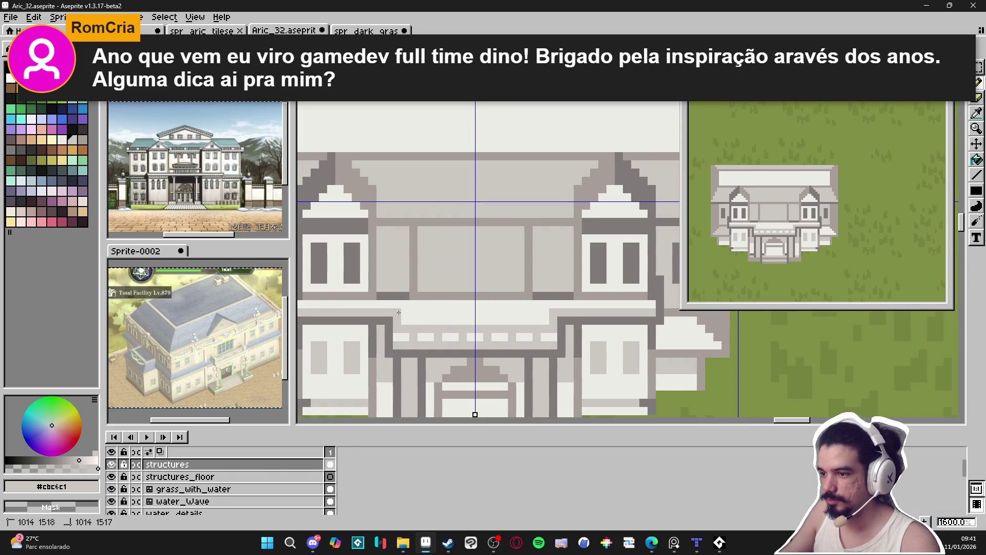
scroll(487, 362, down, 4)
scroll(471, 331, up, 3)
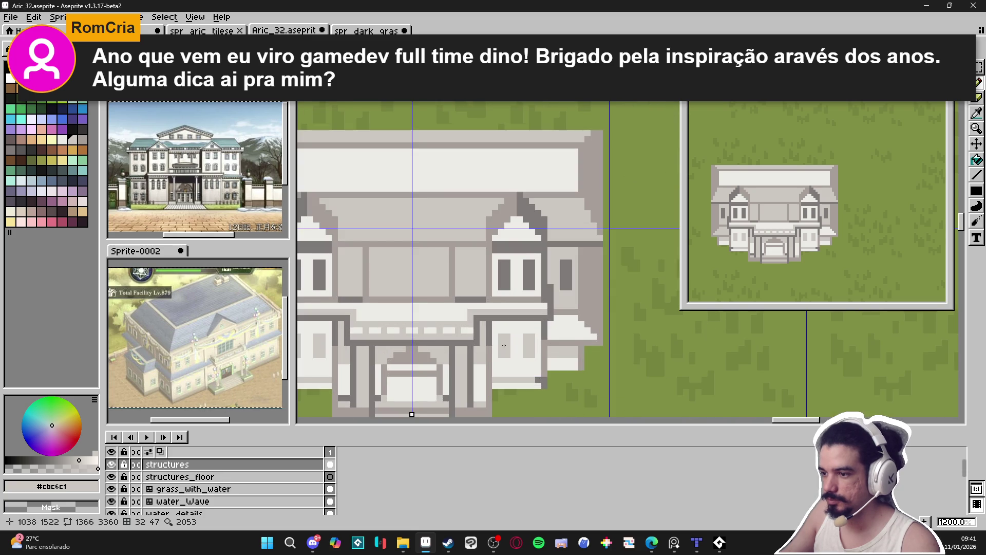
scroll(503, 345, down, 3)
scroll(506, 347, up, 1)
scroll(462, 324, down, 1)
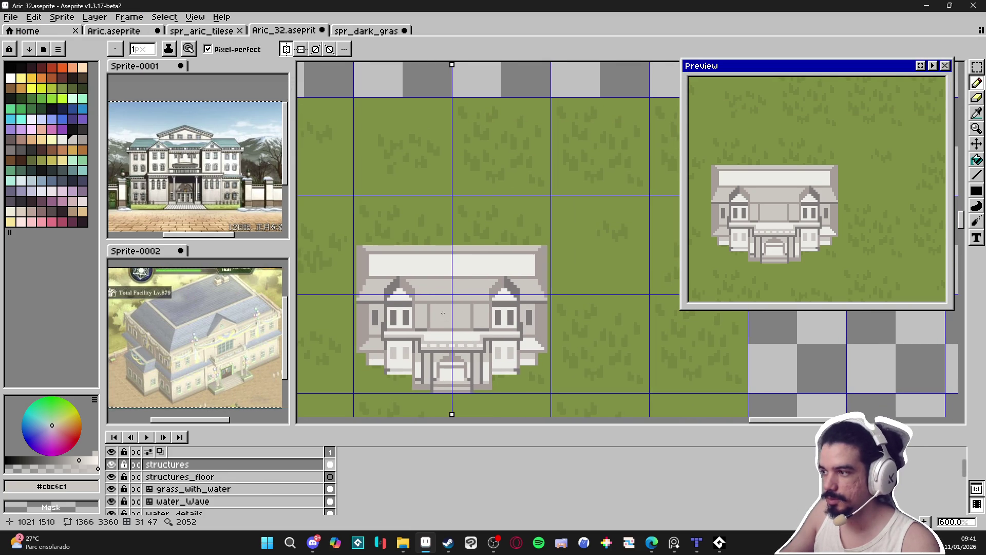
scroll(432, 305, up, 3)
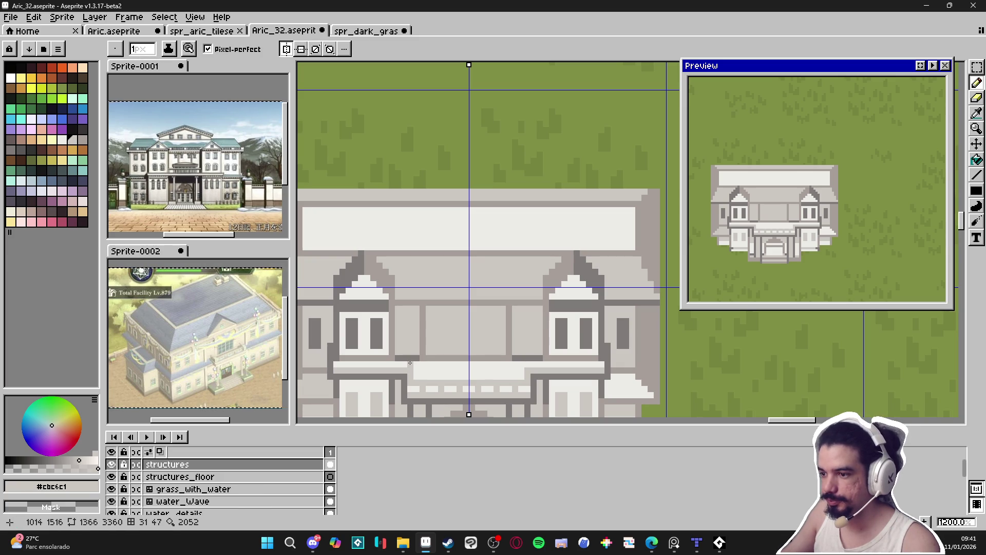
Outline both sides of the porch roof in mirrored dark grey #807b7a
alt+click(410, 353)
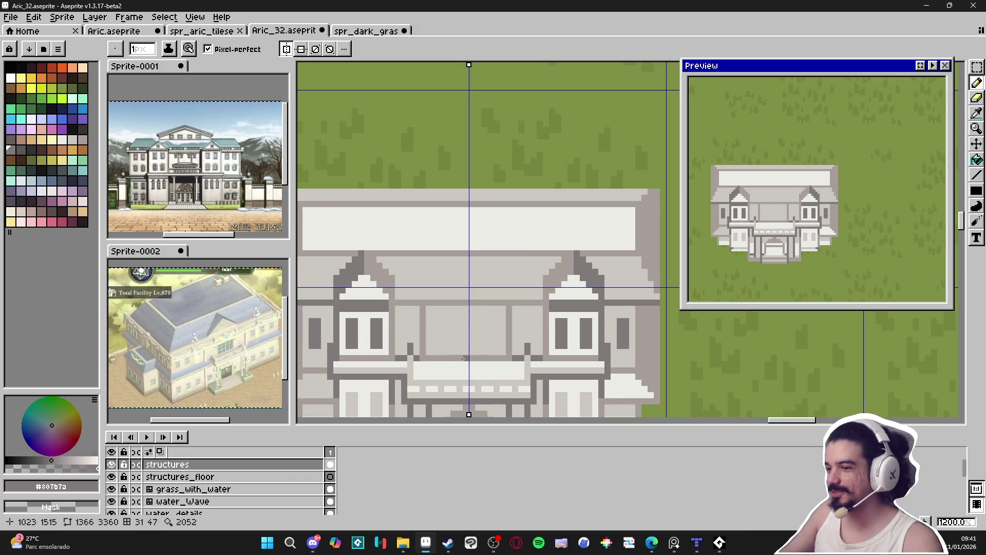
scroll(453, 359, down, 2)
scroll(437, 321, up, 2)
alt+click(442, 308)
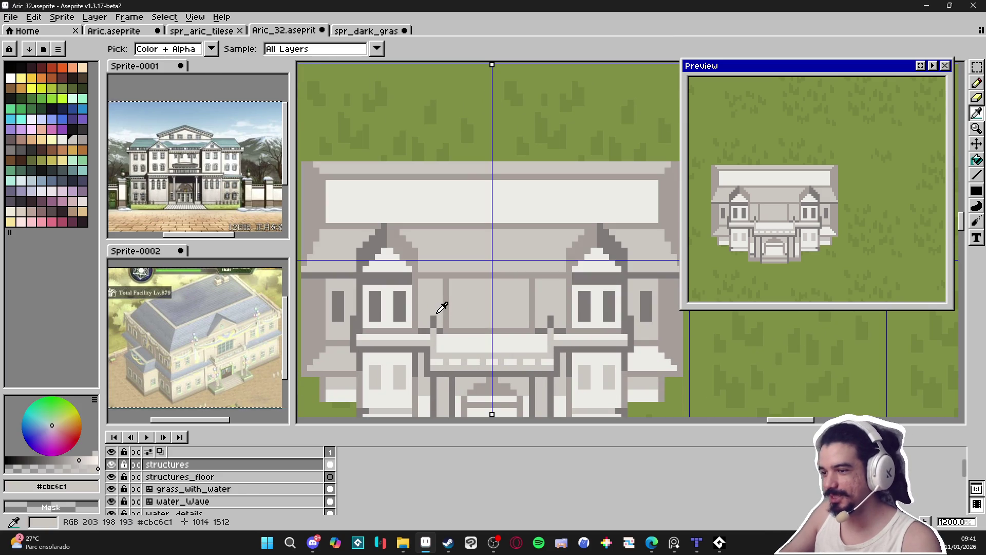
alt+click(437, 322)
drag(438, 322, 427, 343)
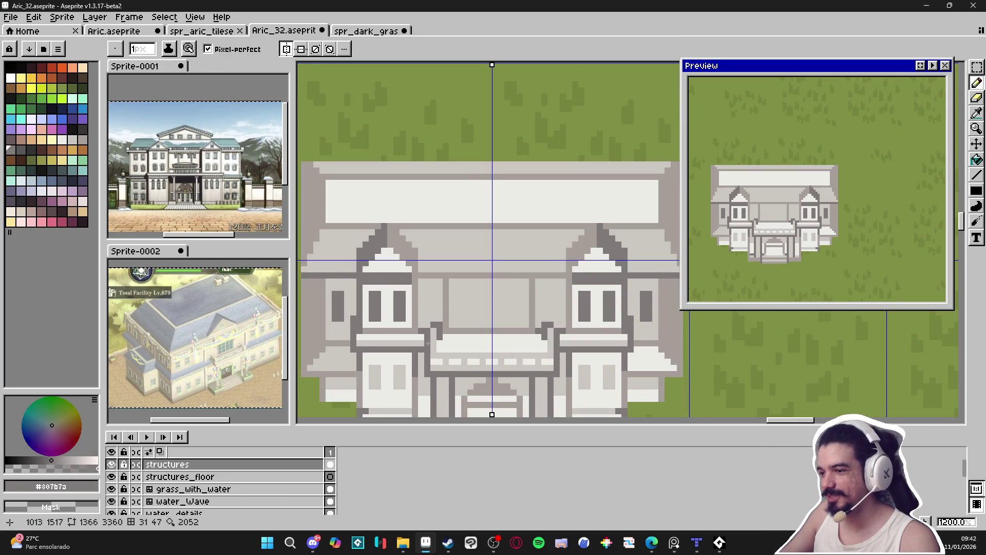
scroll(450, 353, down, 3)
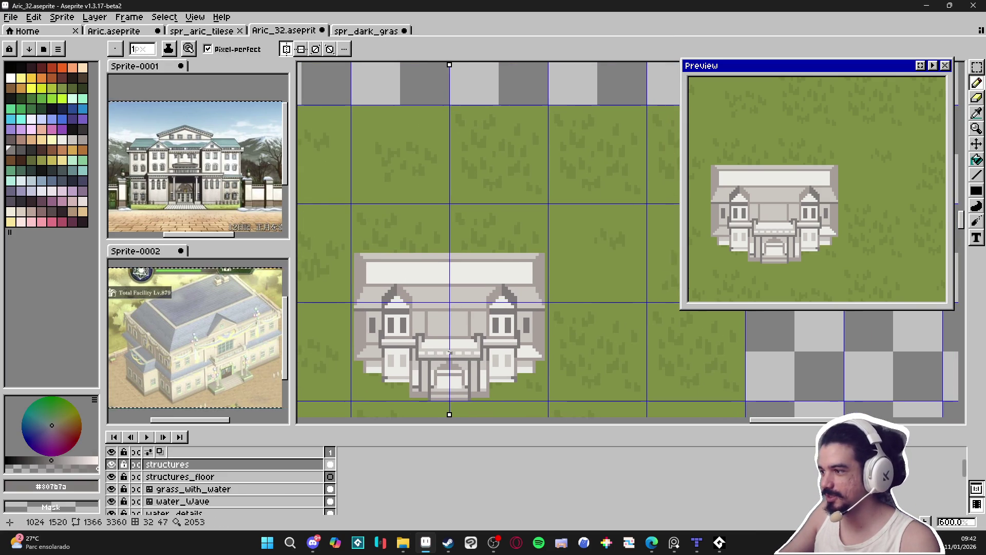
scroll(450, 352, up, 3)
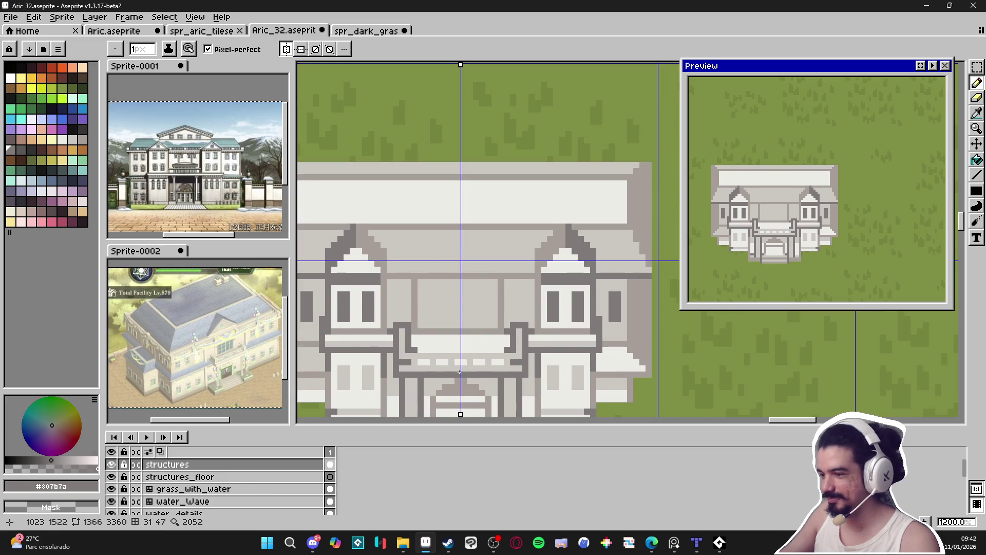
scroll(462, 349, down, 2)
scroll(462, 349, down, 1)
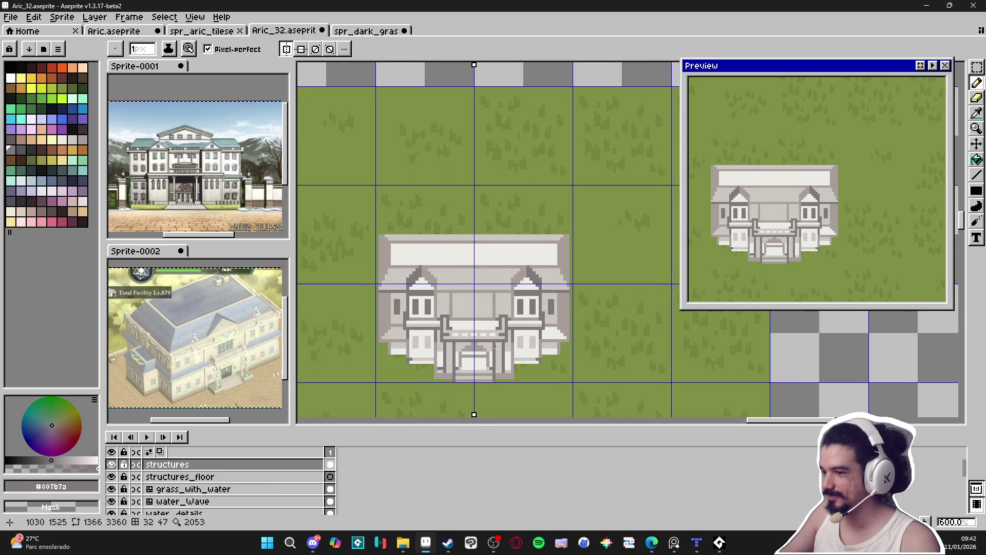
scroll(499, 326, up, 3)
alt+click(483, 329)
With a 2px brush, paint near-white #ecebe7 window panes as tall strips on the central wall
key(plus)
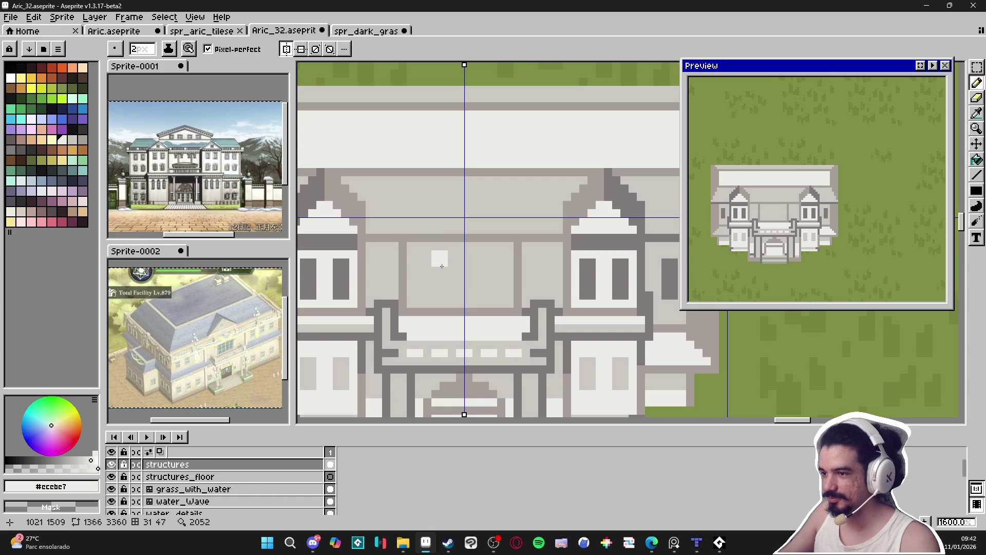
click(449, 267)
mouse_move(449, 267)
mouse_down()
mouse_move(449, 293)
mouse_move(423, 264)
mouse_move(424, 298)
mouse_move(425, 279)
mouse_move(455, 279)
mouse_up()
alt+click(436, 284)
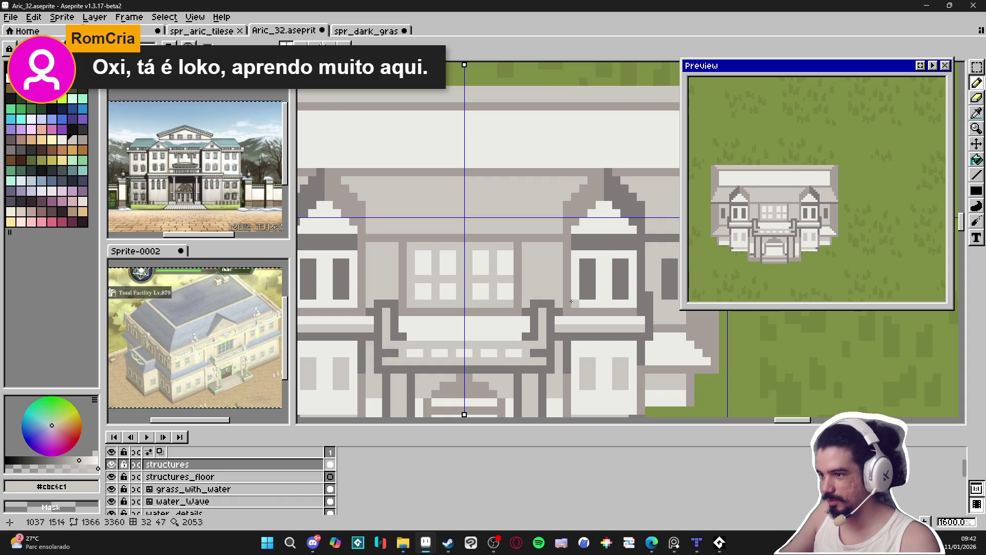
Split the window panes with a light grey divider and fill a missing pane pixel
alt+click(523, 311)
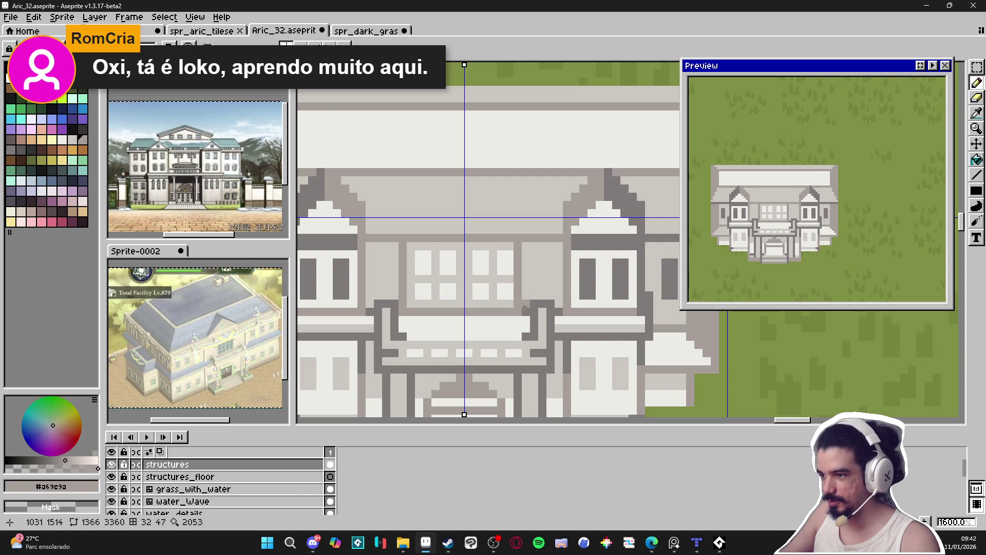
click(524, 246)
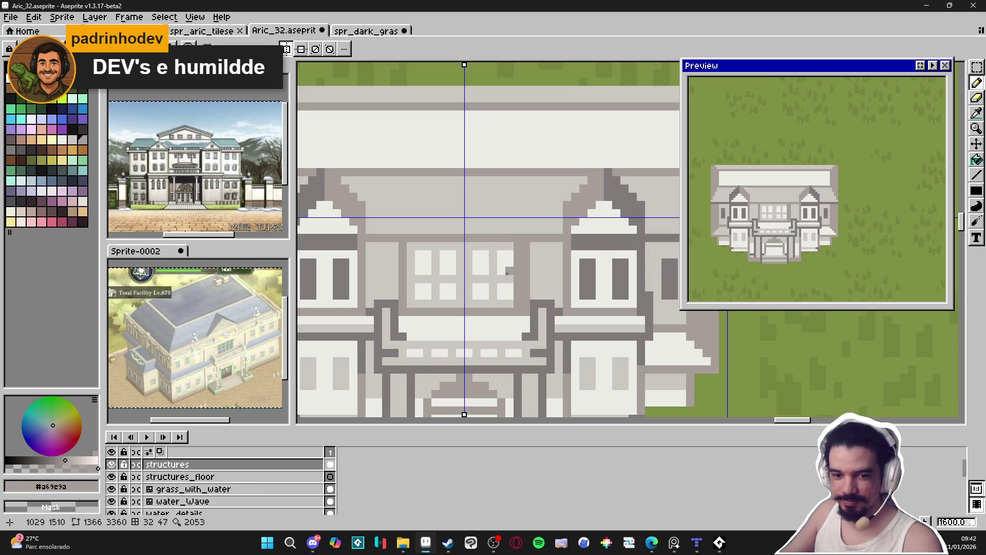
alt+click(508, 247)
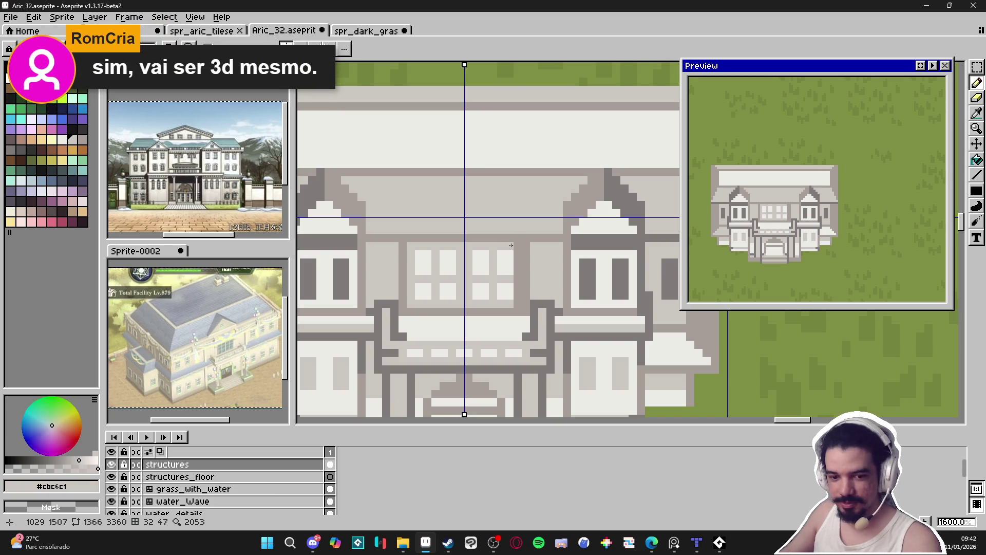
drag(518, 248, 519, 307)
alt+click(483, 289)
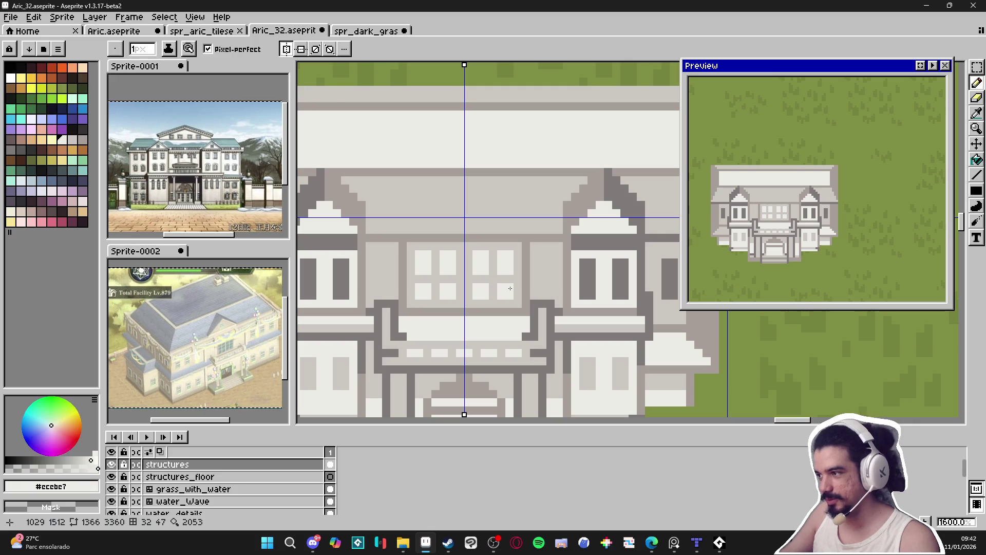
alt+click(508, 272)
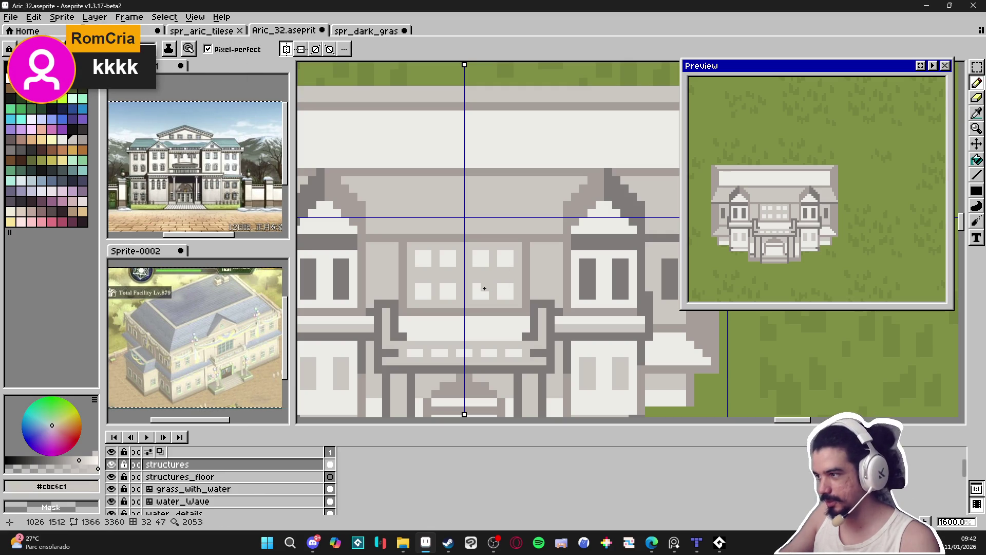
alt+click(500, 282)
click(519, 287)
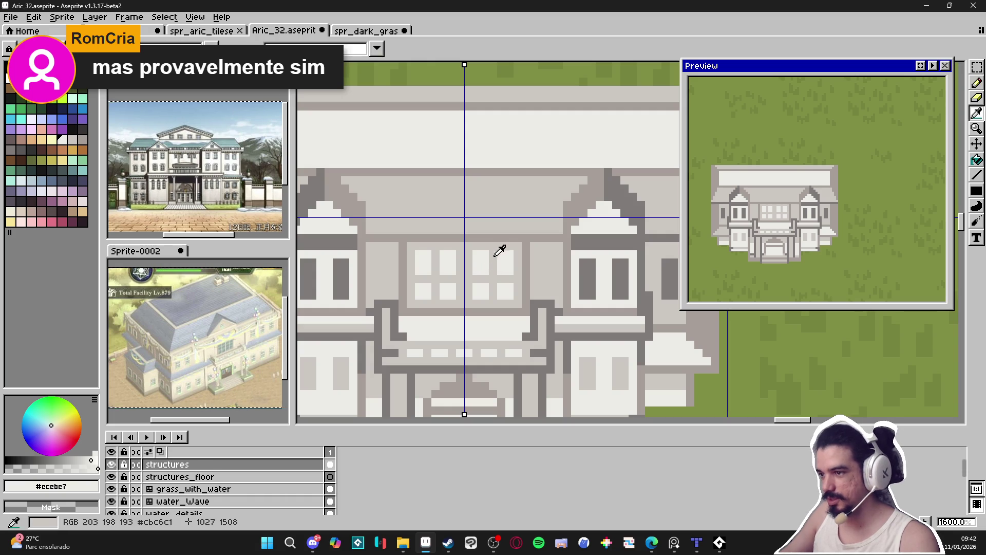
Draw a #a69e9a grey line across the wall above the windows
alt+click(480, 256)
alt+click(528, 247)
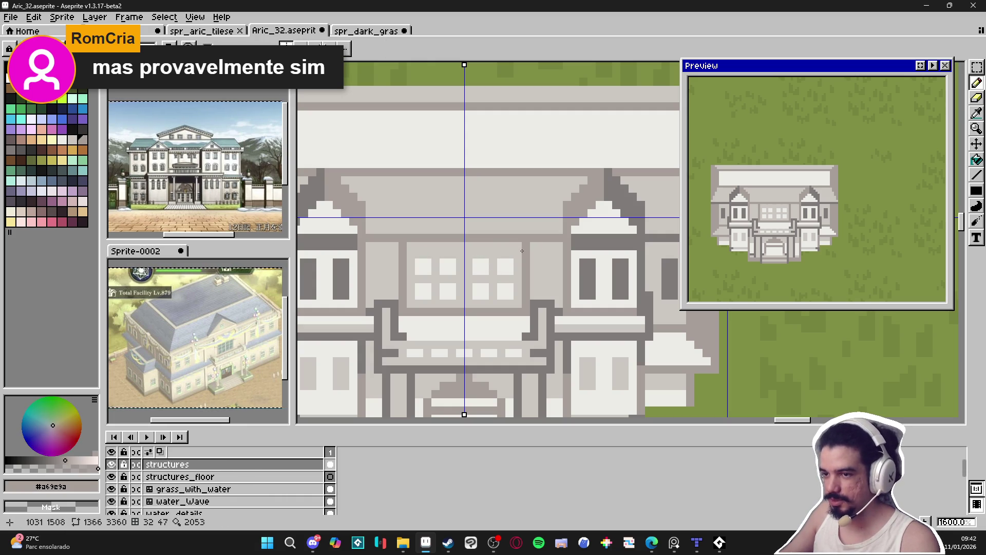
drag(524, 253, 370, 256)
Eyedrop dark grey #807b7a and draw a vertical line beside the left tower
alt+click(370, 256)
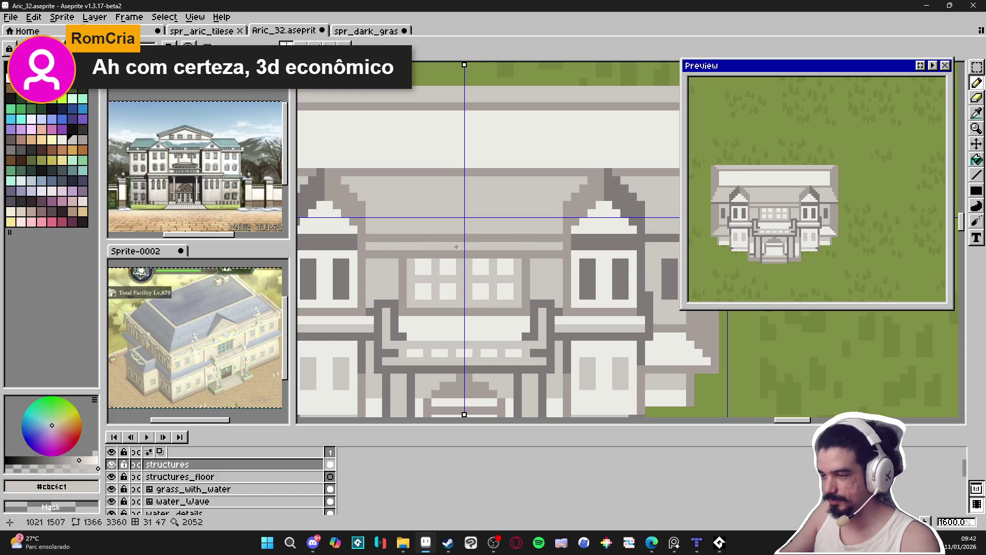
scroll(529, 257, down, 1)
scroll(406, 254, up, 2)
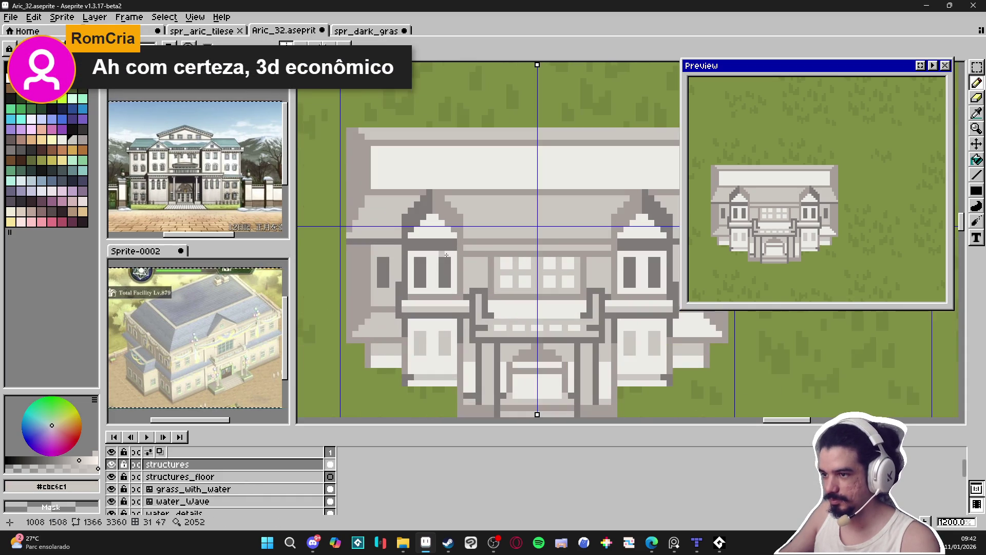
alt+click(406, 254)
alt+click(410, 251)
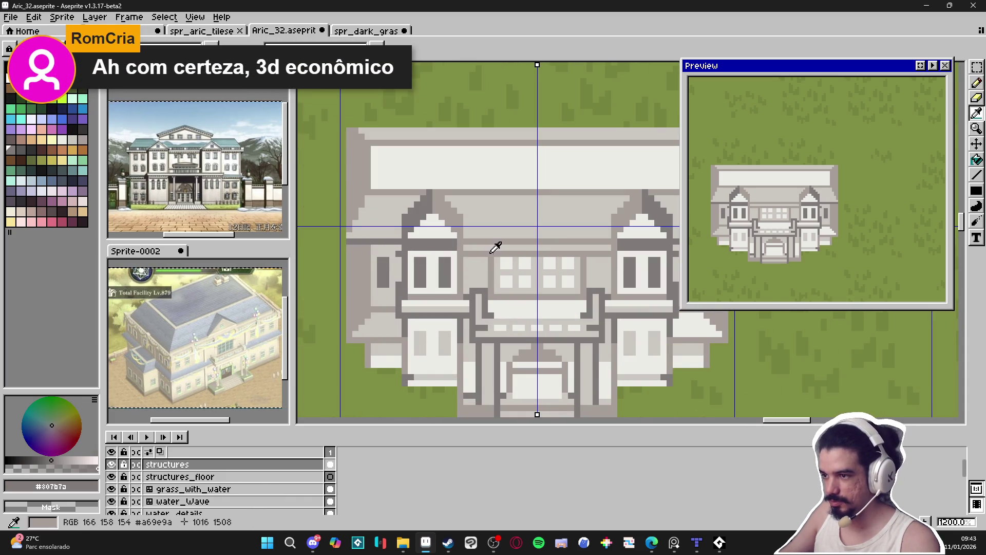
alt+click(413, 252)
scroll(386, 271, down, 3)
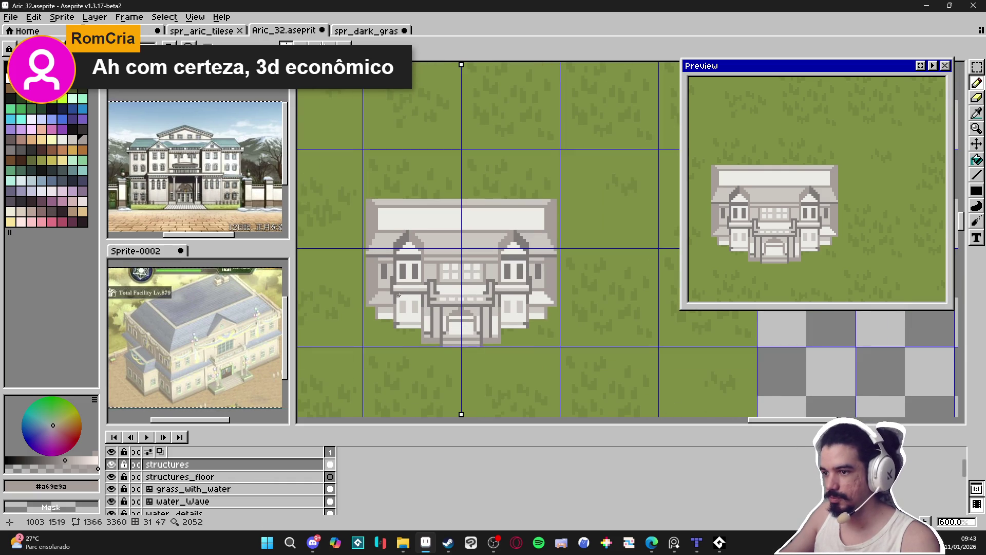
scroll(399, 295, up, 3)
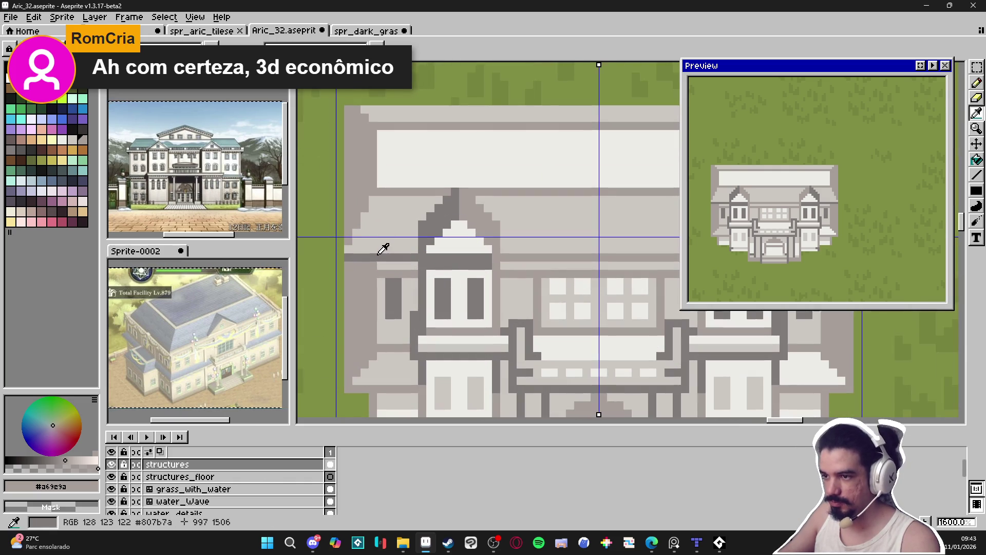
alt+click(380, 256)
mouse_move(376, 262)
mouse_down()
mouse_move(387, 233)
mouse_move(382, 314)
mouse_up()
Recentre the mansion in view and save the artwork as Aric_32.aseprite
scroll(382, 314, down, 3)
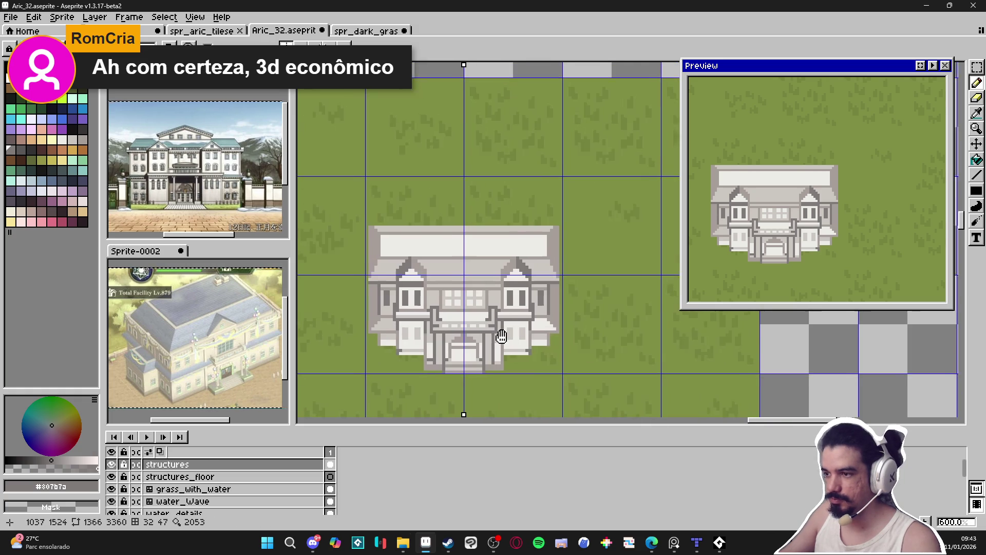
drag(510, 332, 514, 308)
drag(590, 310, 569, 336)
scroll(555, 325, down, 1)
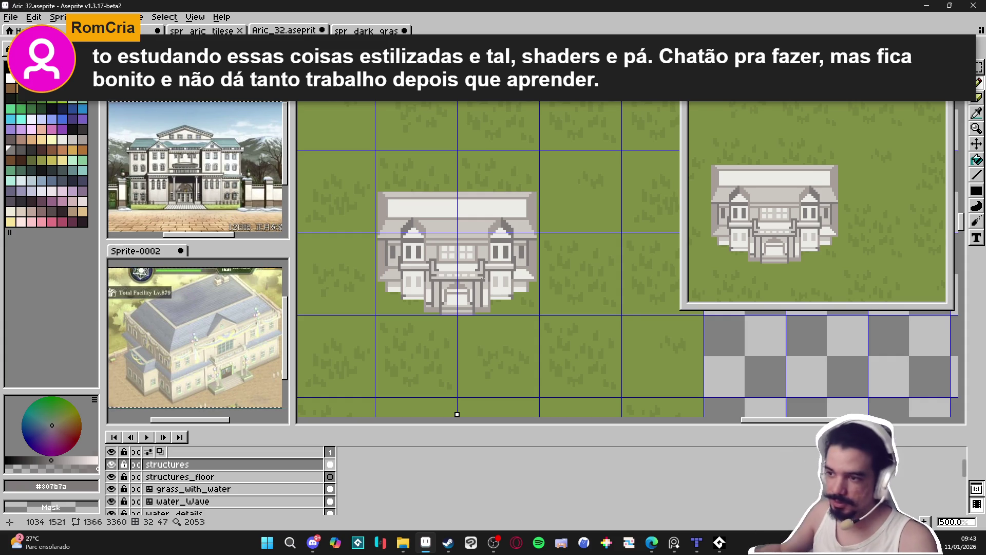
scroll(481, 278, up, 4)
drag(469, 276, 616, 282)
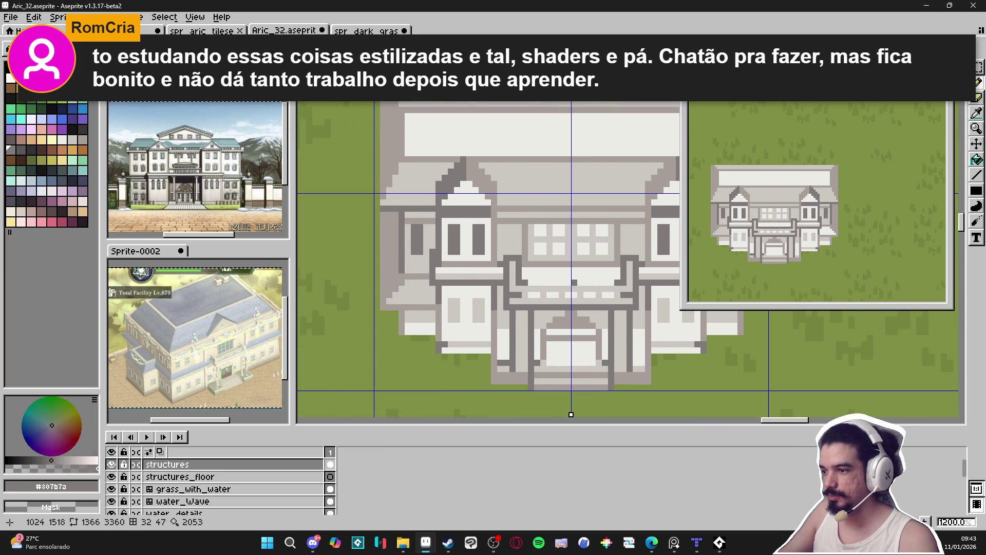
scroll(582, 283, down, 2)
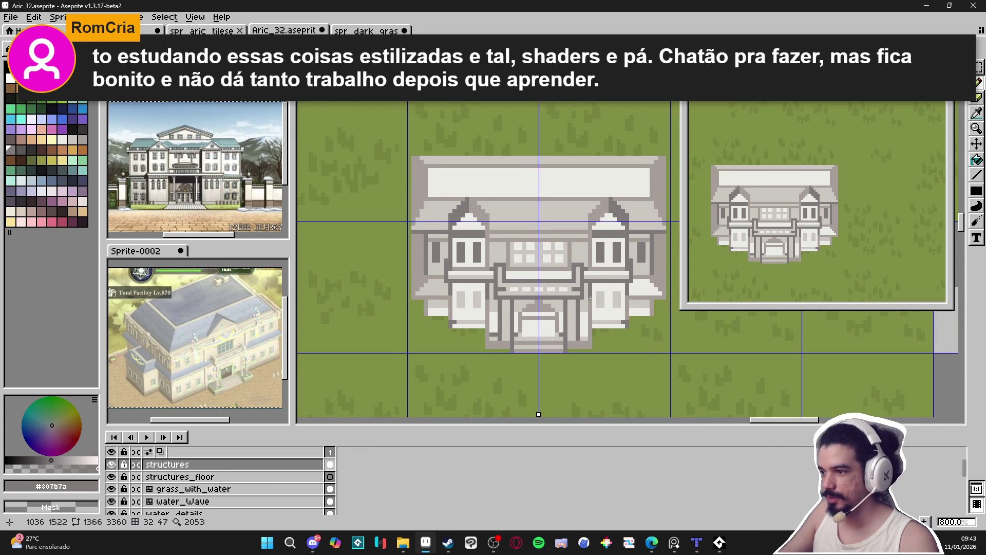
drag(589, 297, 574, 298)
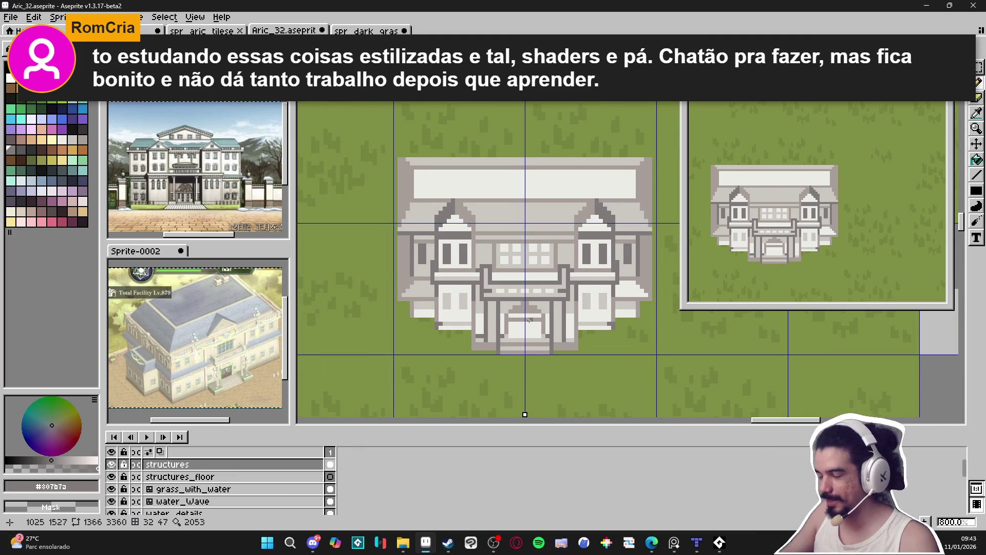
scroll(529, 322, up, 1)
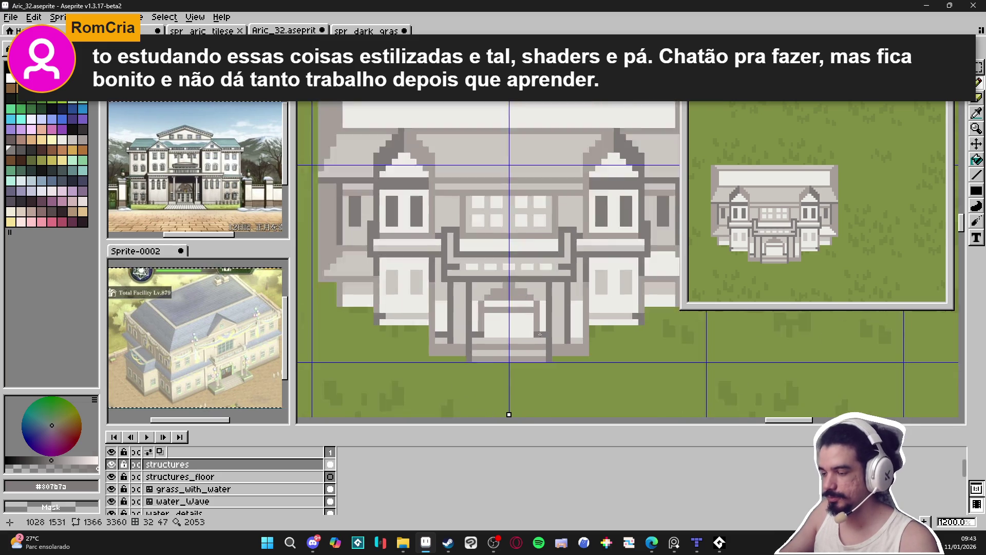
scroll(528, 342, down, 1)
key(ctrl+s)
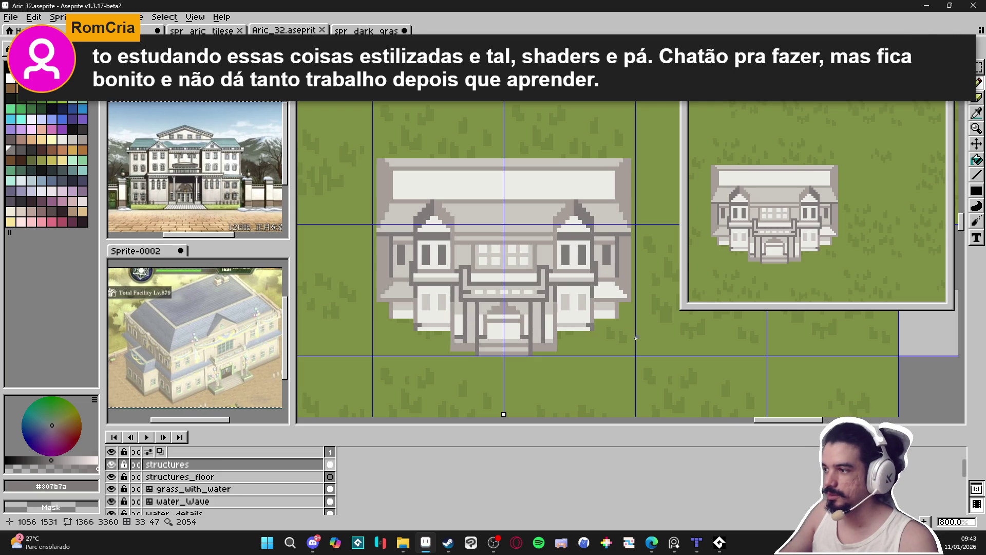
scroll(642, 347, down, 1)
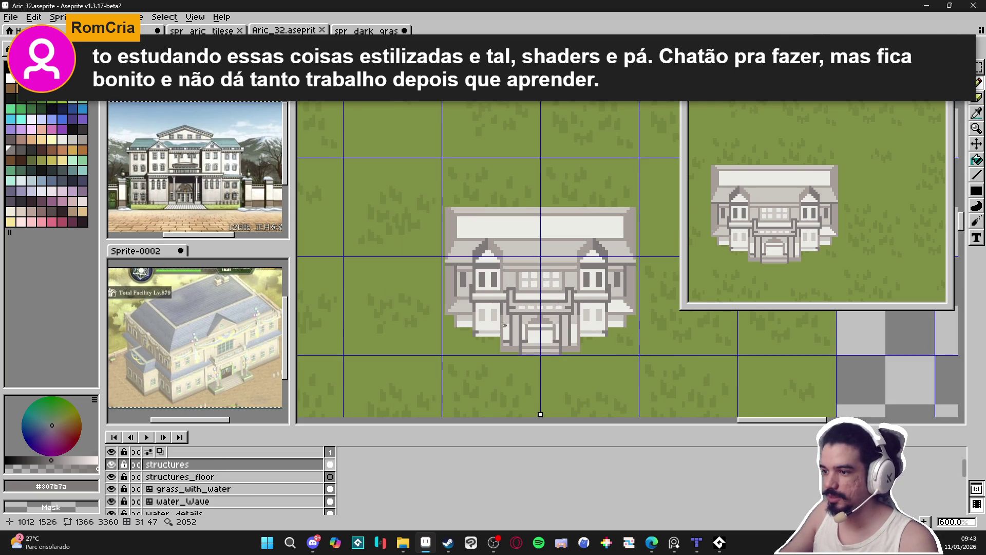
scroll(498, 332, up, 3)
scroll(506, 314, down, 1)
scroll(538, 347, down, 1)
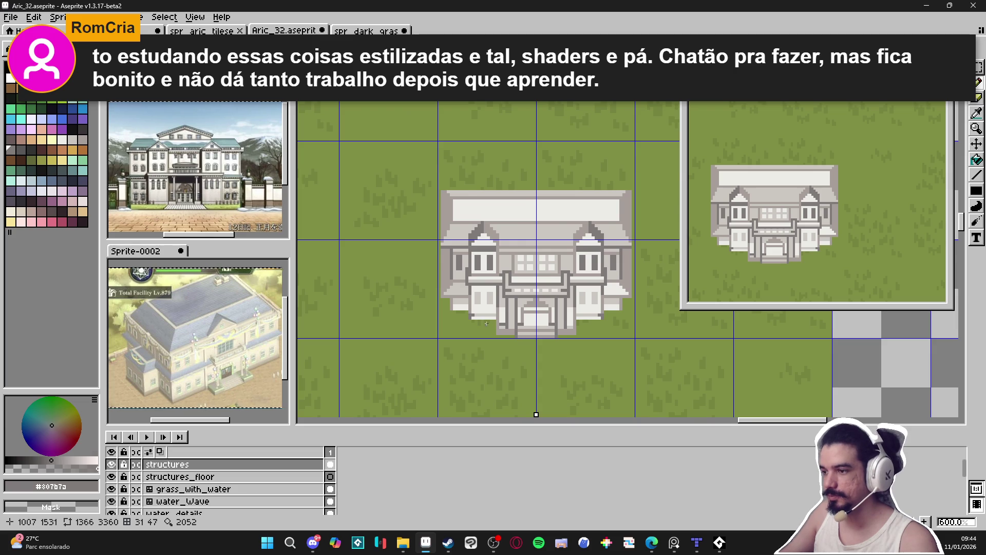
scroll(510, 341, down, 2)
mouse_move(555, 363)
mouse_down()
mouse_move(374, 316)
mouse_move(454, 272)
mouse_move(447, 284)
mouse_up()
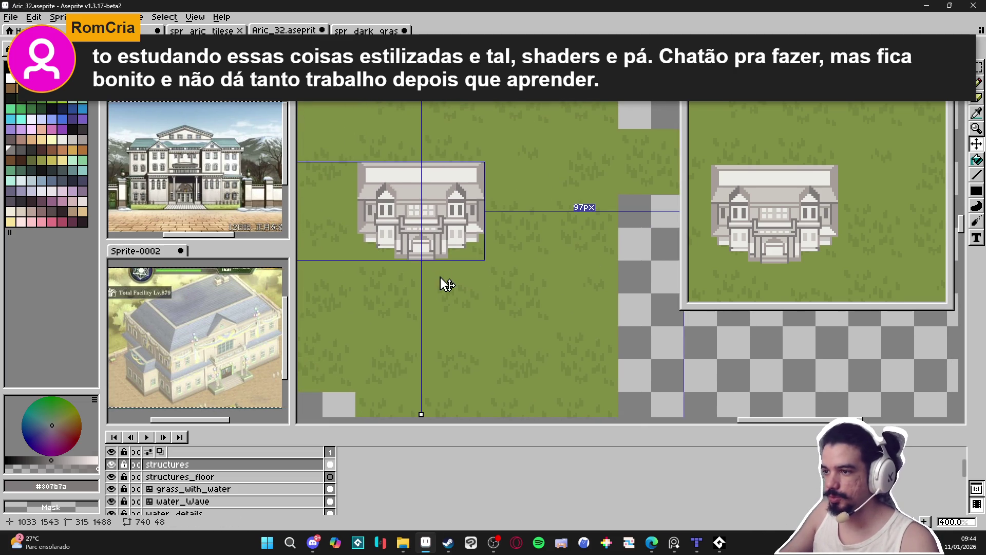
Draw a short mirrored dark-grey bar beneath the eaves and save the file
scroll(488, 319, right, 2)
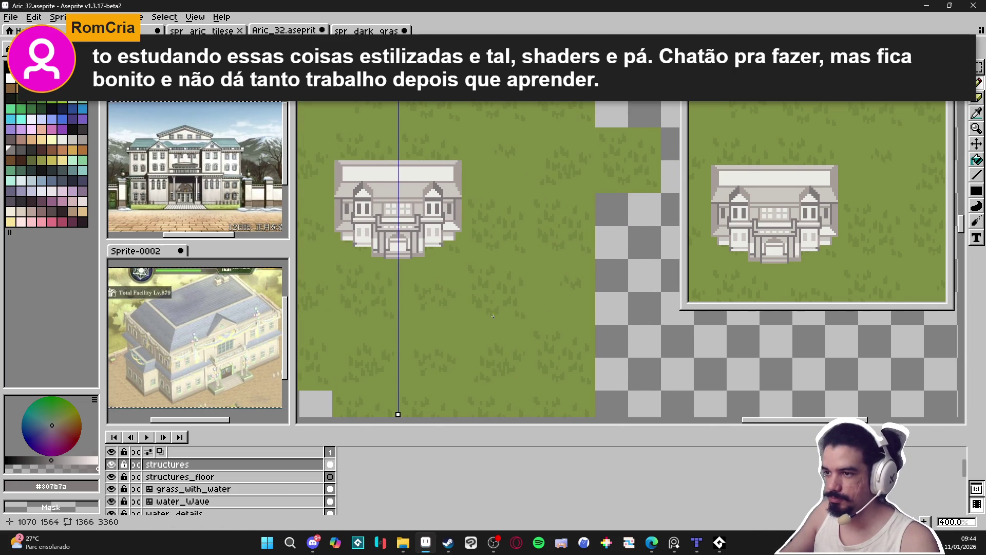
scroll(381, 235, up, 6)
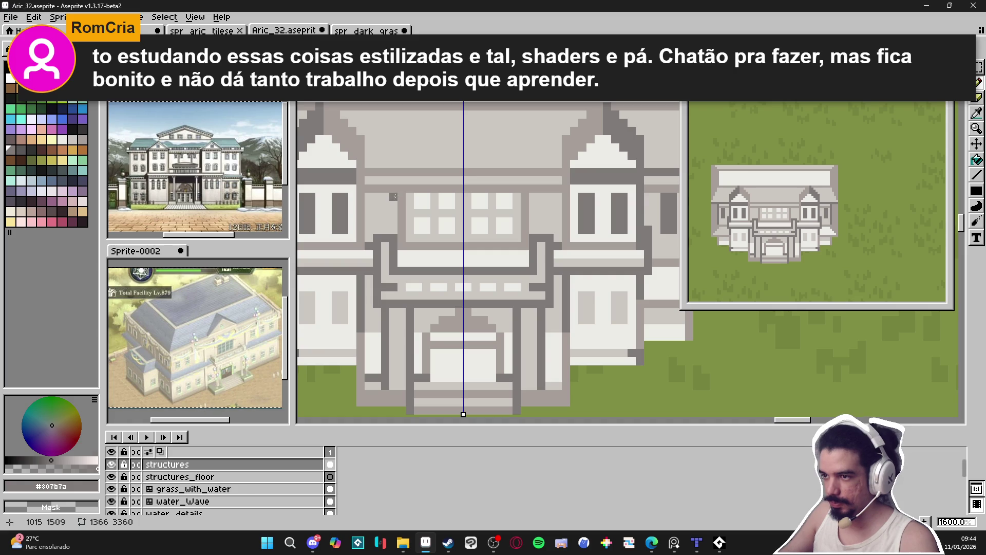
alt+click(393, 198)
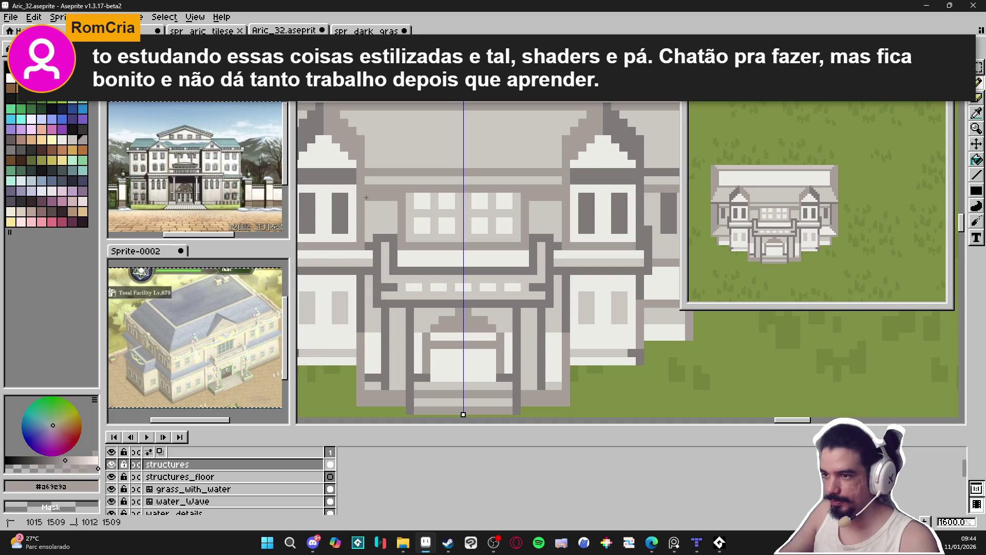
scroll(400, 229, down, 2)
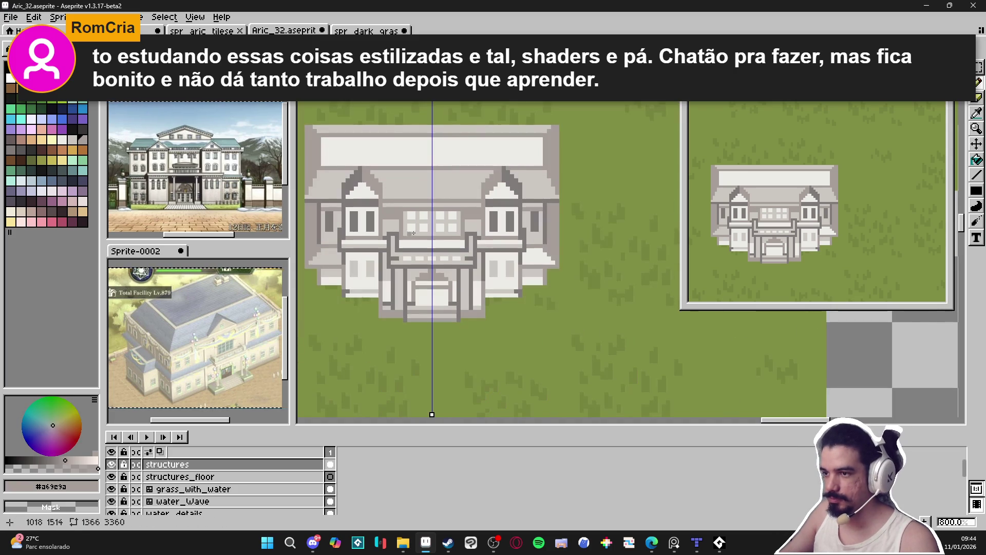
scroll(403, 224, up, 1)
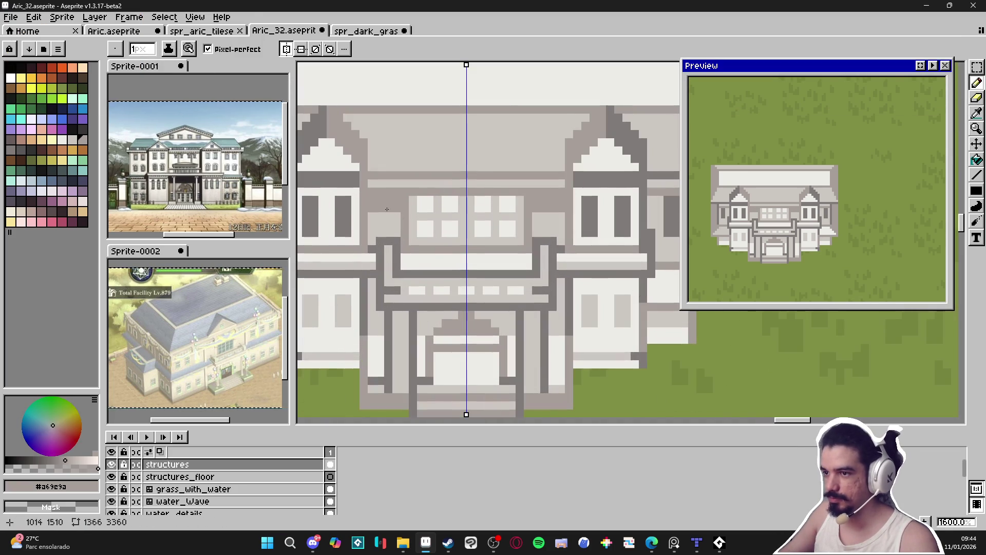
alt+click(361, 178)
mouse_move(385, 193)
mouse_down()
mouse_move(425, 193)
mouse_move(370, 193)
mouse_up()
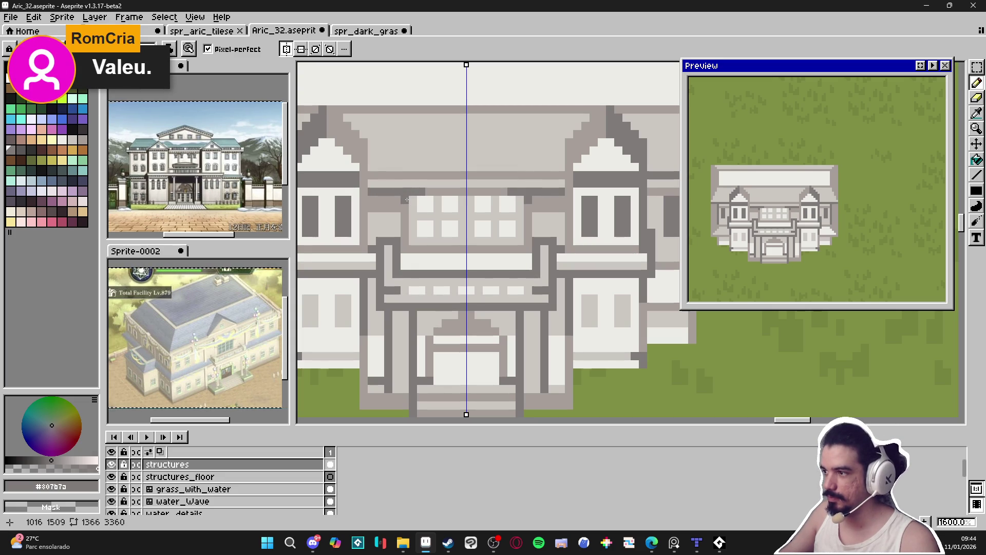
scroll(406, 199, down, 1)
key(ctrl+s)
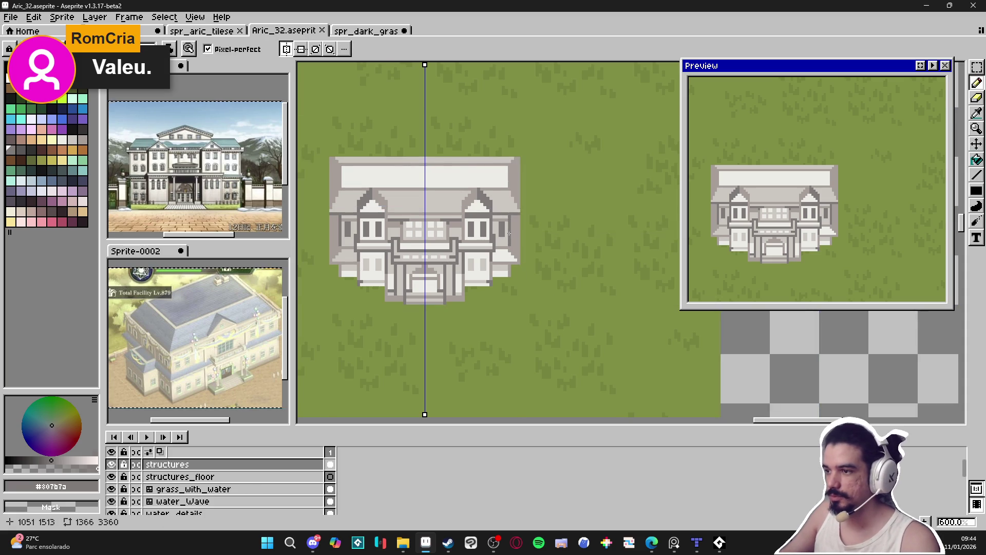
Darken the mansion's right edge with a vertical stroke and save again
scroll(524, 214, up, 1)
drag(524, 214, 527, 306)
scroll(364, 296, down, 2)
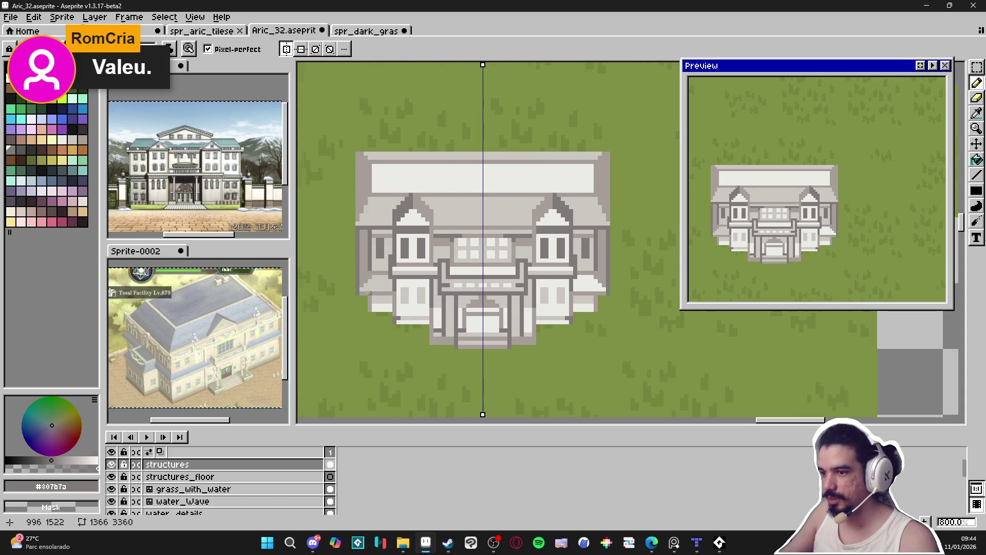
scroll(370, 292, up, 1)
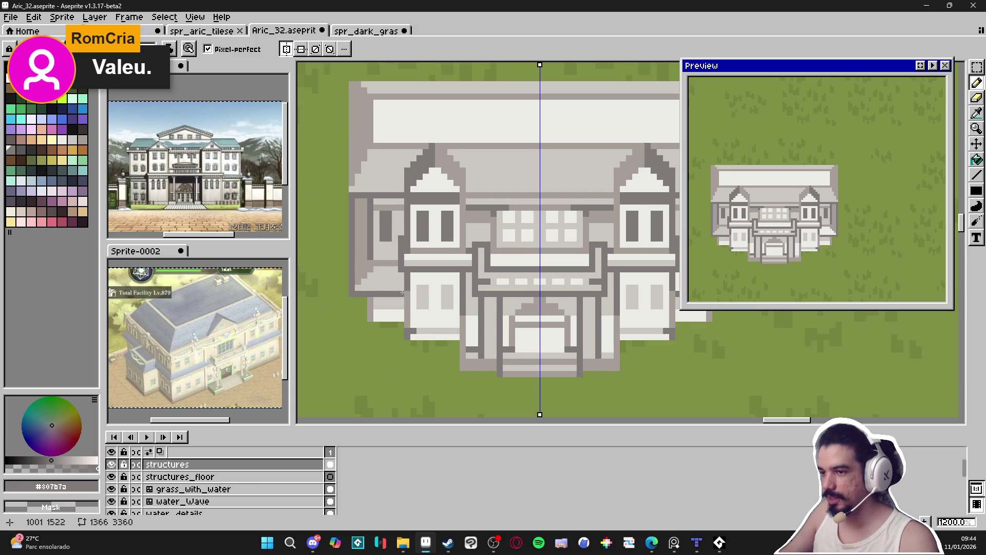
scroll(402, 293, down, 1)
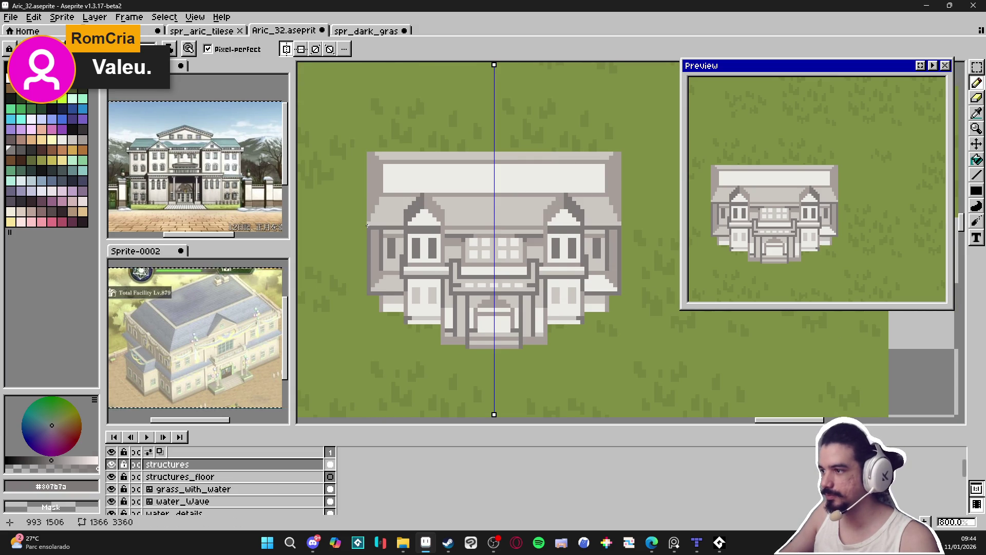
scroll(359, 264, down, 1)
key(ctrl+s)
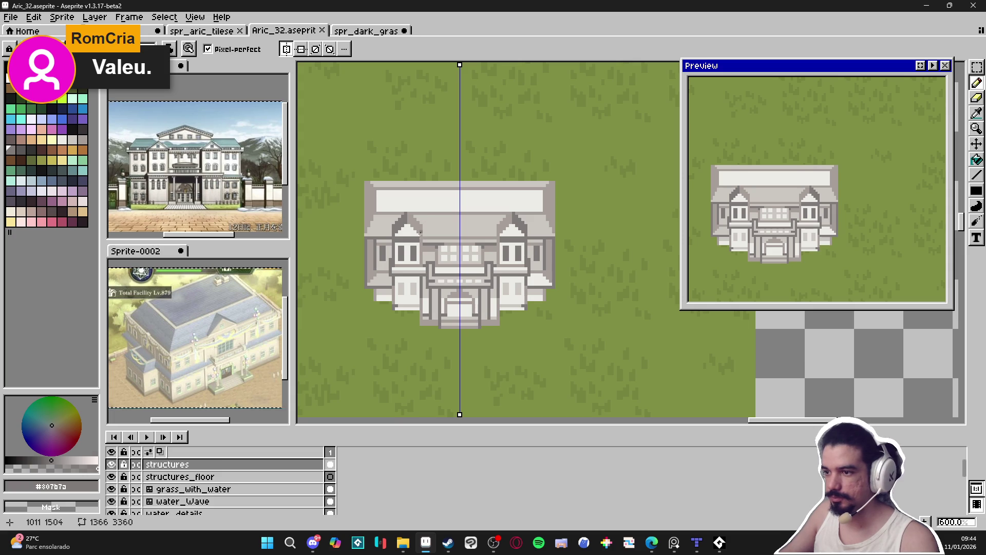
scroll(434, 227, up, 4)
alt+click(426, 270)
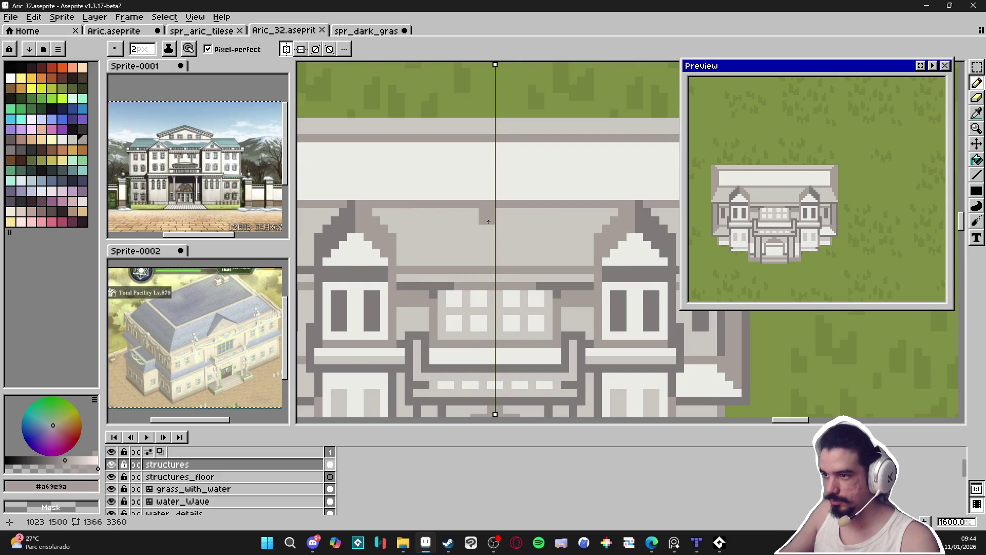
Paint mirrored dark grey pixels along the roof band, using a grey picked from the canvas
drag(503, 216, 487, 215)
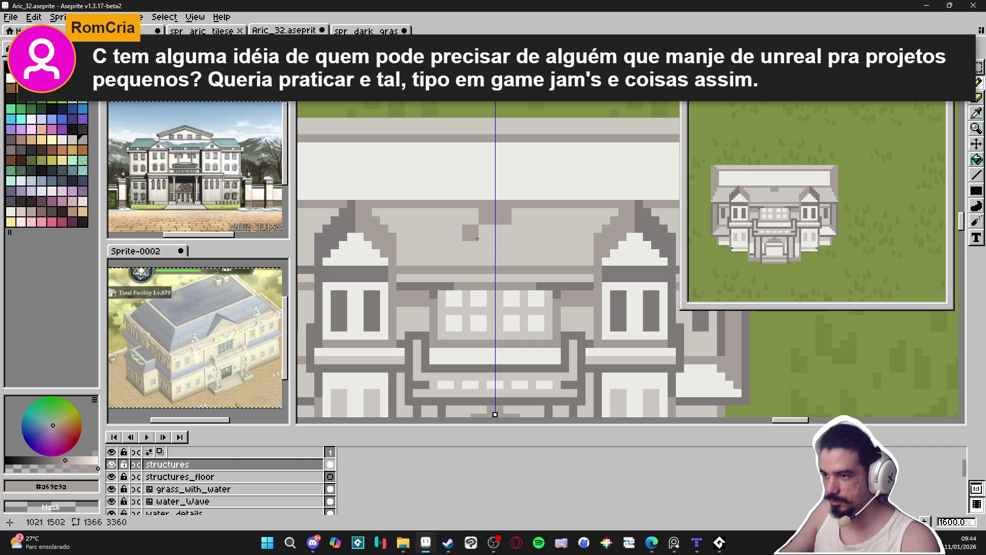
key(ctrl+z)
click(479, 216)
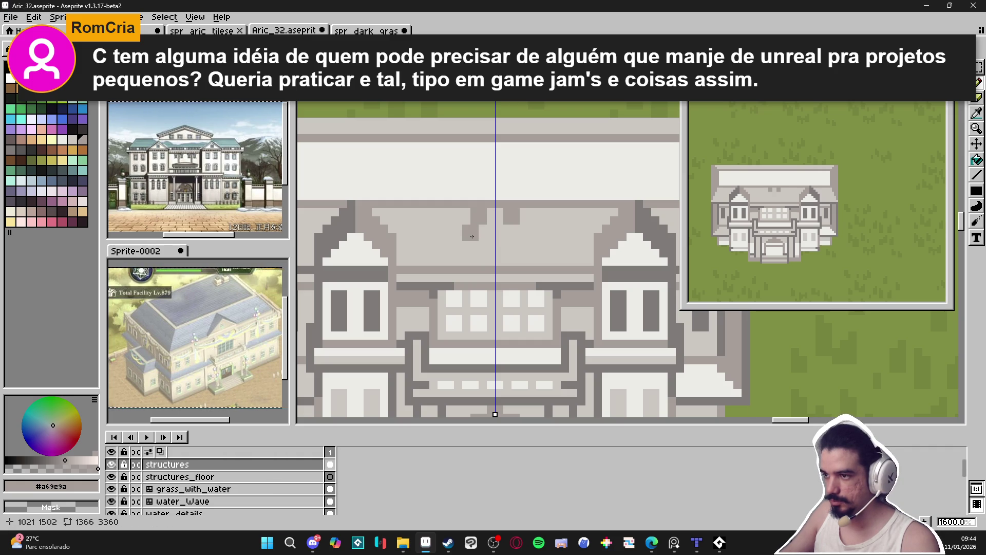
alt+click(537, 270)
click(471, 236)
Repaint roof pixels near the centre line in the lighter roof grey
click(65, 455)
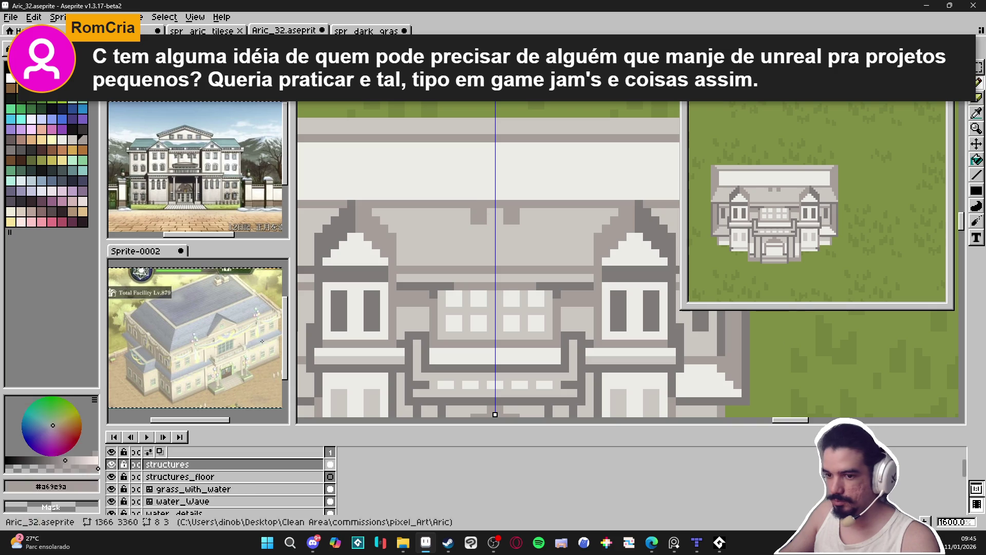
click(46, 468)
click(455, 227)
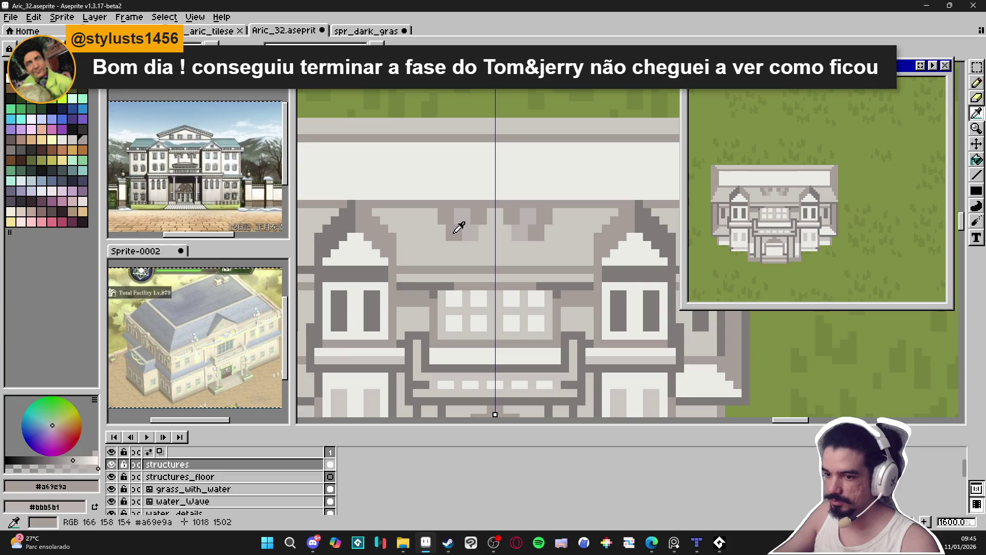
click(470, 227)
click(444, 240)
Add more mirrored grey pixels across the roof band, redoing one misplaced pixel
click(444, 239)
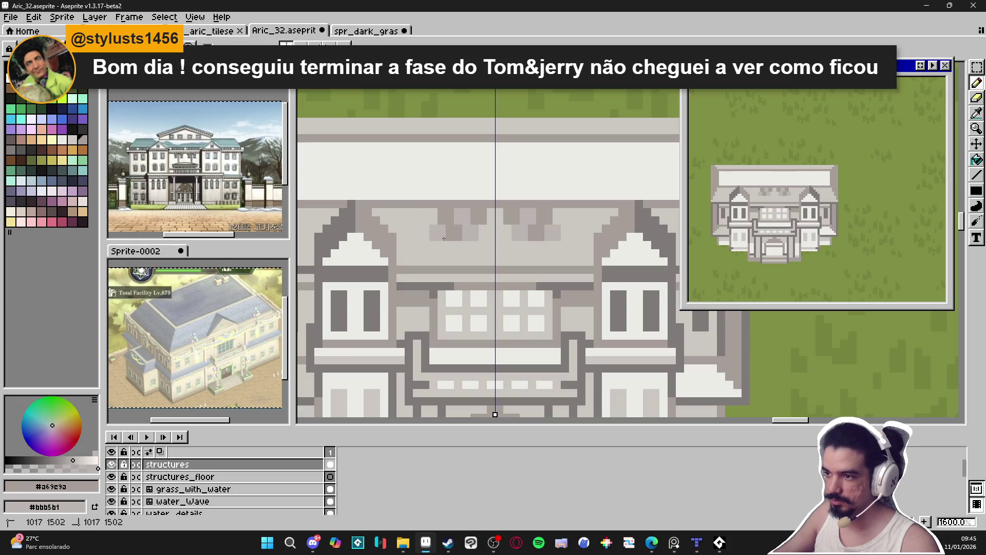
click(422, 217)
click(423, 236)
key(ctrl+z)
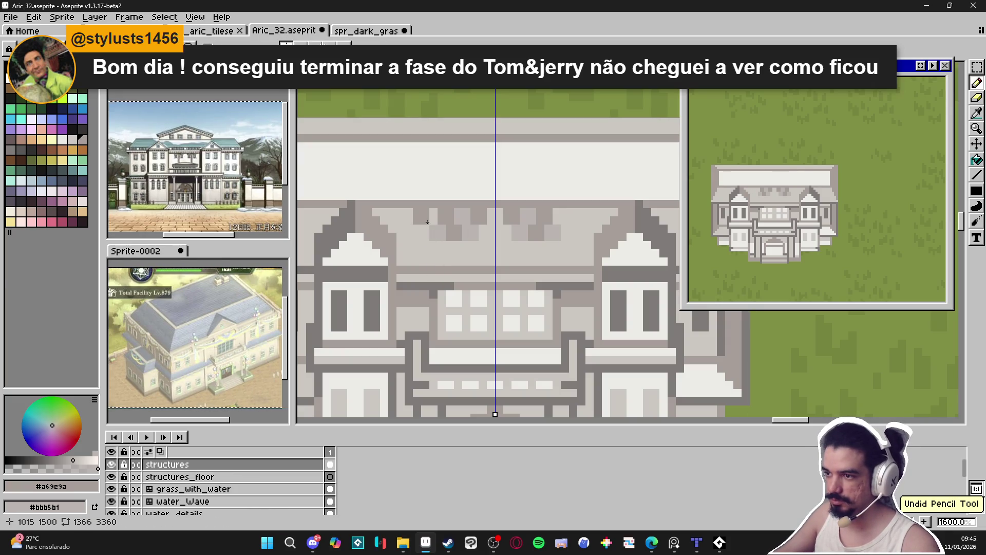
click(421, 232)
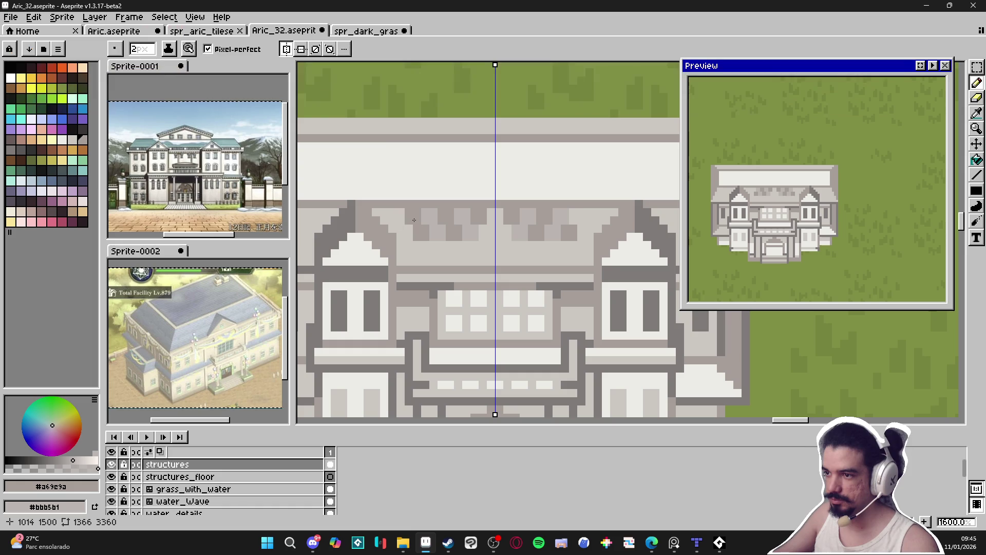
click(414, 220)
click(402, 226)
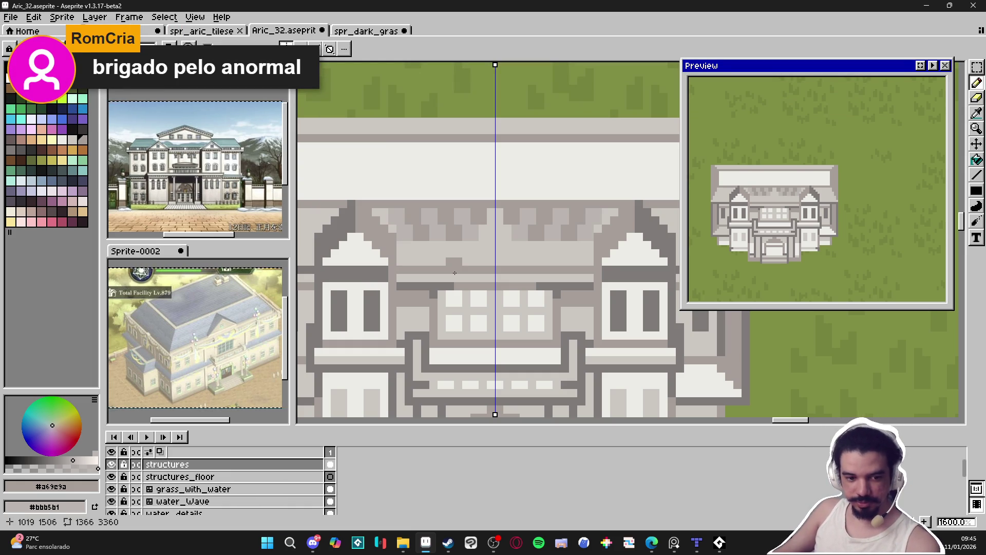
Undo most of the recent roof shading marks and return to the pencil
scroll(491, 288, down, 1)
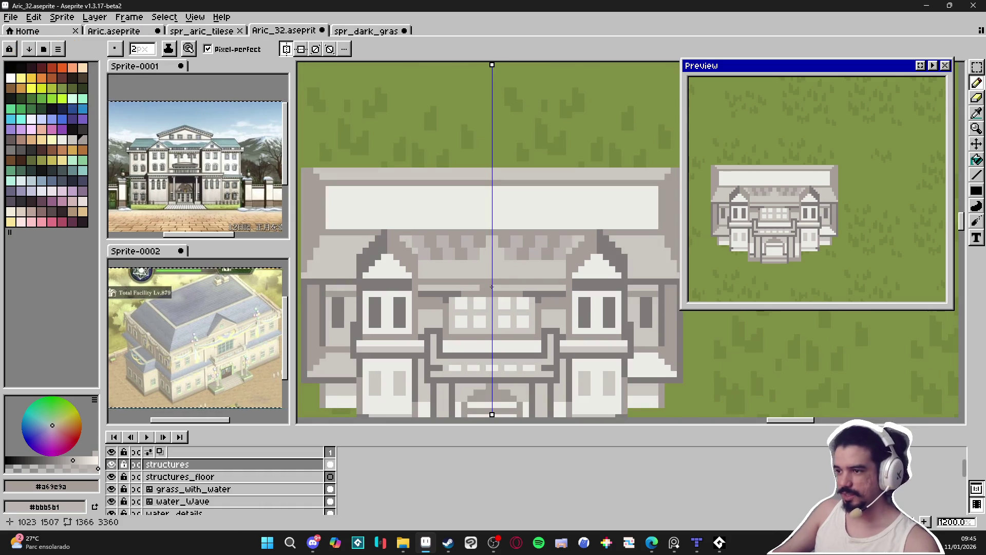
key(v)
key(ctrl+z)
key(ctrl+z)
key(ctrl+z)
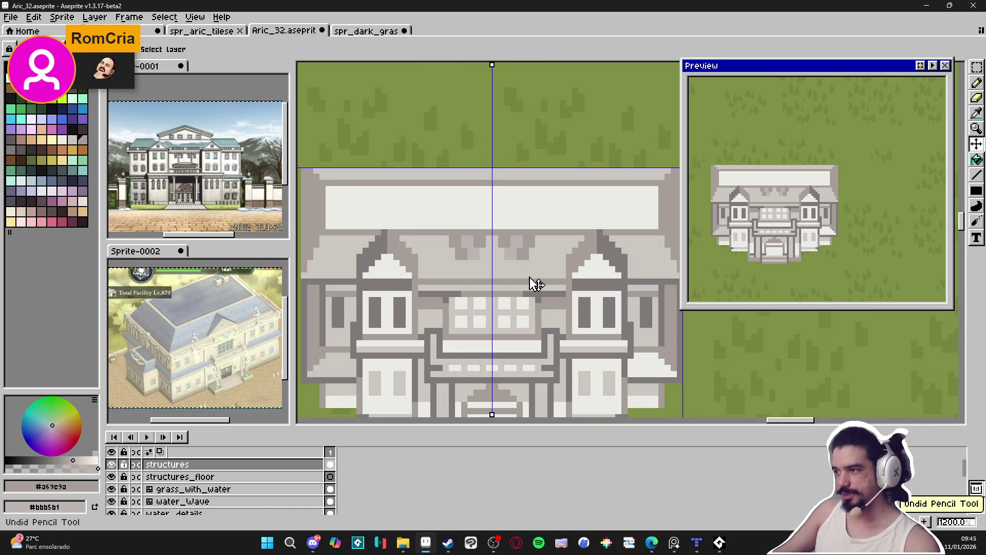
key(ctrl+z)
key(ctrl+z)
key(b)
scroll(535, 287, down, 1)
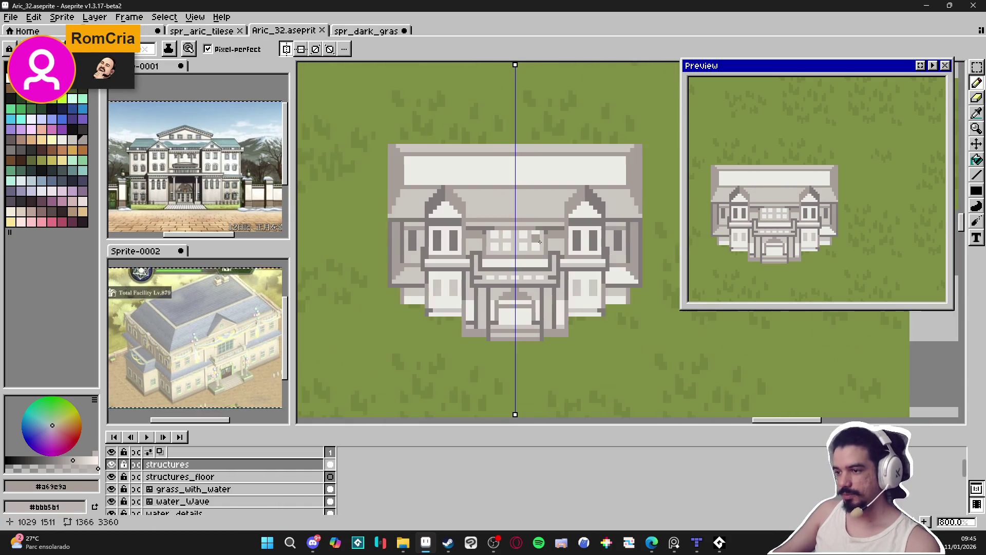
scroll(536, 240, down, 1)
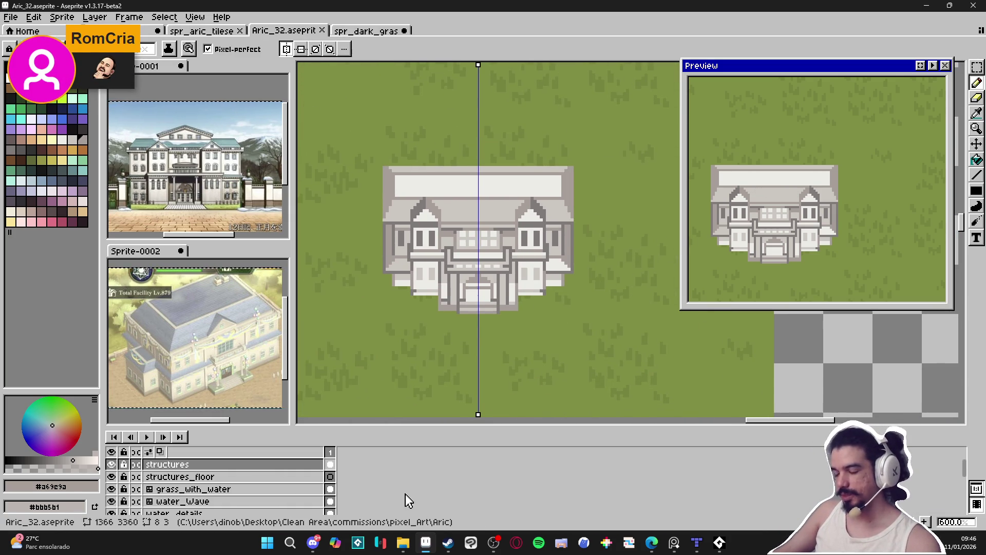
Search 'godot' in the Start menu and launch Godot Engine
click(263, 546)
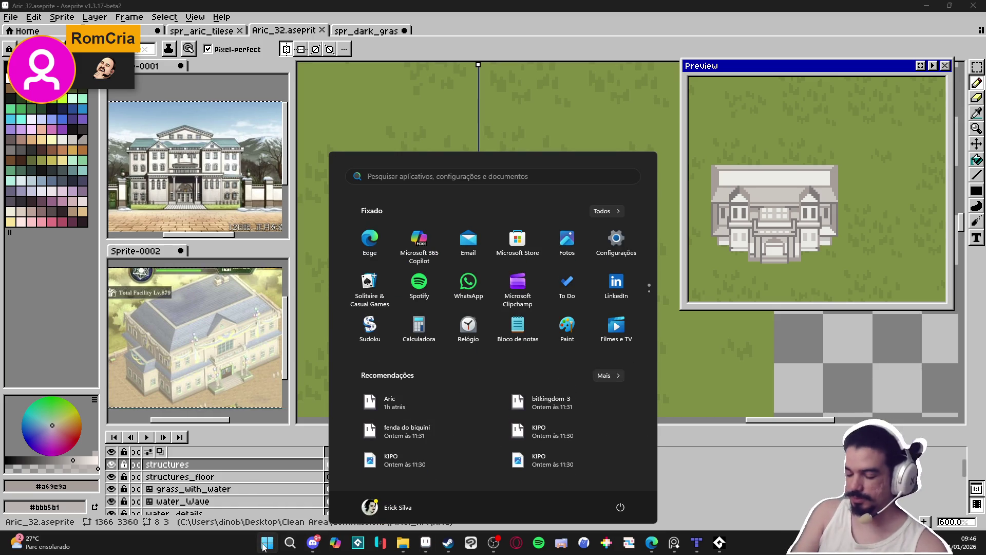
text(godot)
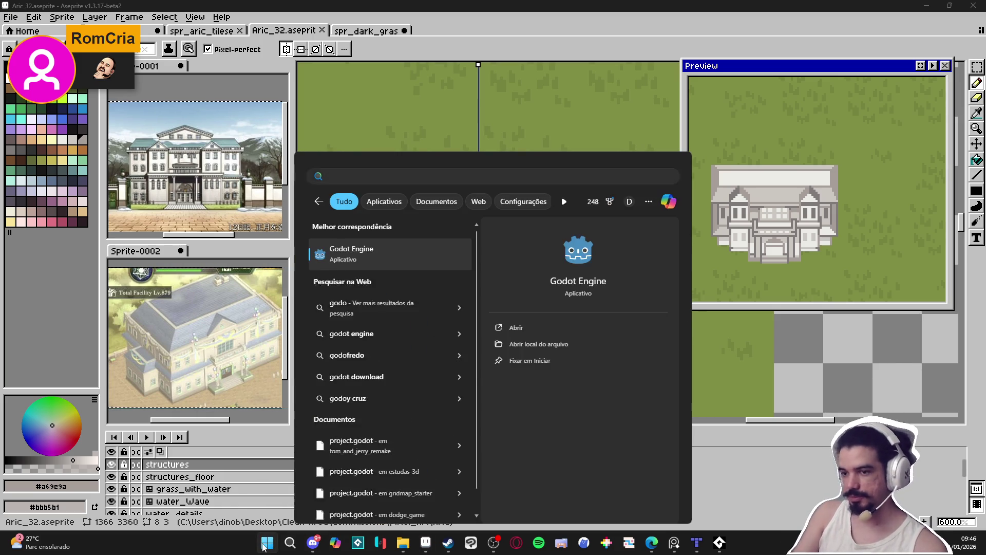
key(Return)
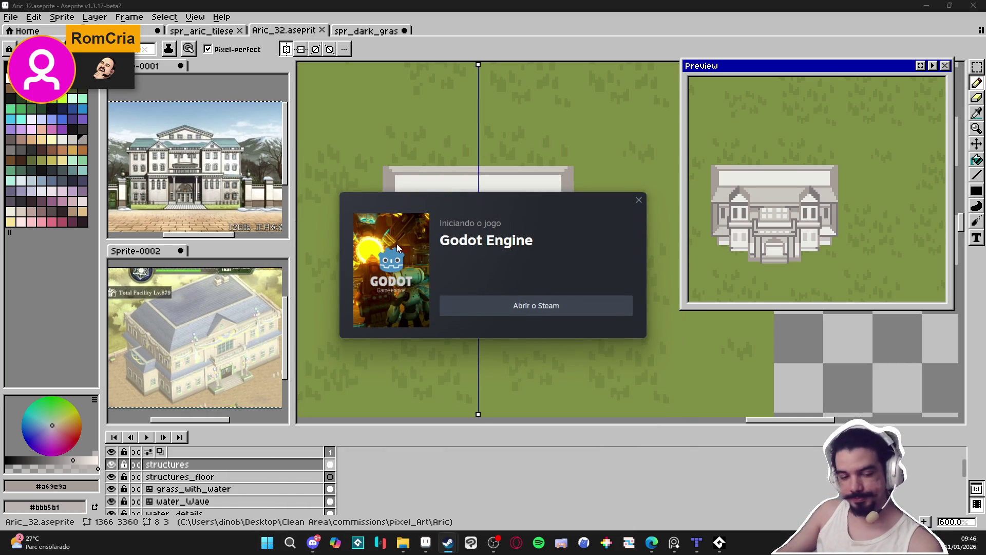
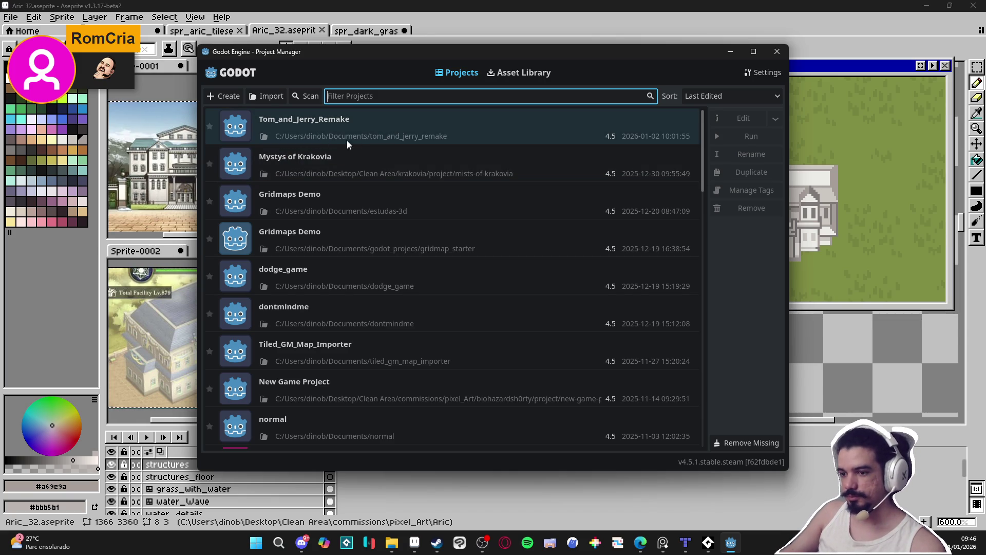
Open the Tom_and_Jerry_Remake project with its main_room scene and launch the game with F5
click(406, 134)
double_click(510, 142)
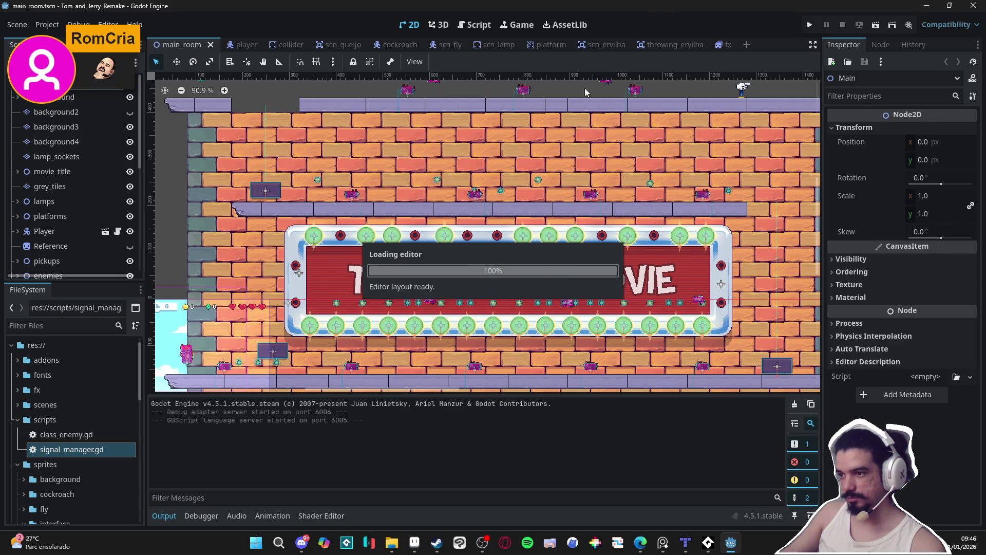
key(F5)
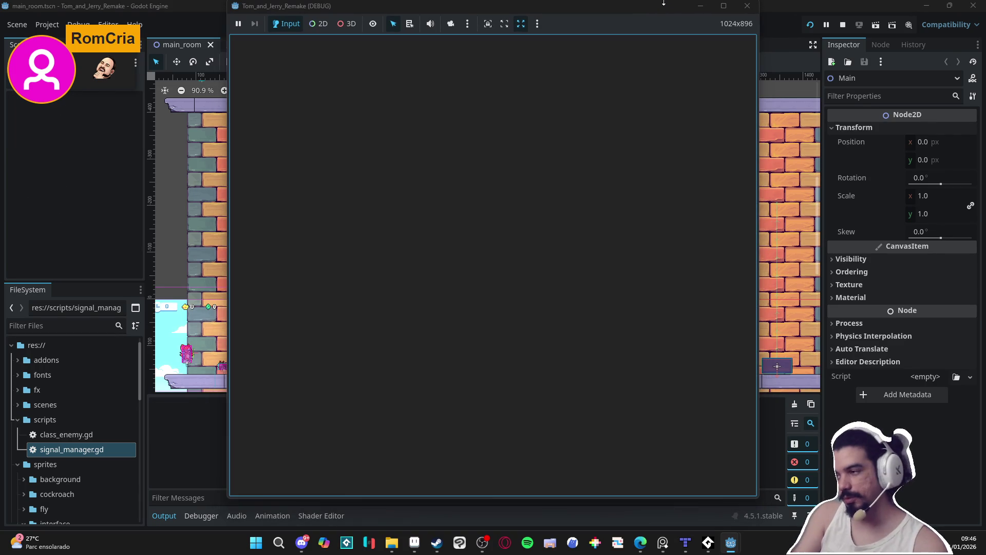
Jump Jerry up the wall and along the ledge, collecting green gems and throwing one as an attack
key(space)
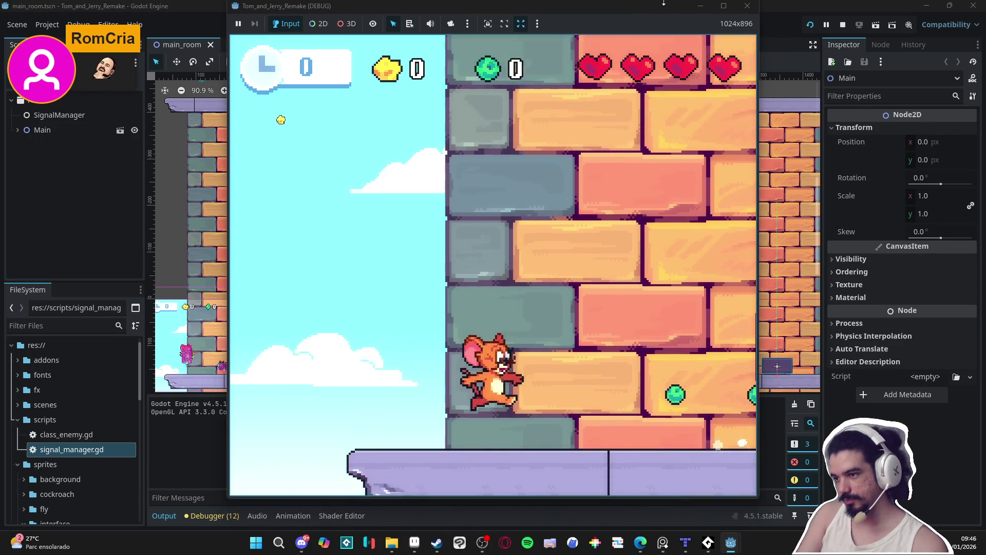
key(space)
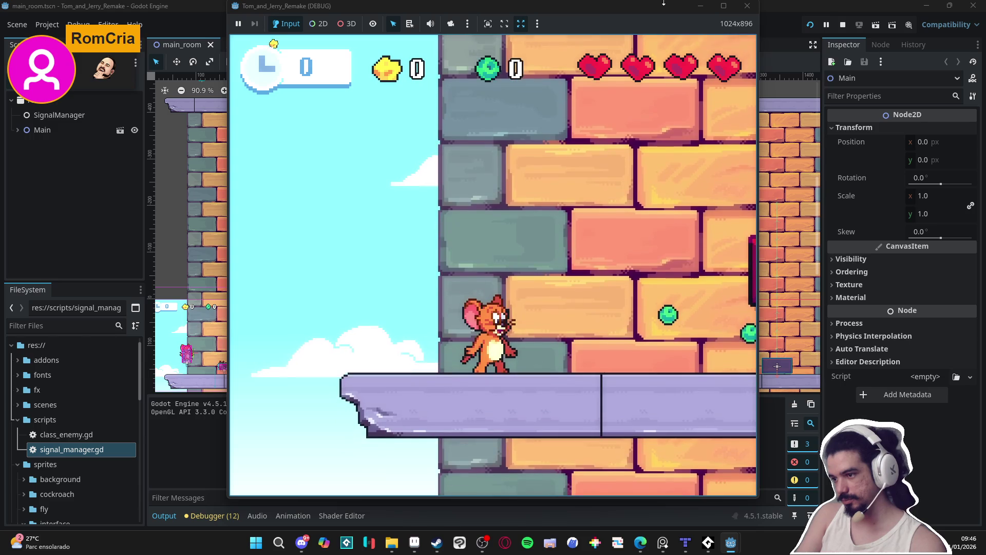
key(space)
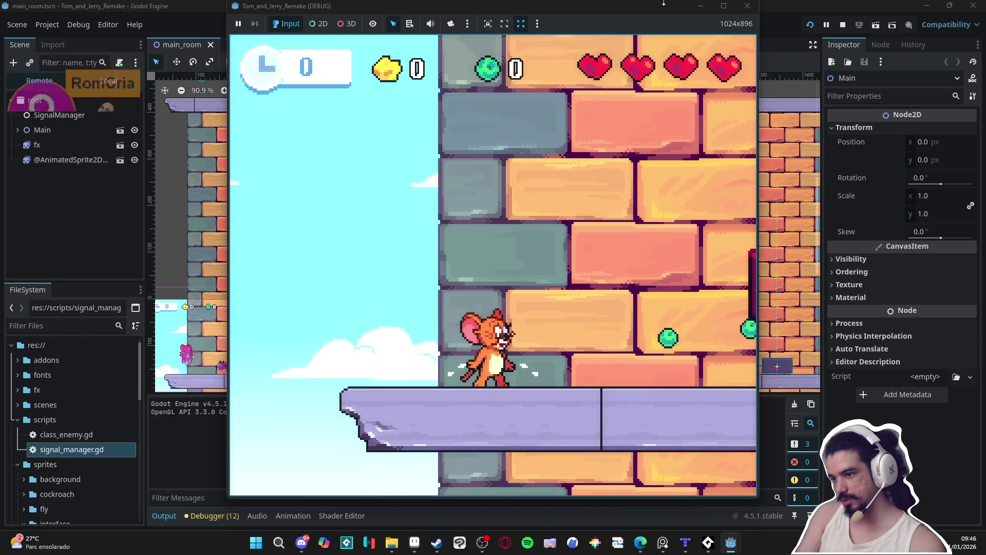
key(Right)
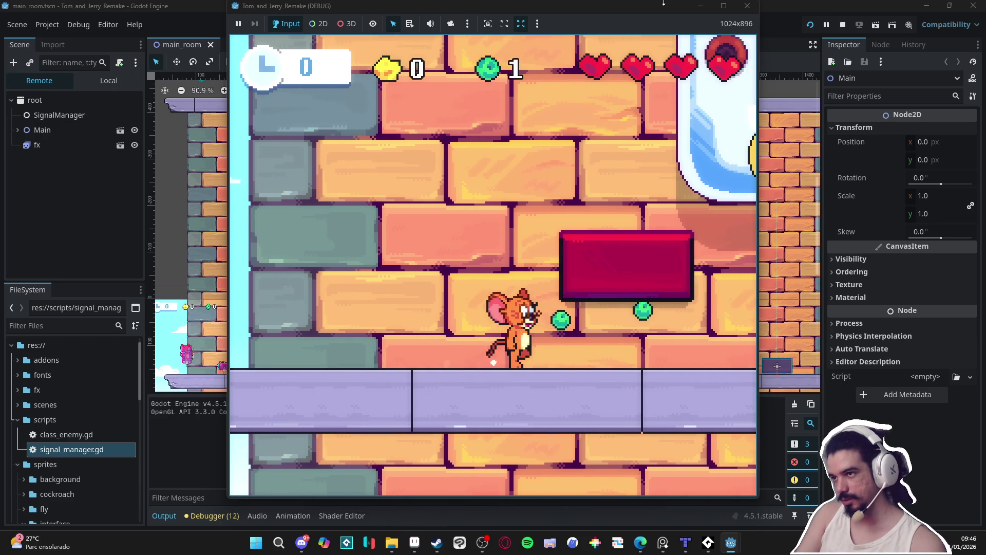
key(space)
key(Left)
key(Right)
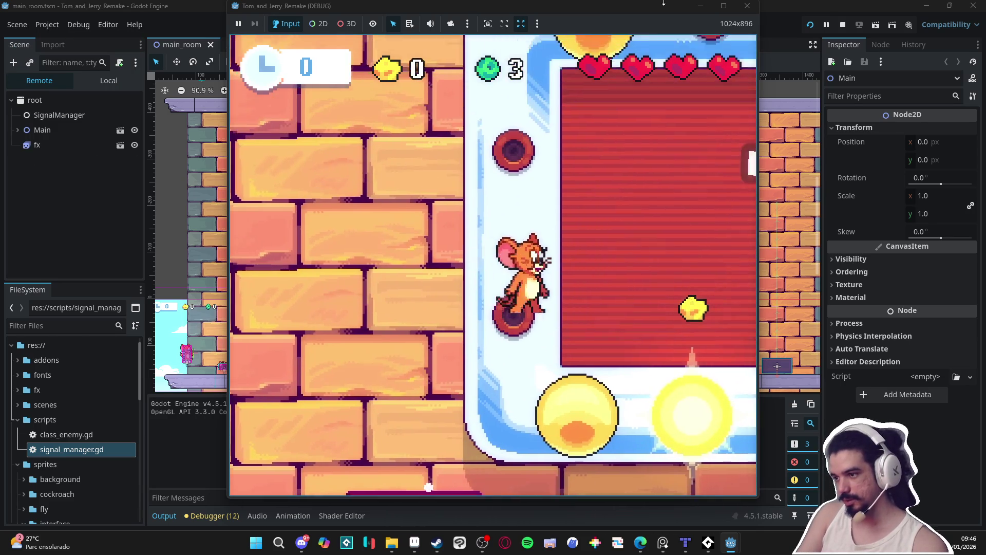
key(Down)
key(x)
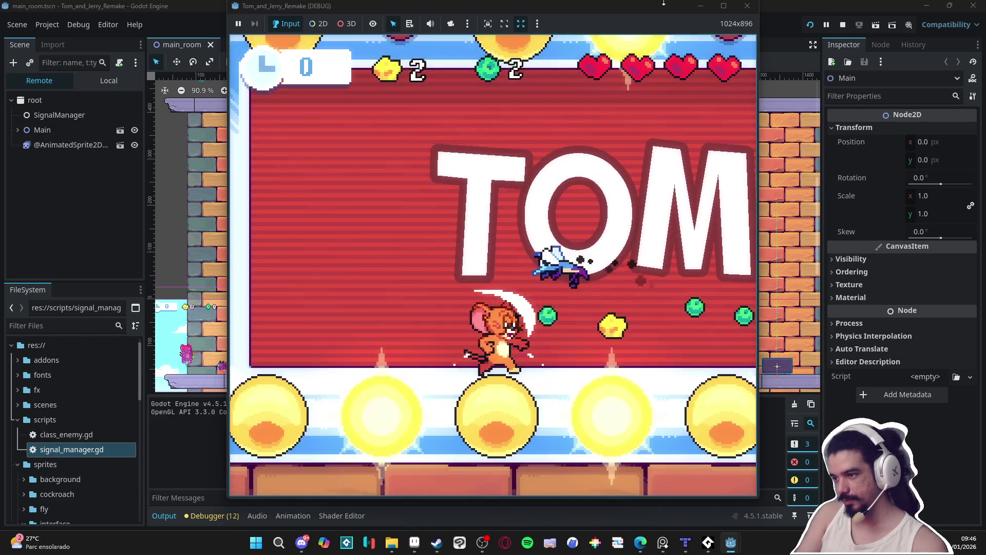
key(Right)
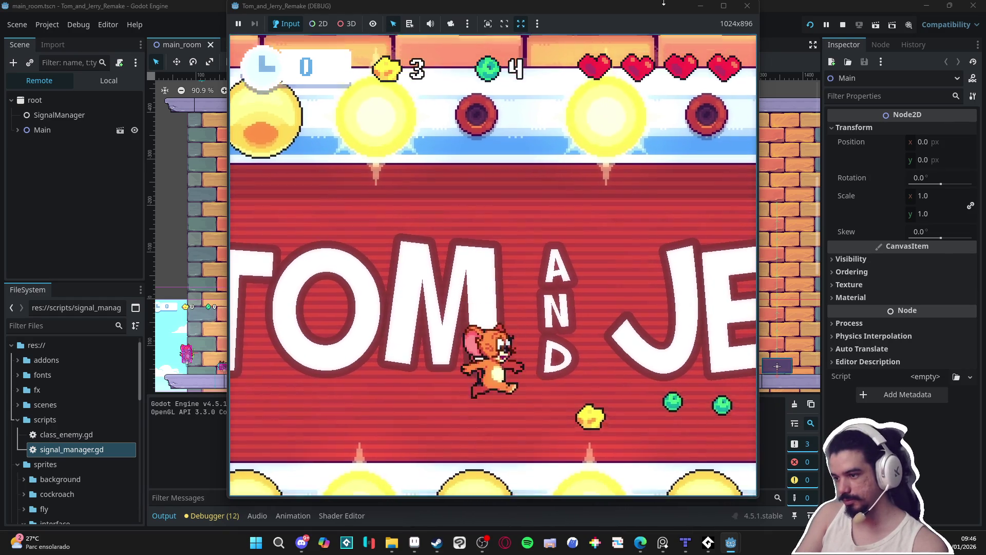
key(Right)
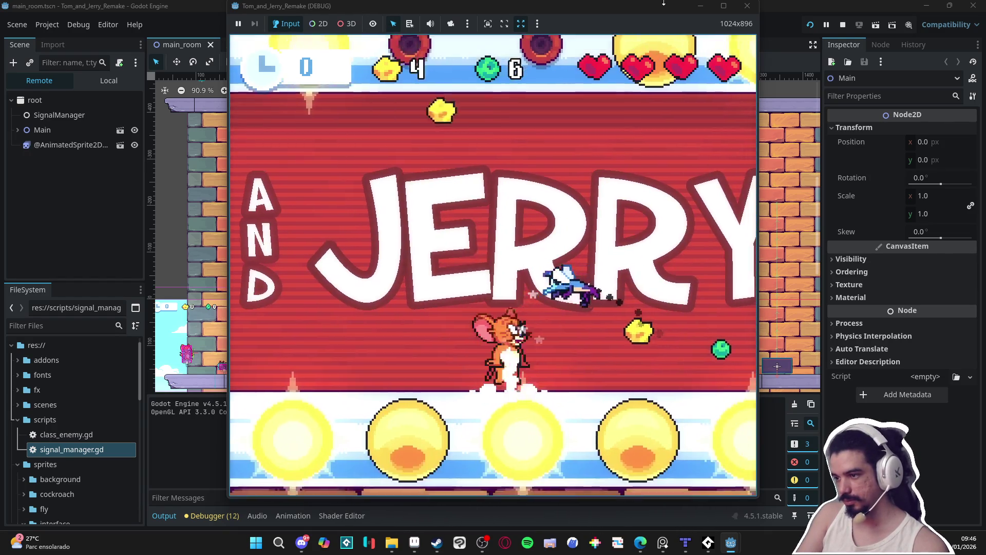
Jump Jerry across the platforms and brick wall, grabbing gems and cheese near the cockroach
key(Up)
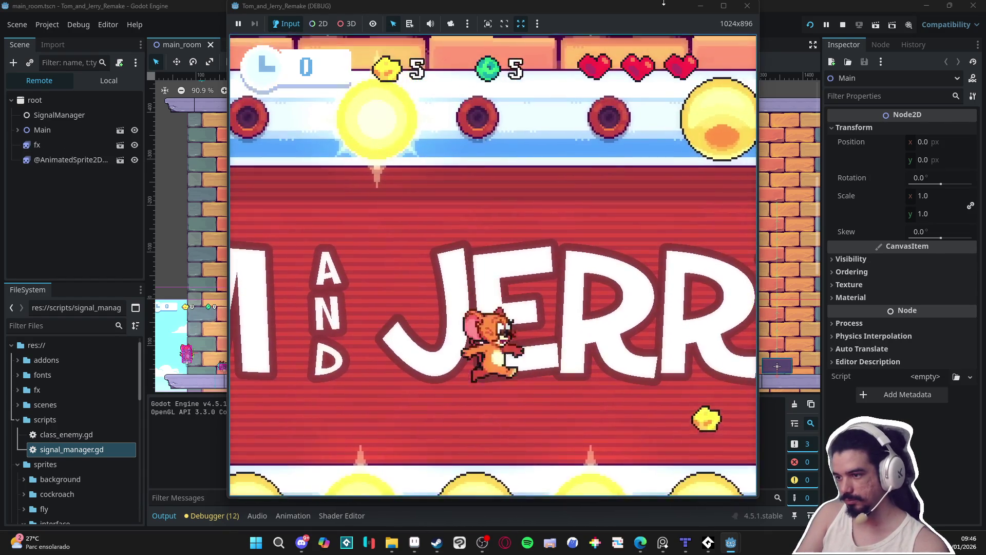
key(Right)
key(Up)
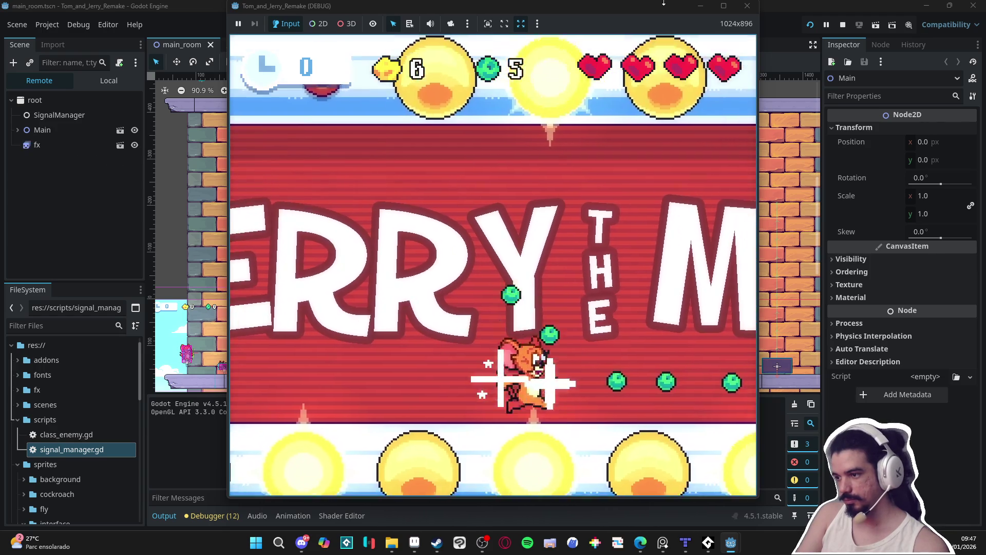
key(Up)
key(Up)
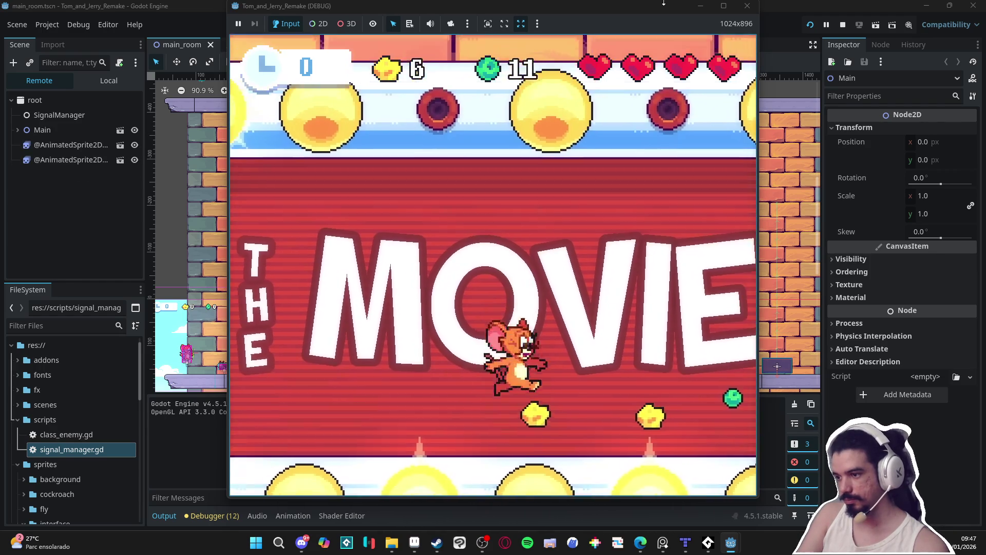
key(Up)
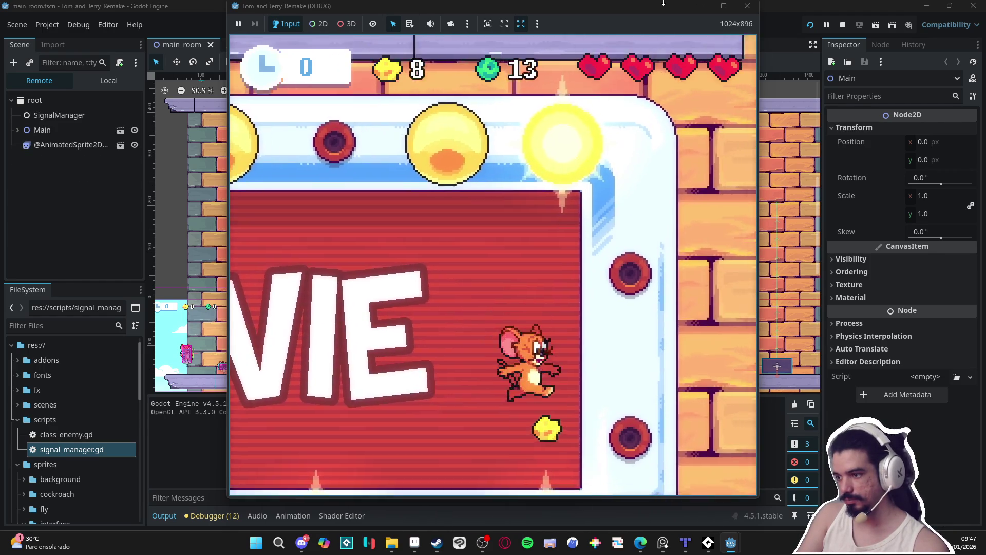
key(Up)
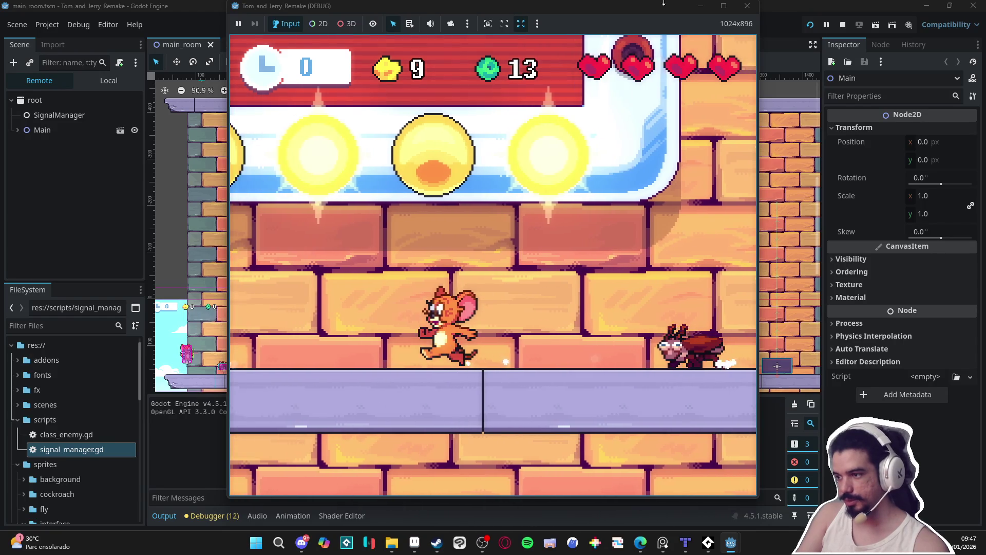
key(Right)
key(Right)
key(Up)
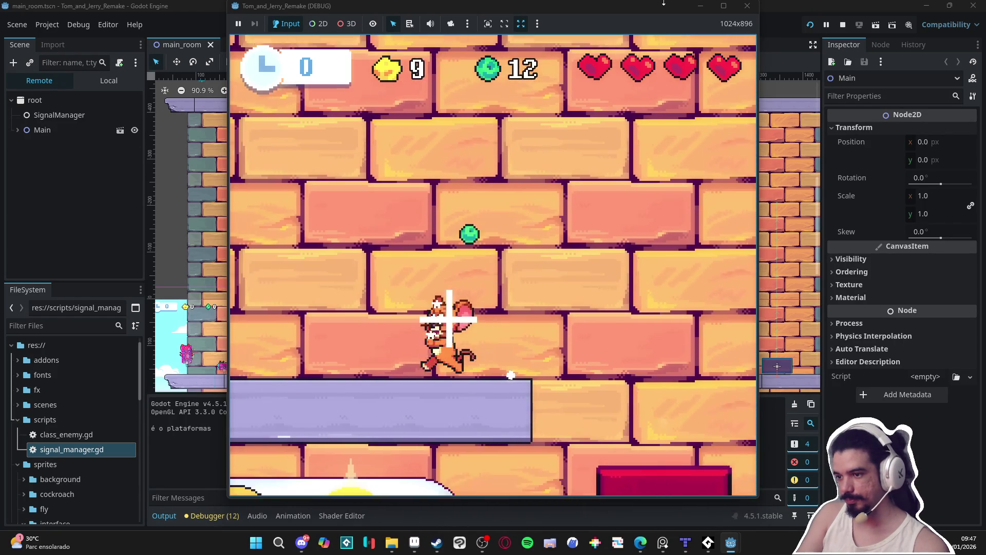
key(Right)
key(Right)
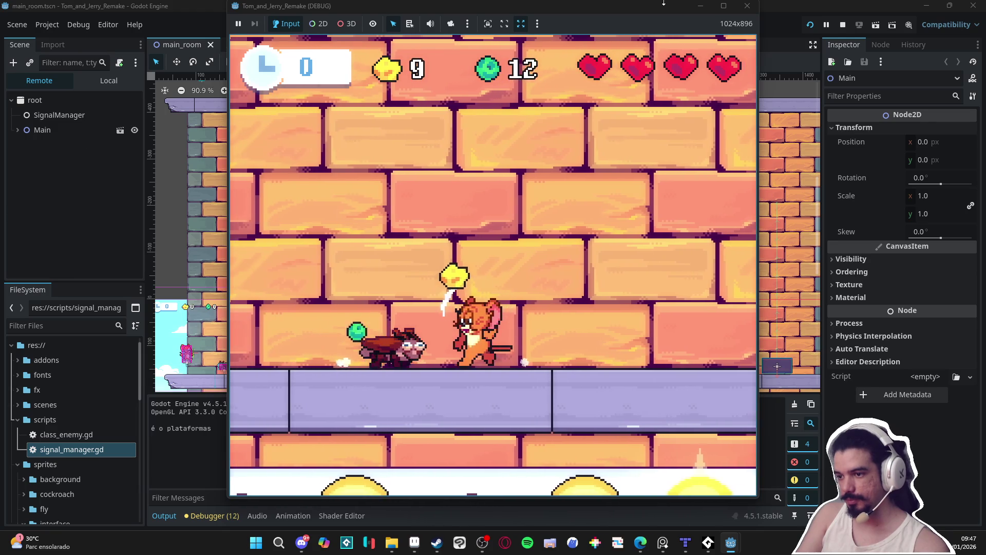
key(Up)
key(Left)
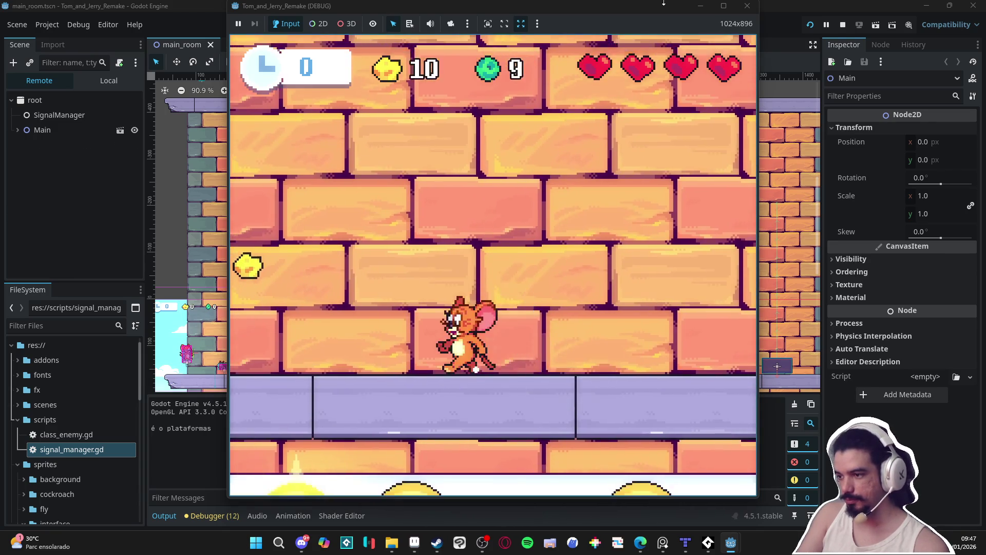
key(Up)
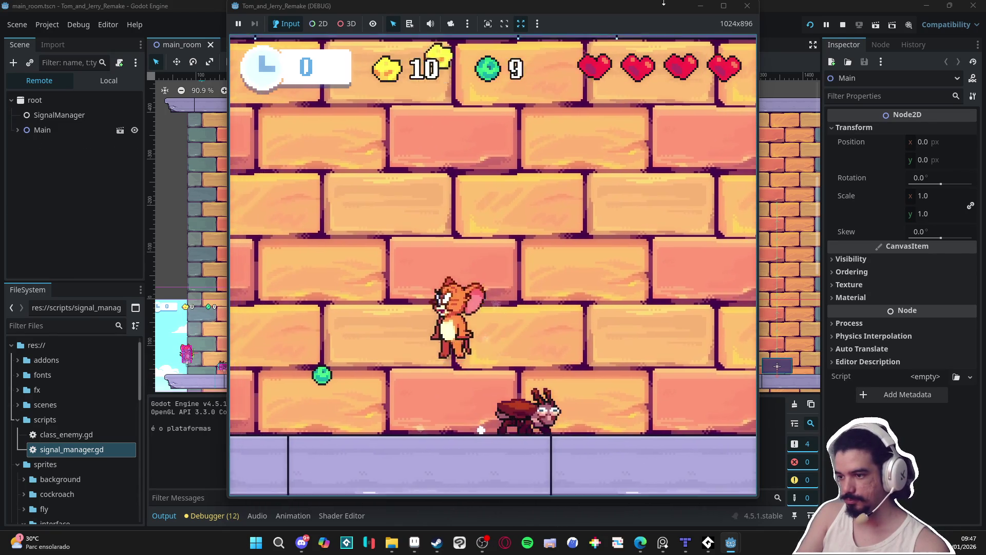
key(Right)
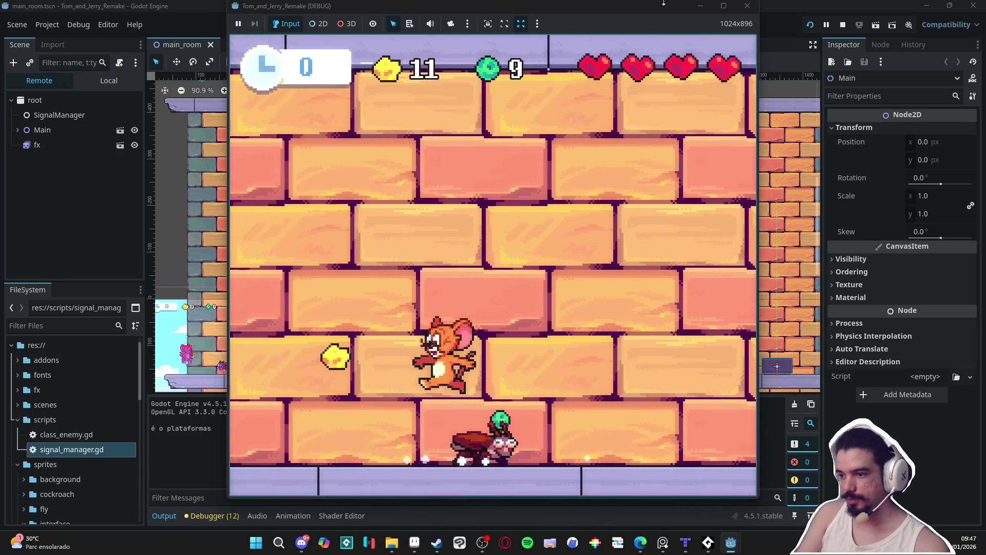
key(Up)
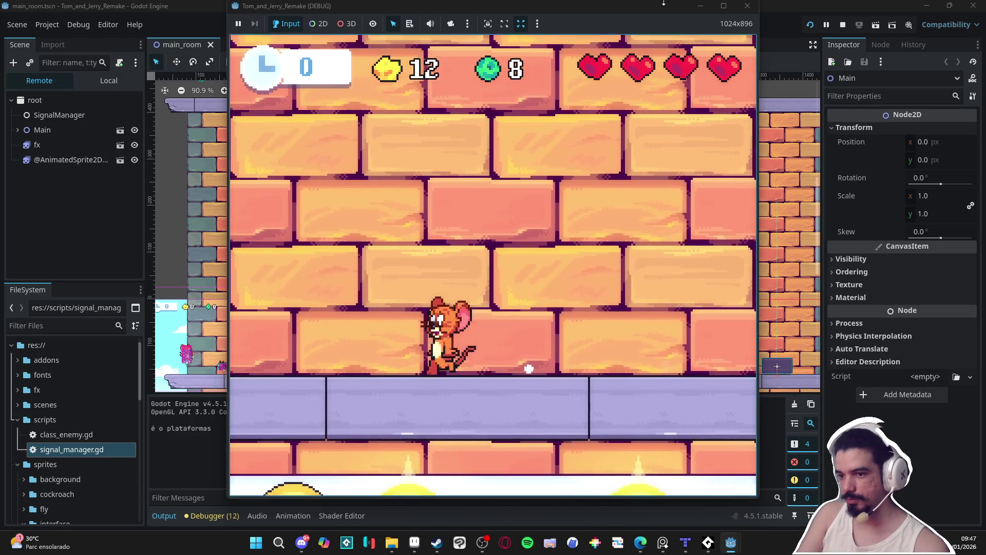
key(Right)
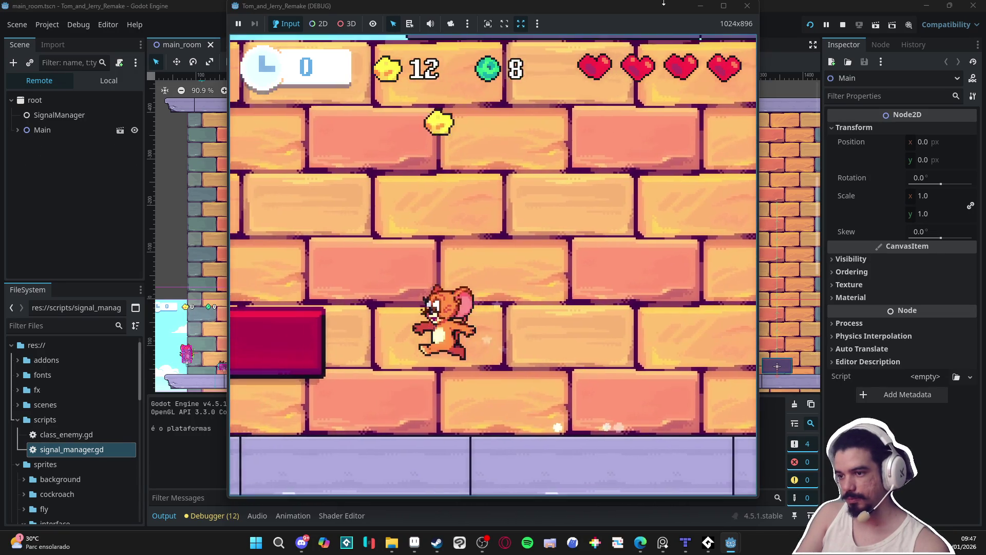
key(Up)
key(Left)
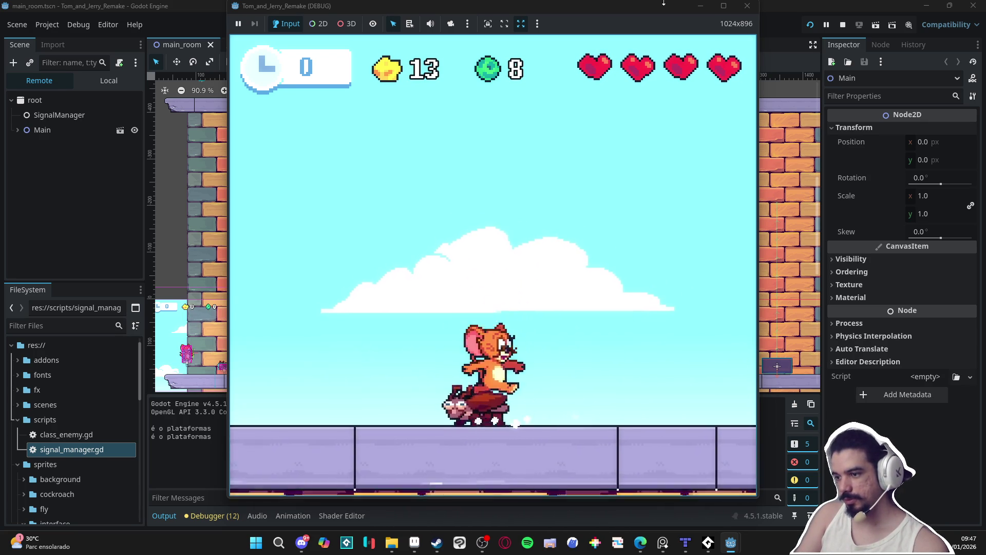
Stomp the cockroach and run past the sign to the brick-tower ledge, then close the game
key(Right)
key(Left)
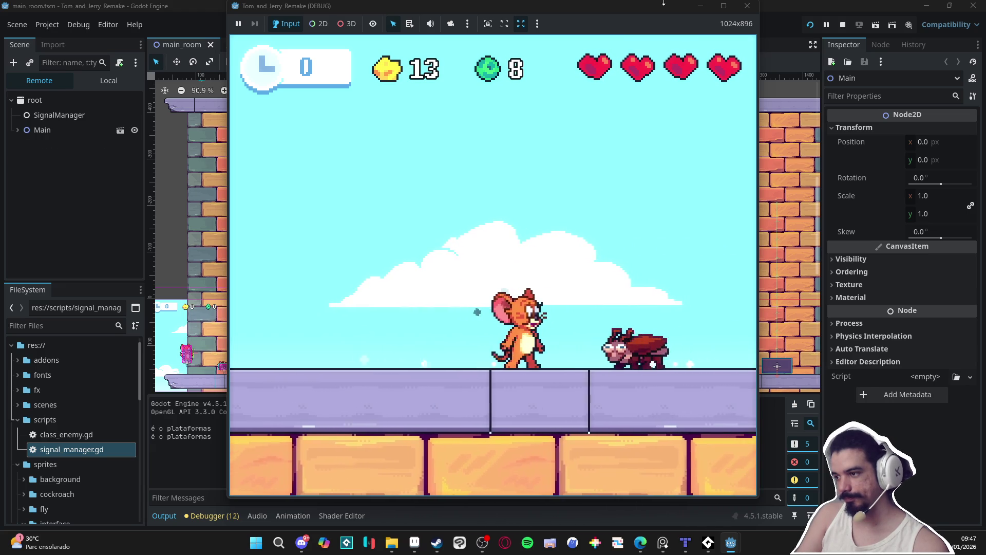
key(space)
key(Right)
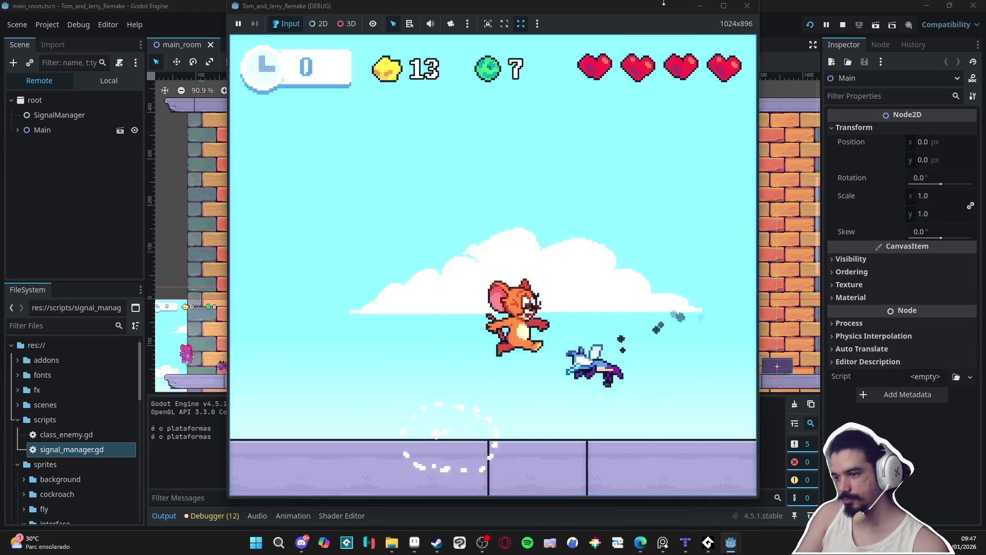
key(space)
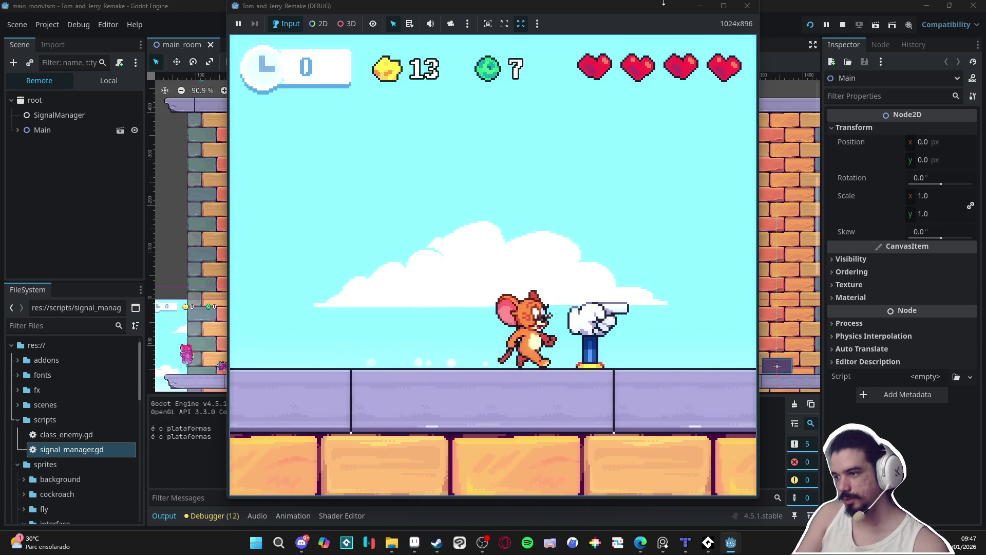
key(Left)
key(Right)
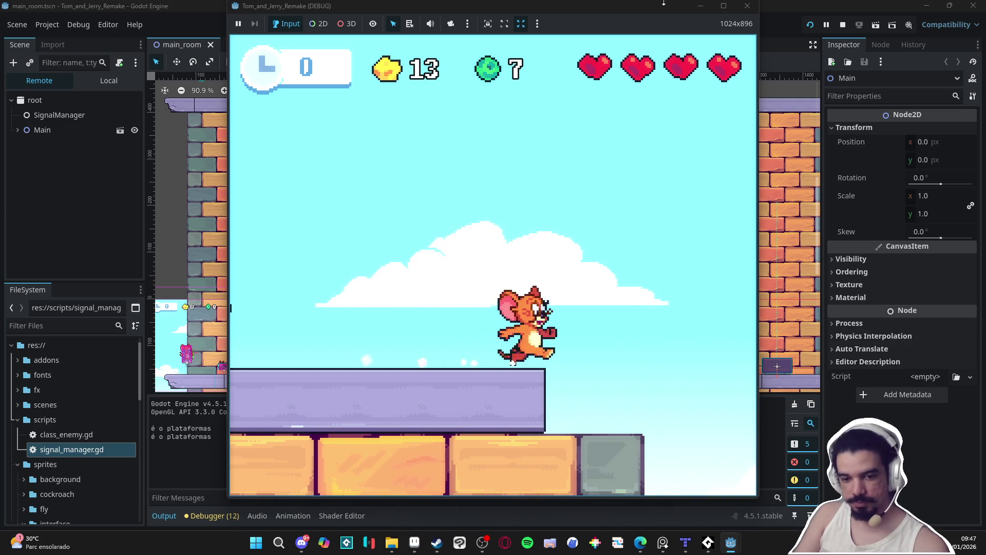
key(Left)
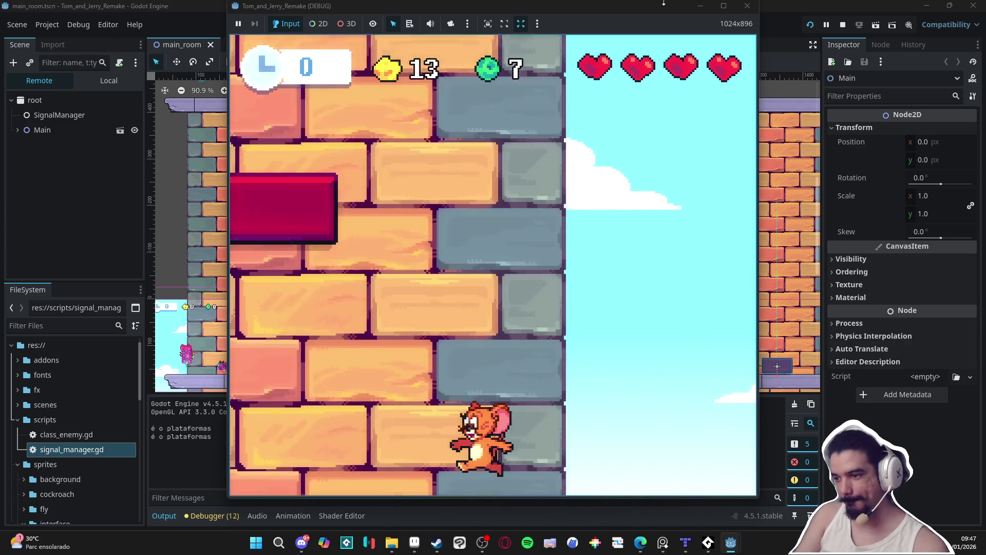
key(Right)
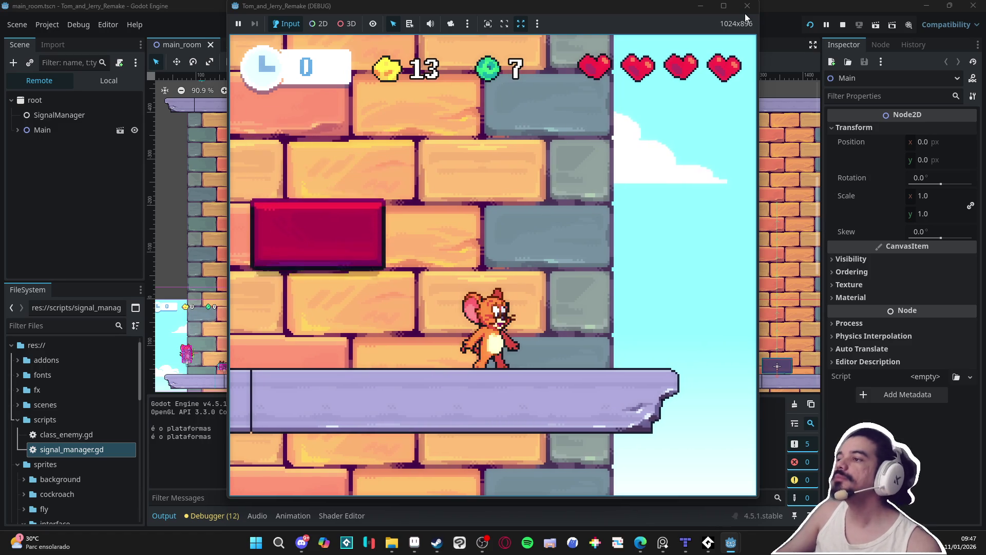
click(843, 25)
Zoom and pan the Aseprite mansion map to show its tile grid, then bring up Instagram in the browser
click(927, 6)
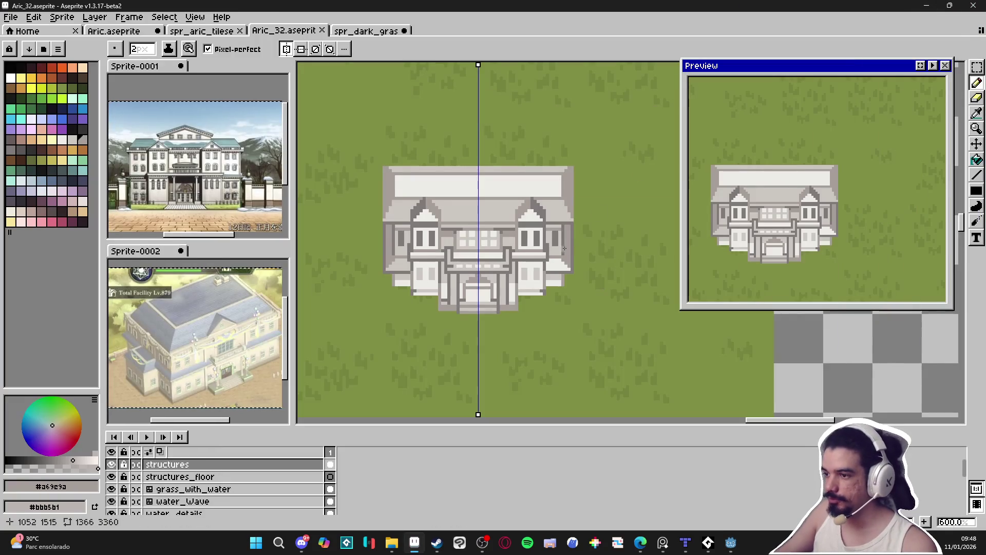
scroll(502, 288, down, 1)
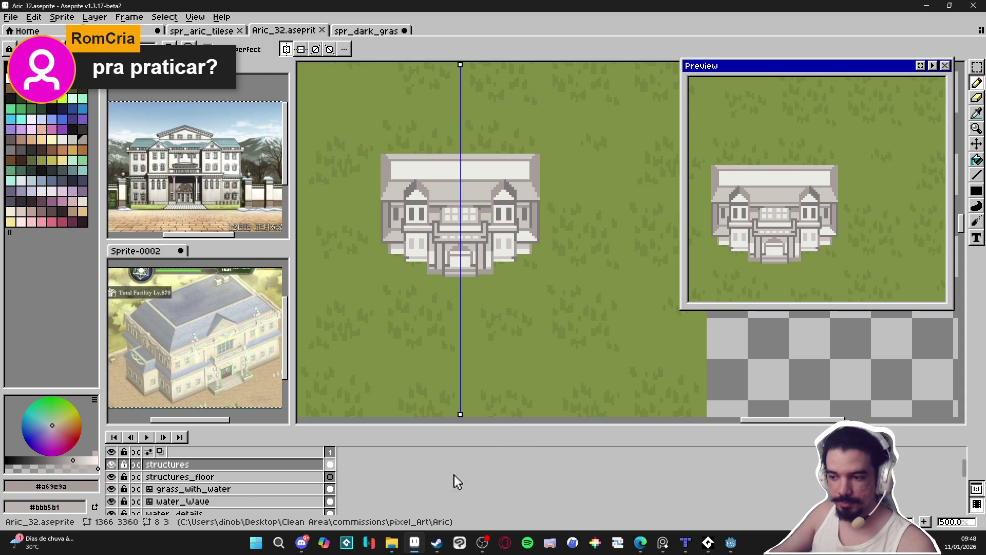
mouse_move(391, 551)
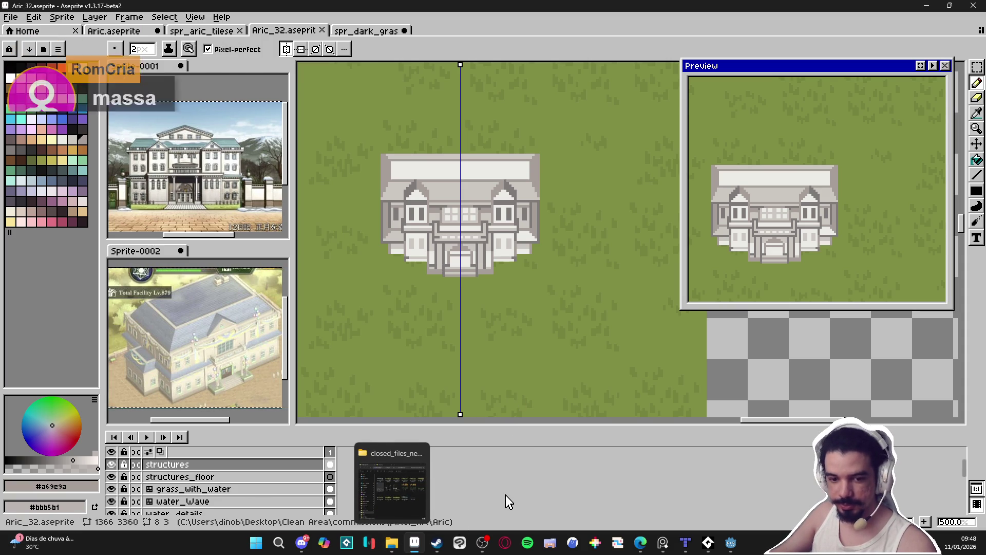
drag(466, 235, 464, 234)
scroll(464, 234, down, 1)
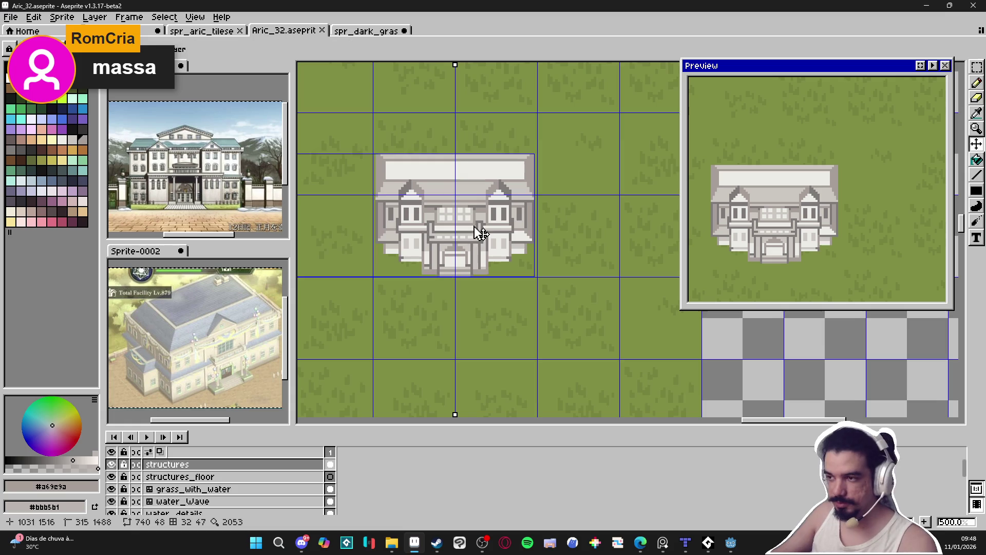
scroll(467, 276, right, 3)
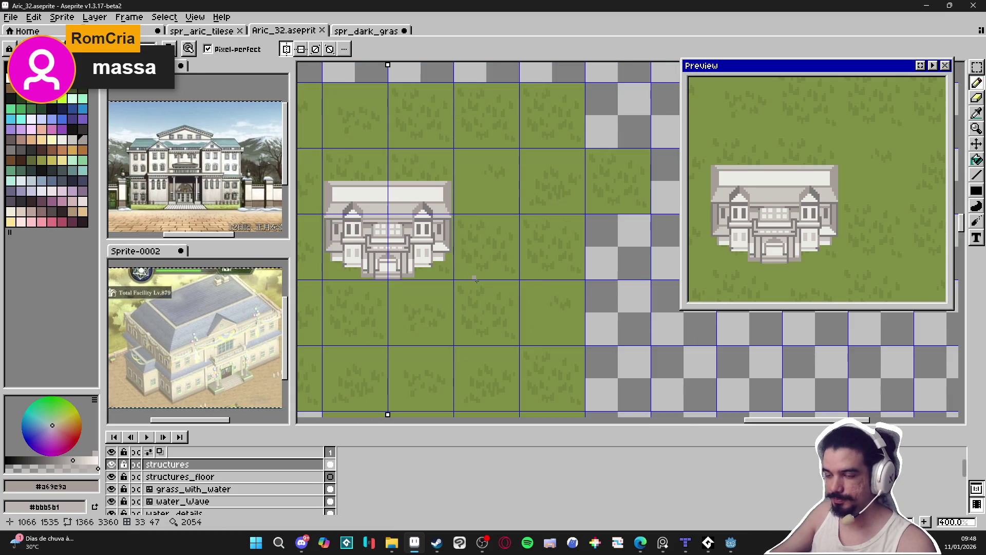
click(663, 542)
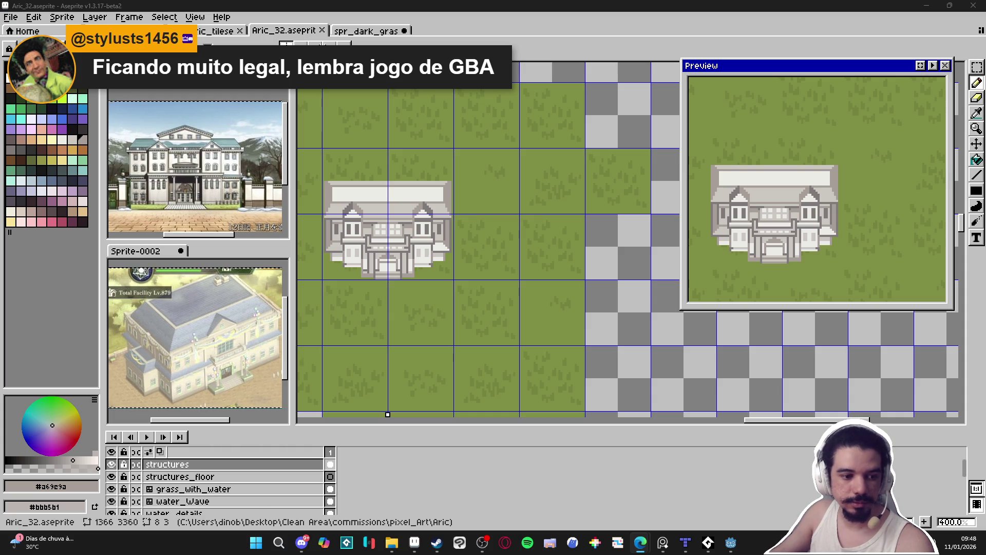
drag(283, 0, 283, 4)
scroll(335, 268, down, 5)
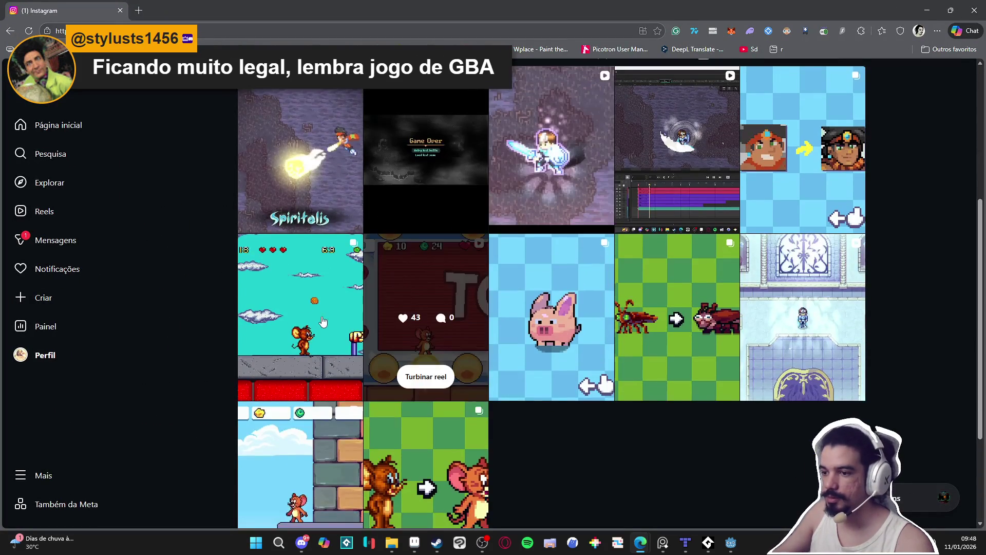
click(393, 300)
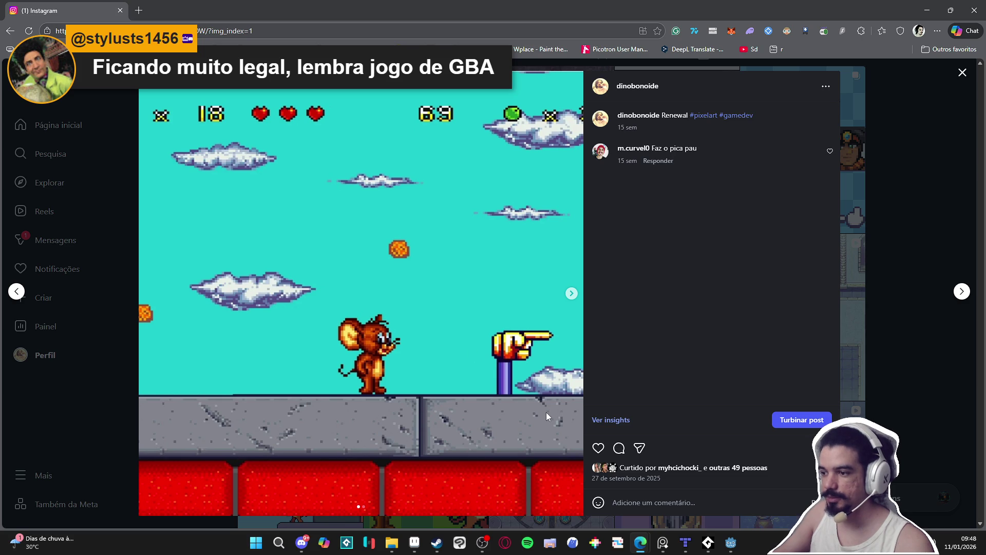
click(571, 293)
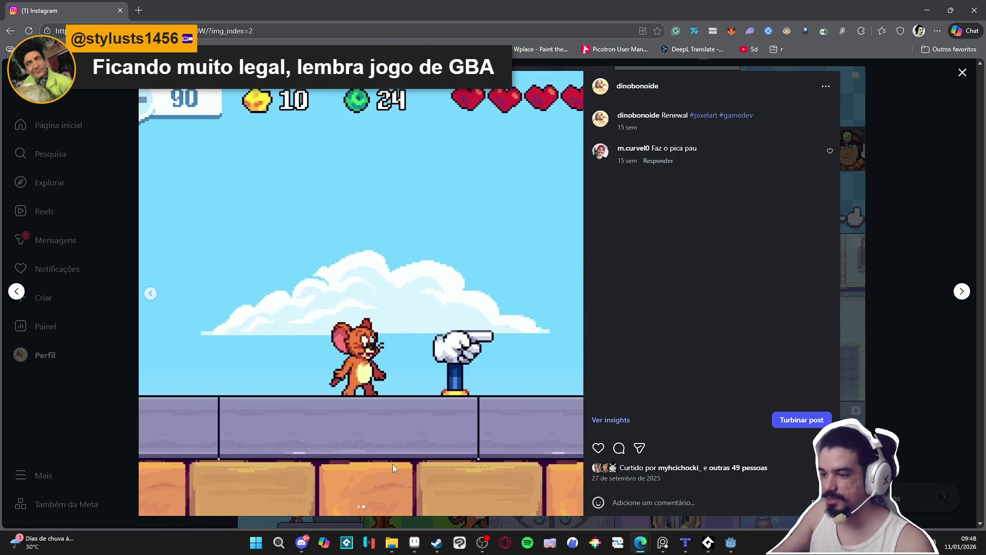
click(151, 297)
click(571, 301)
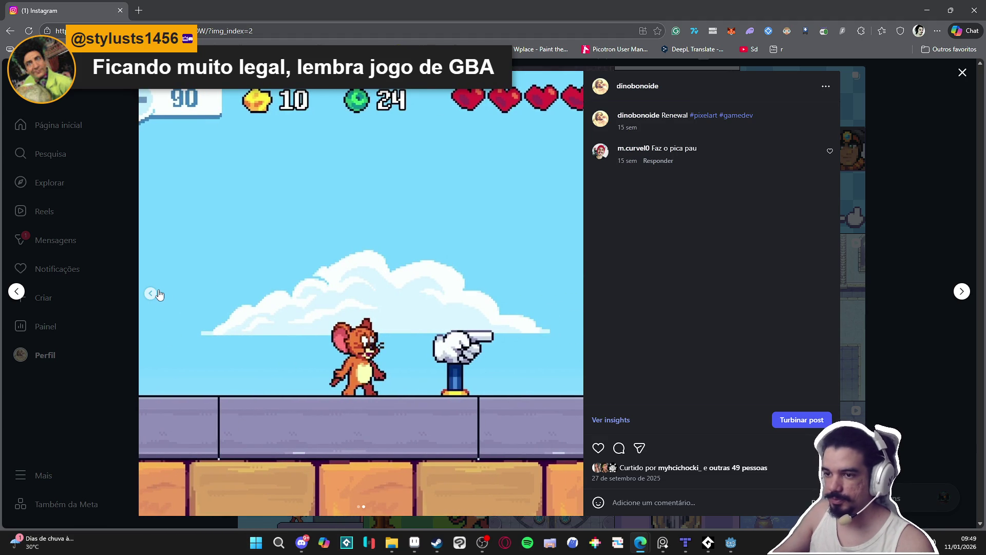
click(152, 292)
click(571, 294)
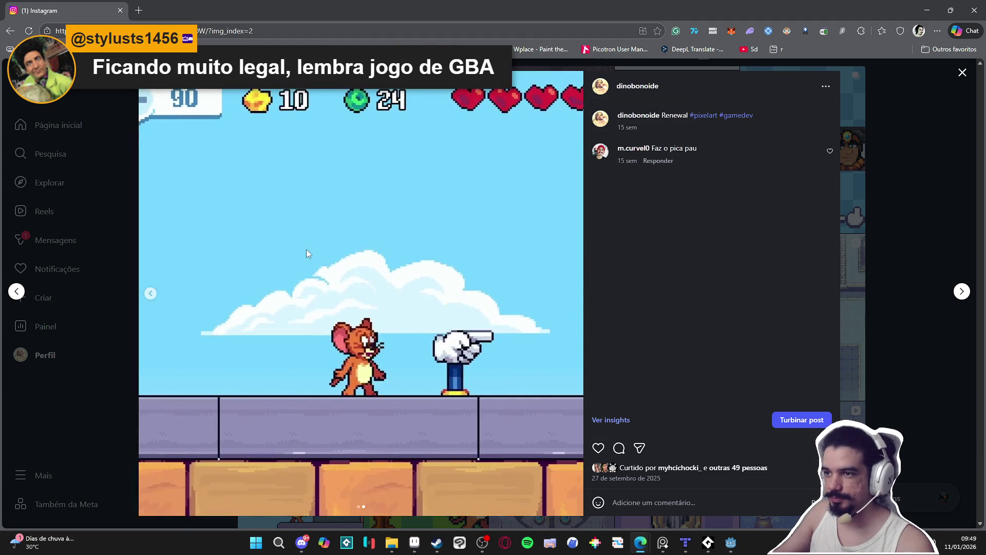
click(150, 298)
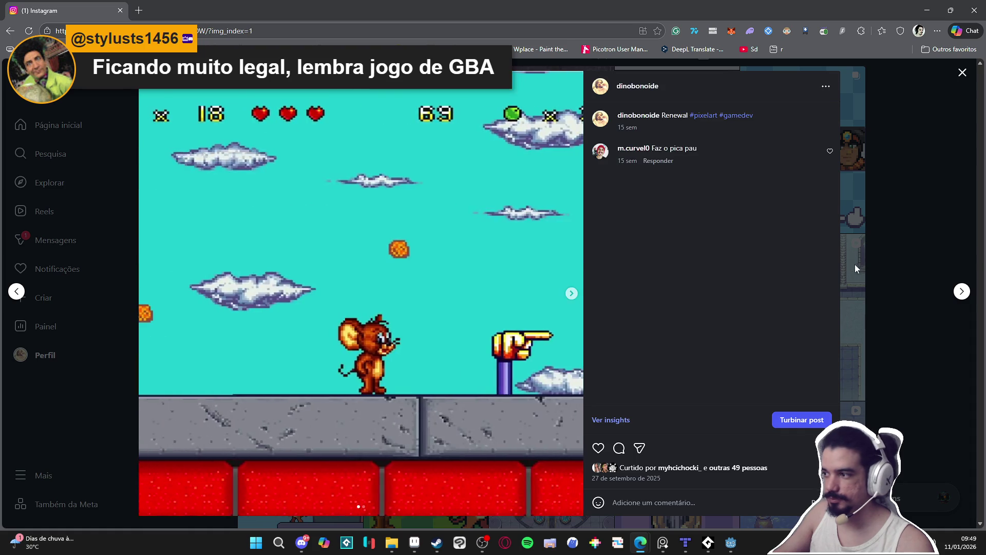
click(849, 262)
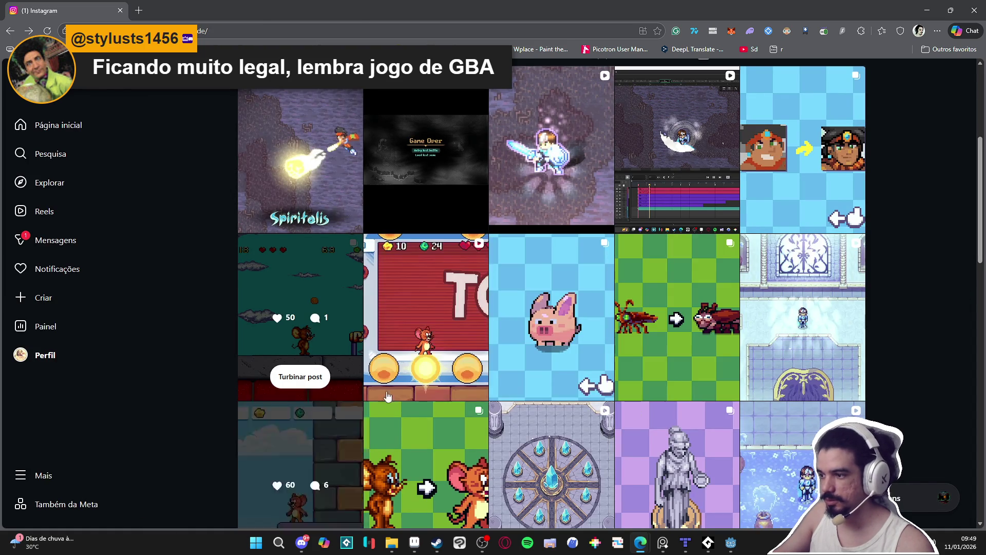
click(677, 339)
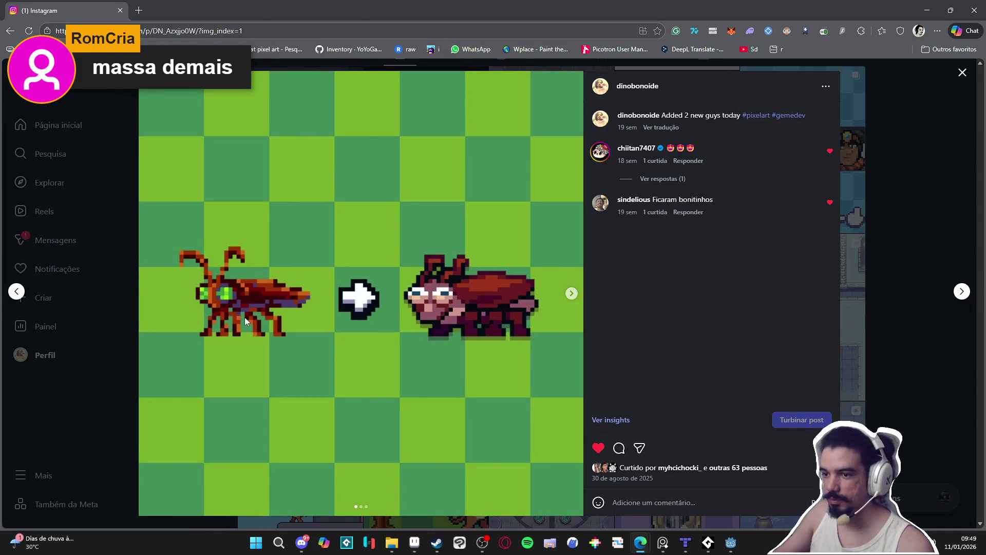
click(572, 294)
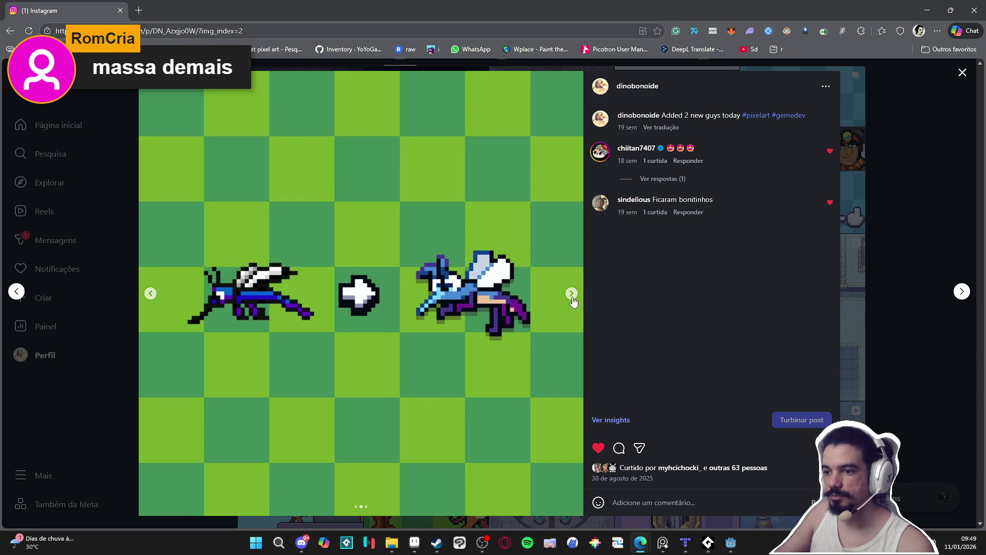
click(573, 298)
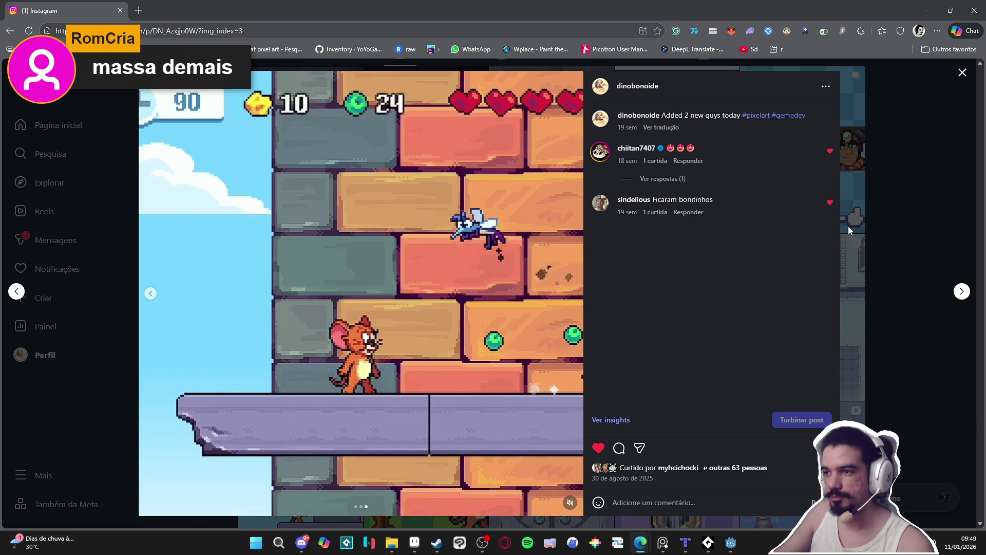
click(920, 214)
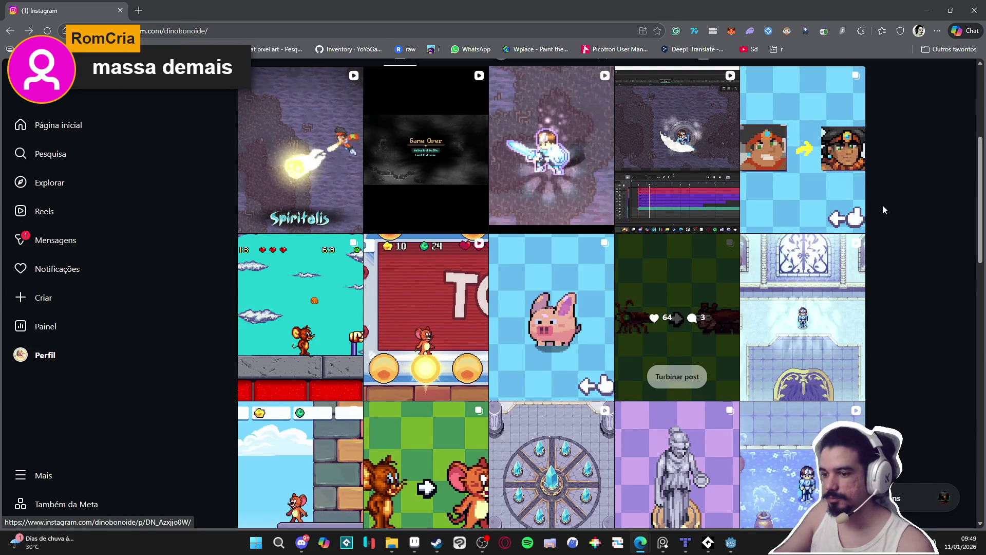
click(470, 436)
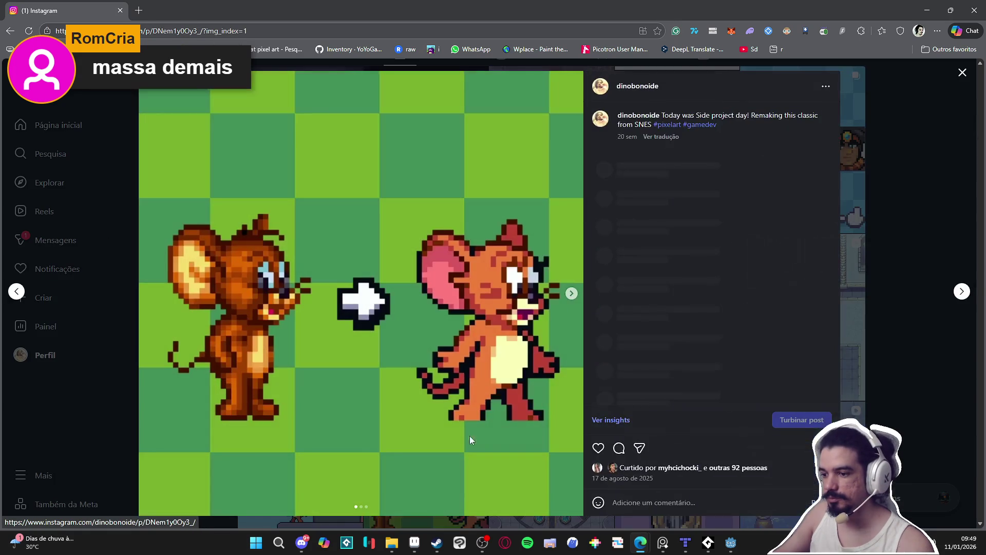
click(573, 294)
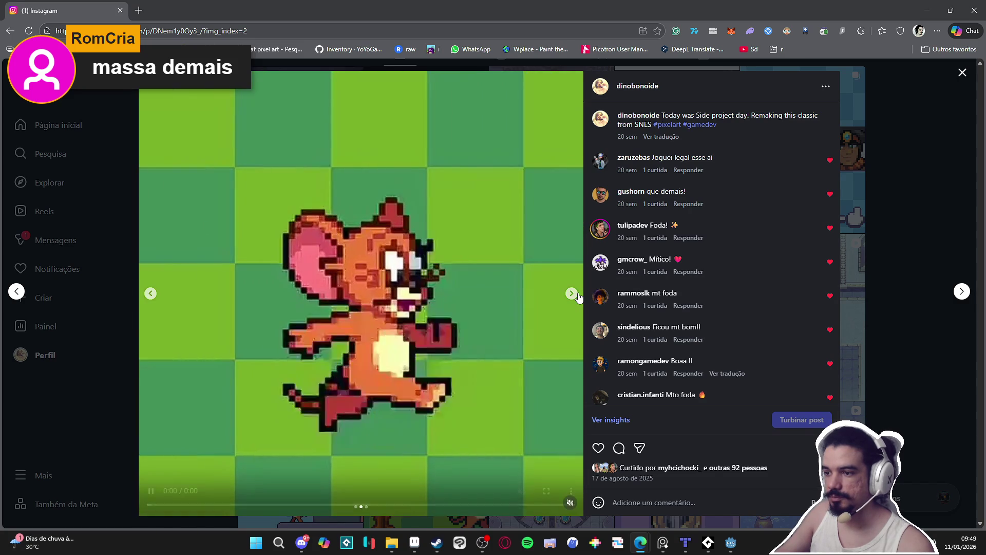
click(572, 294)
click(917, 257)
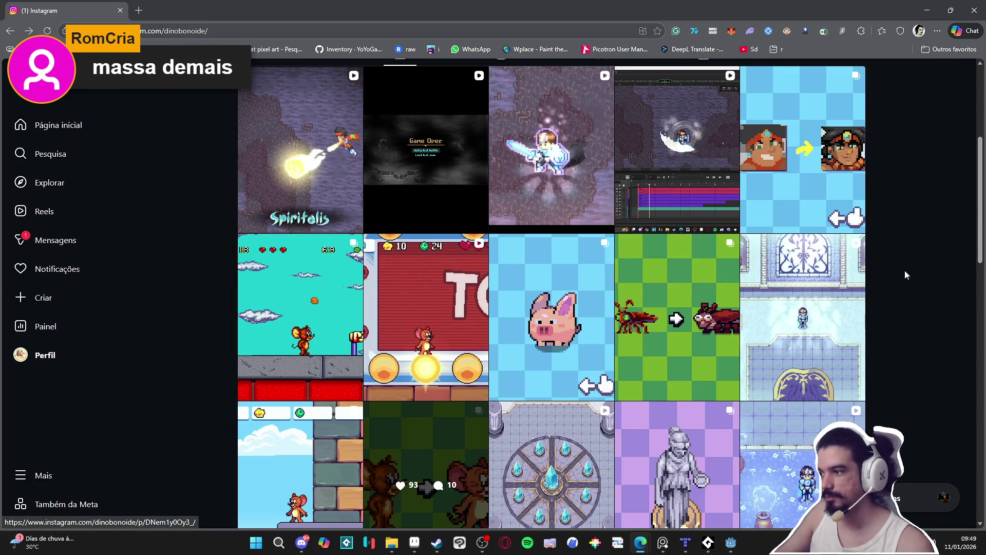
key(alt+Tab)
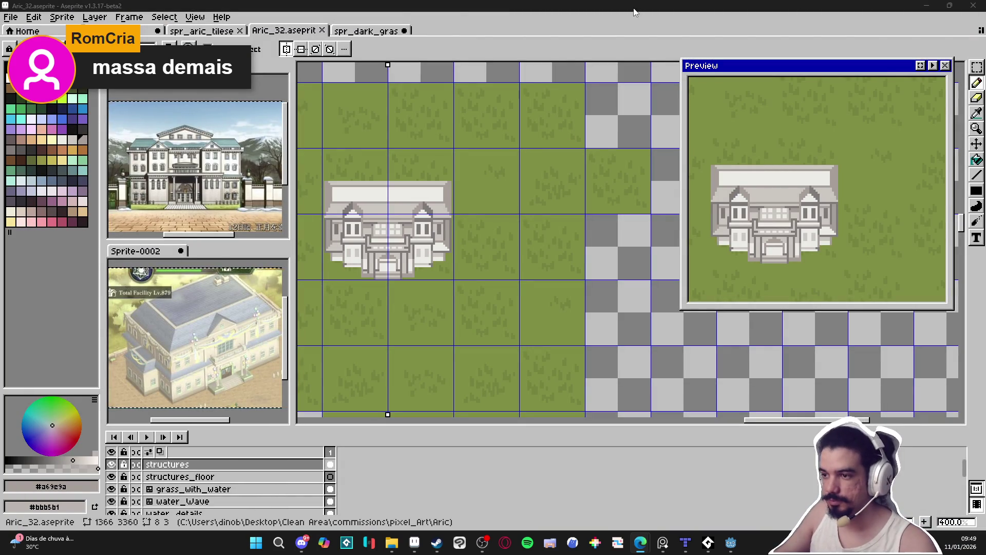
Move the vertical symmetry axis onto the empty grass right of the mansion
drag(387, 225, 440, 214)
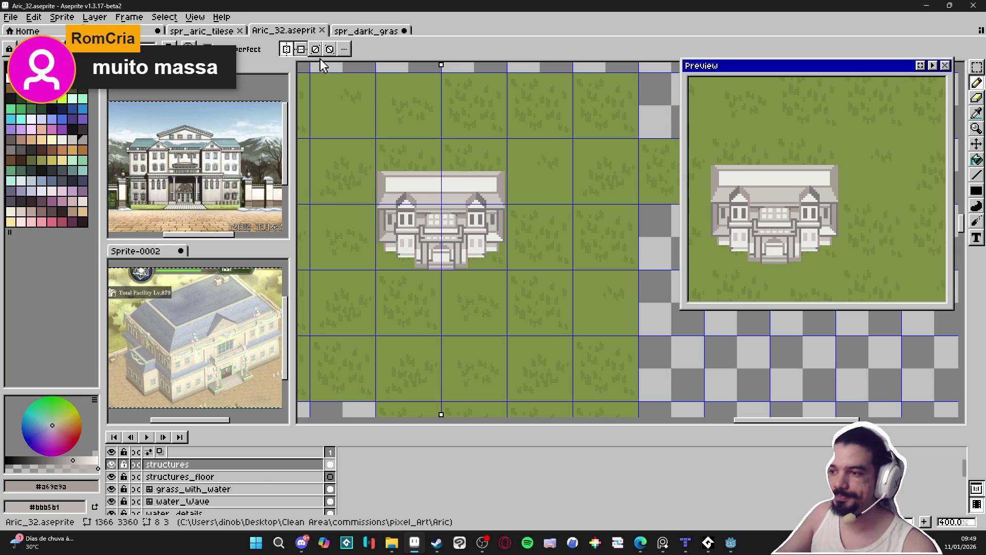
scroll(434, 255, down, 2)
scroll(454, 252, right, 2)
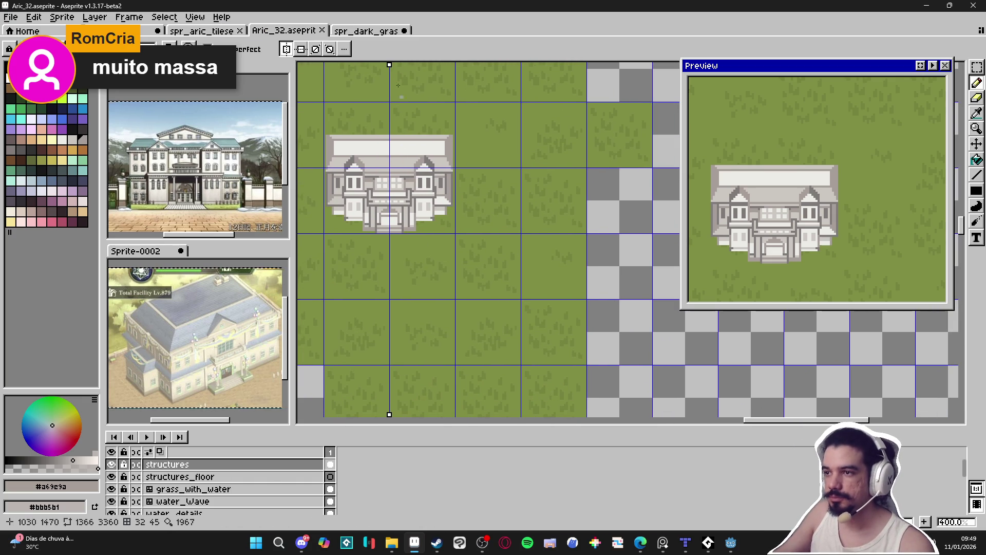
drag(390, 65, 521, 64)
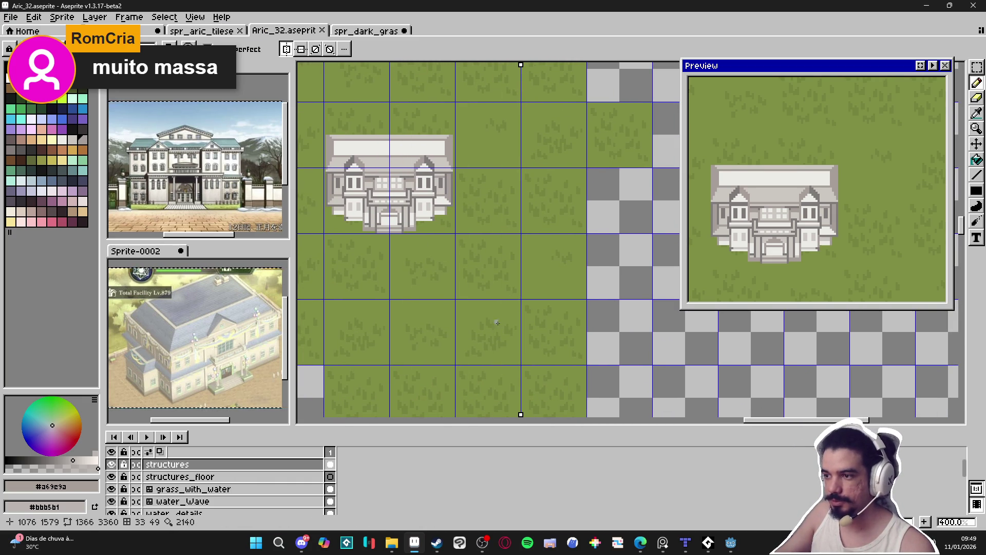
scroll(544, 314, left, 3)
scroll(210, 303, down, 2)
Check the reference sprite in the preview, then pick a pale near-white drawing colour
click(211, 303)
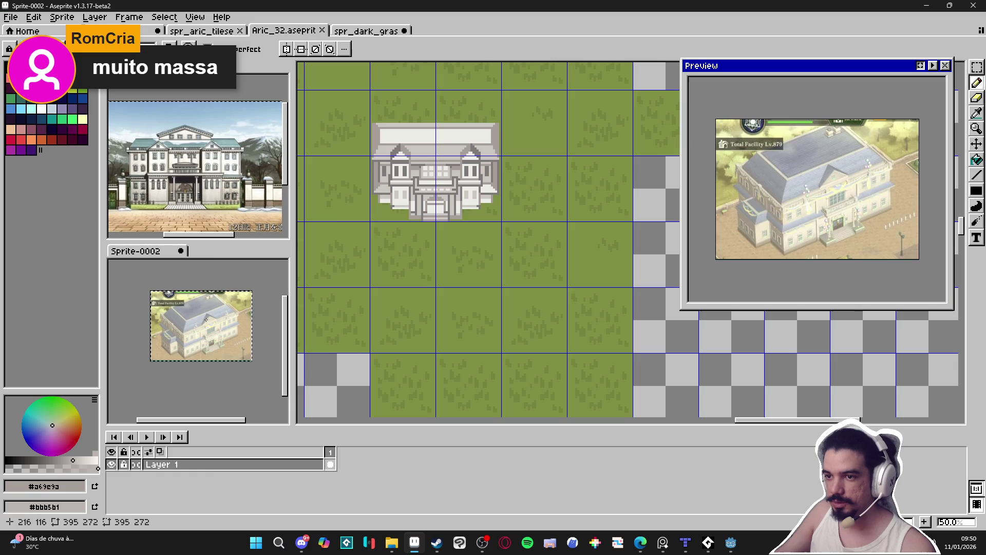
click(451, 242)
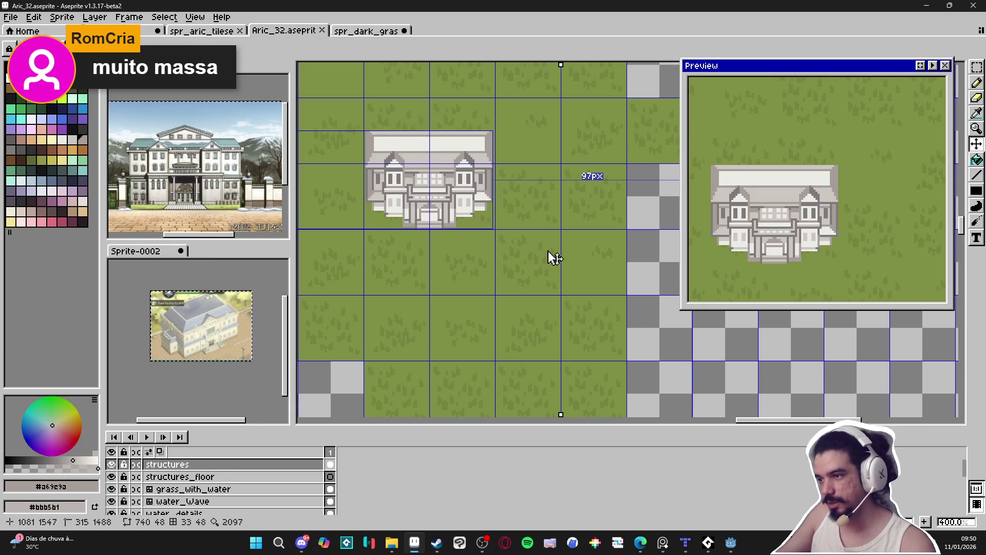
scroll(557, 208, up, 3)
alt+click(446, 212)
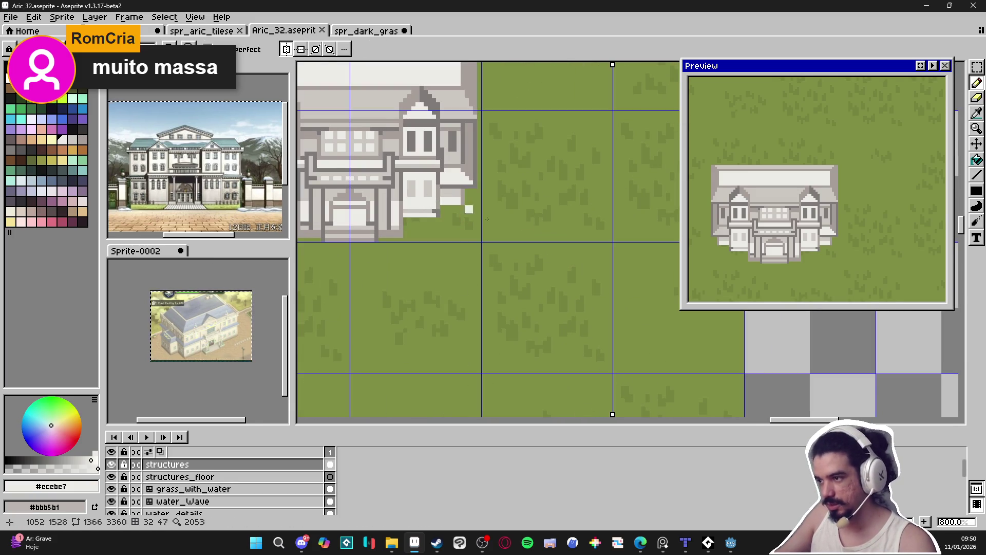
Draw a mirrored white curve on the grass and extend it into a U shape
scroll(526, 297, up, 3)
scroll(527, 298, right, 3)
mouse_move(546, 277)
mouse_down()
mouse_move(511, 267)
mouse_move(581, 257)
mouse_up()
key(v)
key(b)
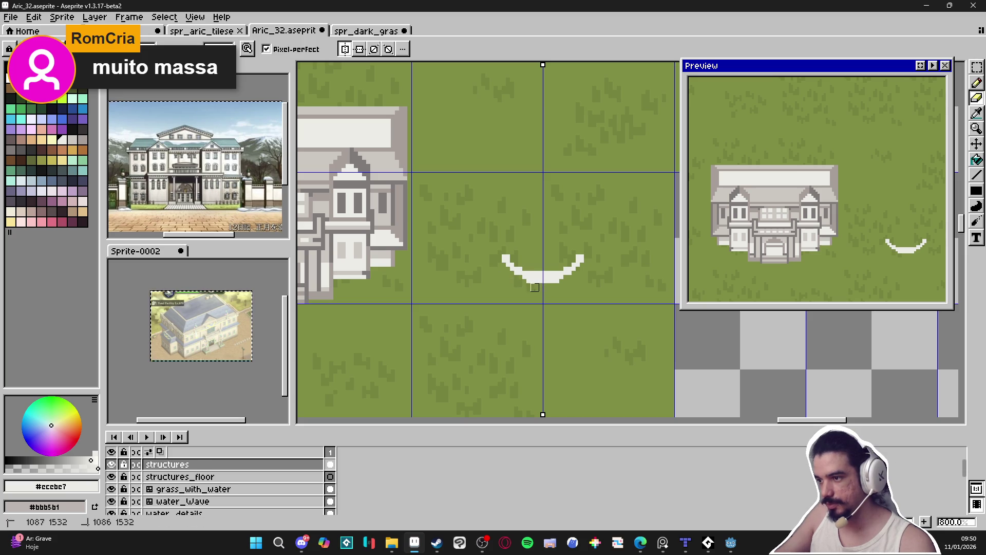
key(e)
drag(508, 254, 506, 177)
Thicken both arms of the white U and flare its lower ends outward
scroll(514, 230, down, 2)
mouse_move(514, 229)
mouse_down()
mouse_move(481, 268)
mouse_move(564, 197)
mouse_move(494, 270)
mouse_move(492, 189)
mouse_up()
scroll(475, 266, down, 2)
scroll(546, 212, up, 2)
scroll(546, 212, up, 1)
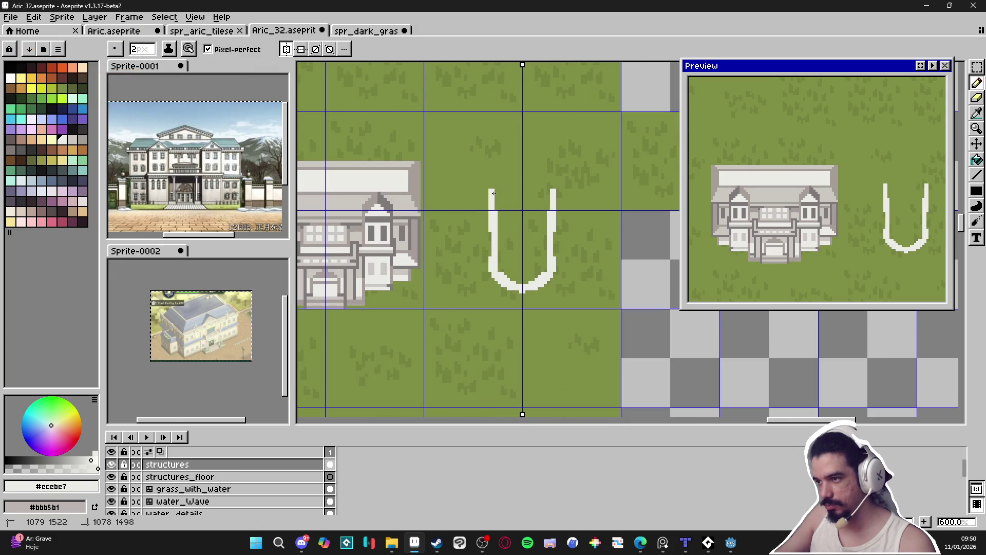
mouse_move(555, 232)
mouse_down()
mouse_move(556, 271)
mouse_move(565, 268)
mouse_up()
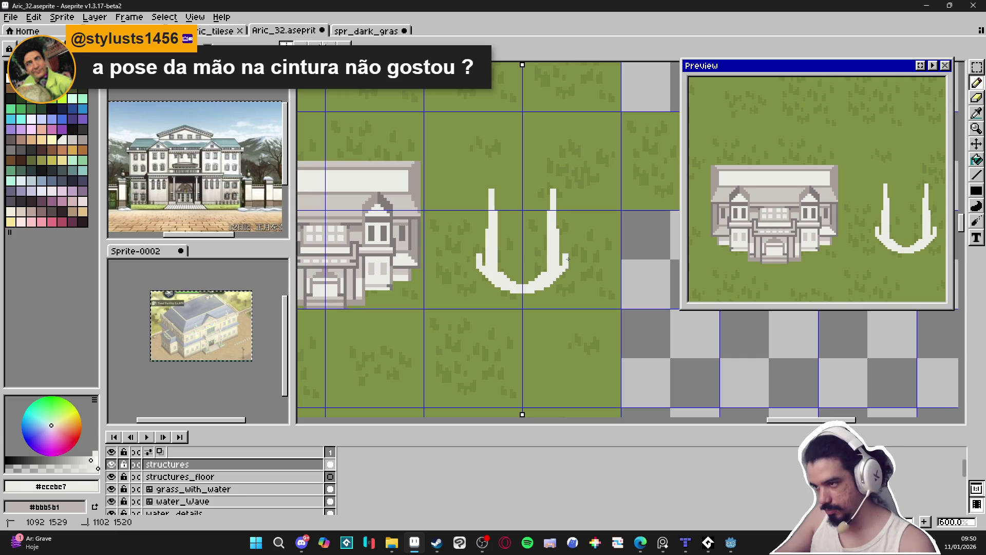
mouse_move(542, 289)
mouse_down()
mouse_move(571, 272)
mouse_move(570, 154)
mouse_up()
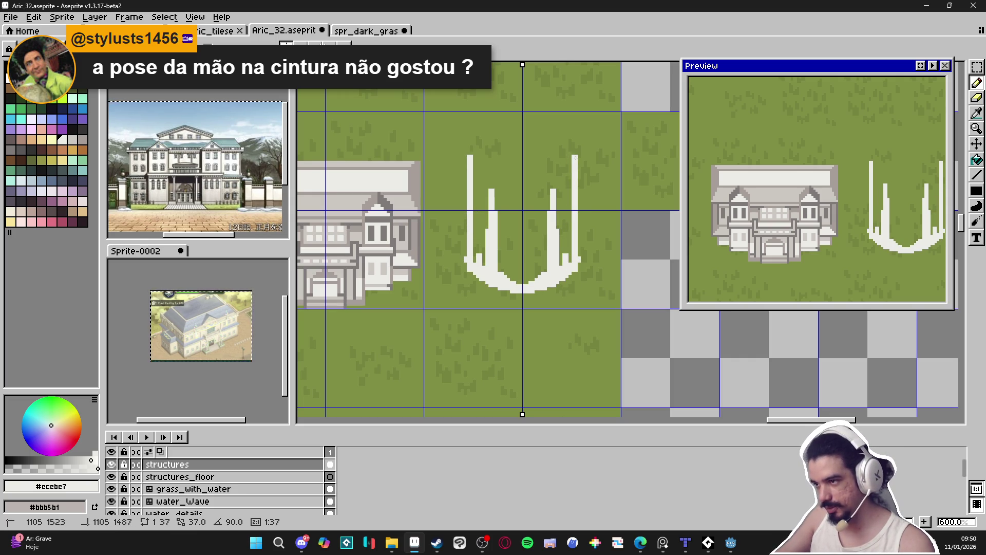
scroll(565, 195, down, 1)
scroll(558, 239, down, 1)
scroll(558, 247, up, 1)
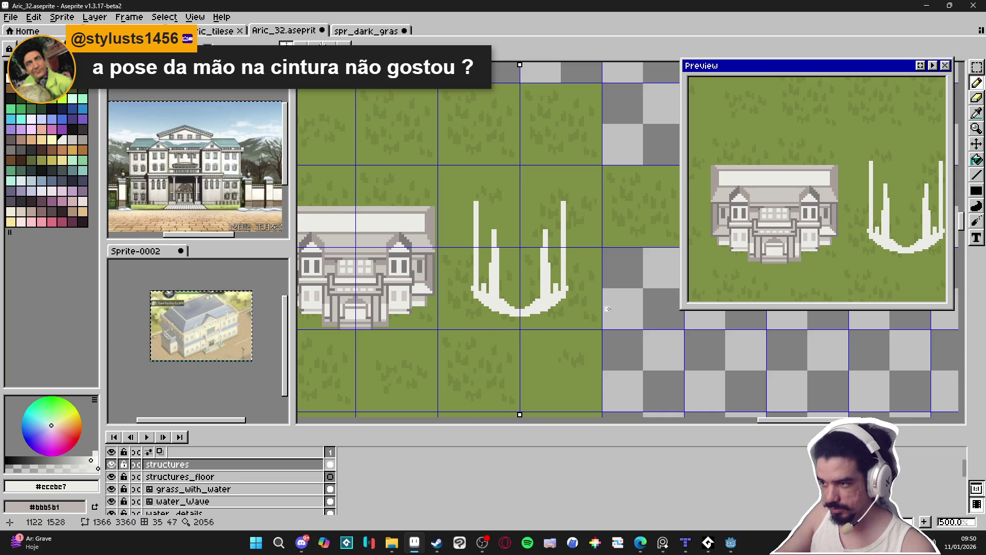
scroll(577, 289, up, 1)
click(459, 542)
click(460, 543)
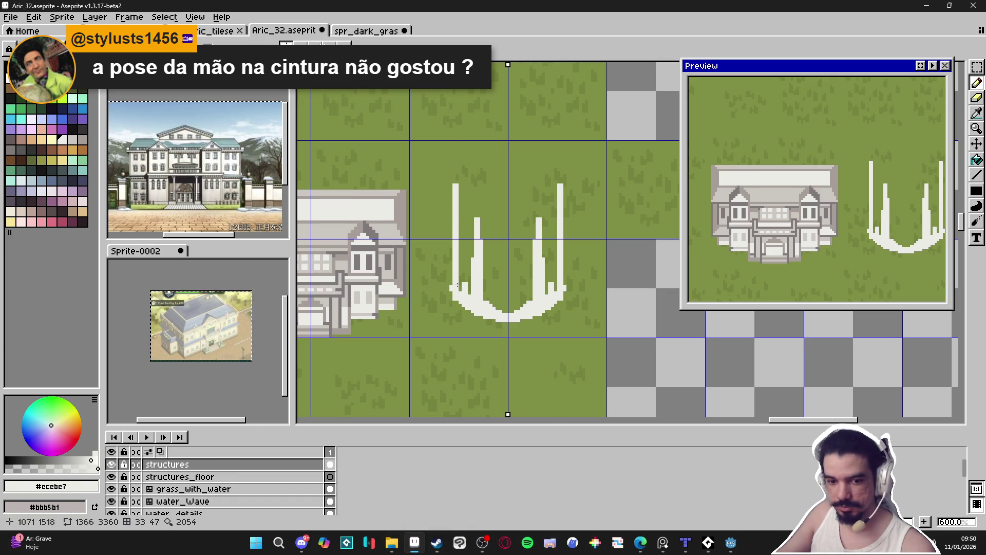
scroll(455, 282, up, 1)
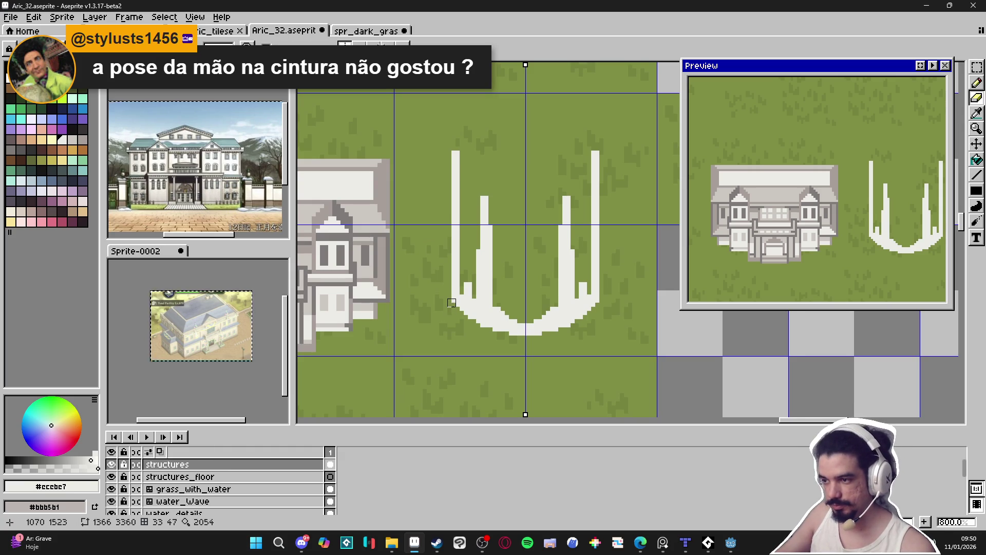
Close the U's top into an oval with an inner rim and fill the cylinder body white
key(b)
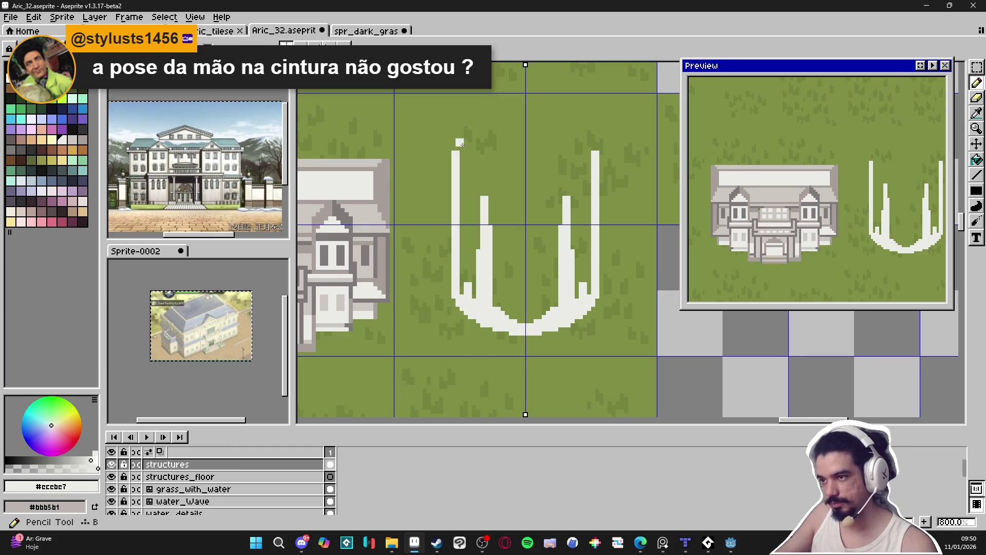
mouse_move(458, 150)
mouse_down()
mouse_move(526, 123)
mouse_move(585, 151)
mouse_move(527, 191)
mouse_up()
mouse_move(570, 164)
mouse_down()
mouse_move(547, 179)
mouse_move(470, 174)
mouse_up()
key(g)
click(526, 205)
key(b)
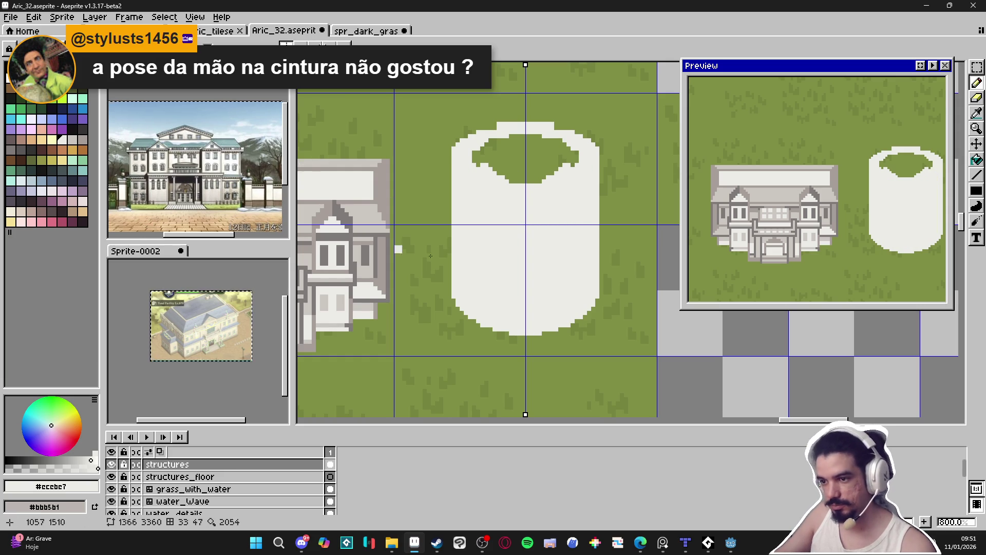
Compare against the island map in Tiled, then save the sprite as Aric_32.aseprite
scroll(471, 258, down, 3)
scroll(471, 258, down, 1)
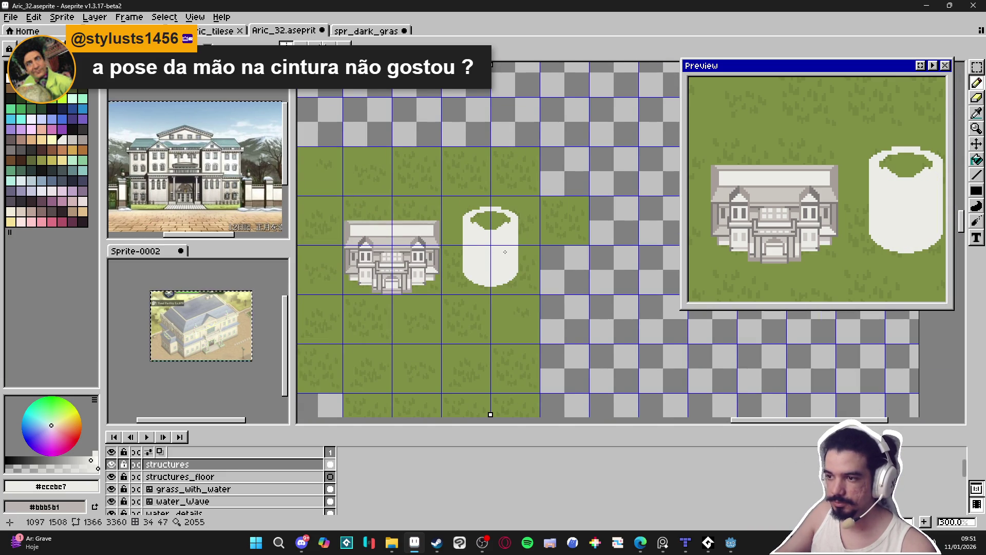
scroll(506, 265, down, 1)
scroll(508, 247, up, 2)
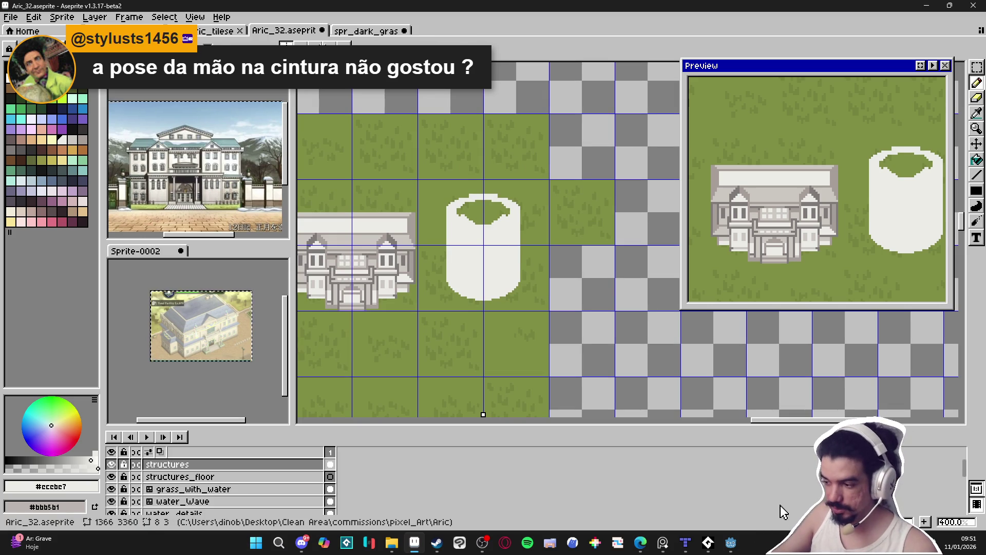
click(687, 545)
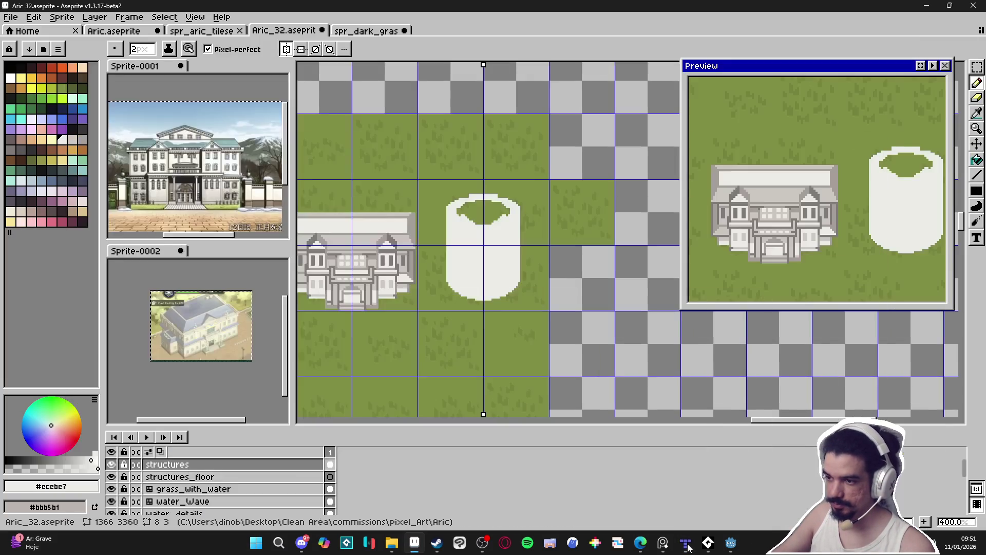
click(687, 546)
key(ctrl+s)
mouse_move(493, 357)
mouse_down()
mouse_move(535, 357)
mouse_move(563, 332)
mouse_up()
scroll(563, 332, down, 1)
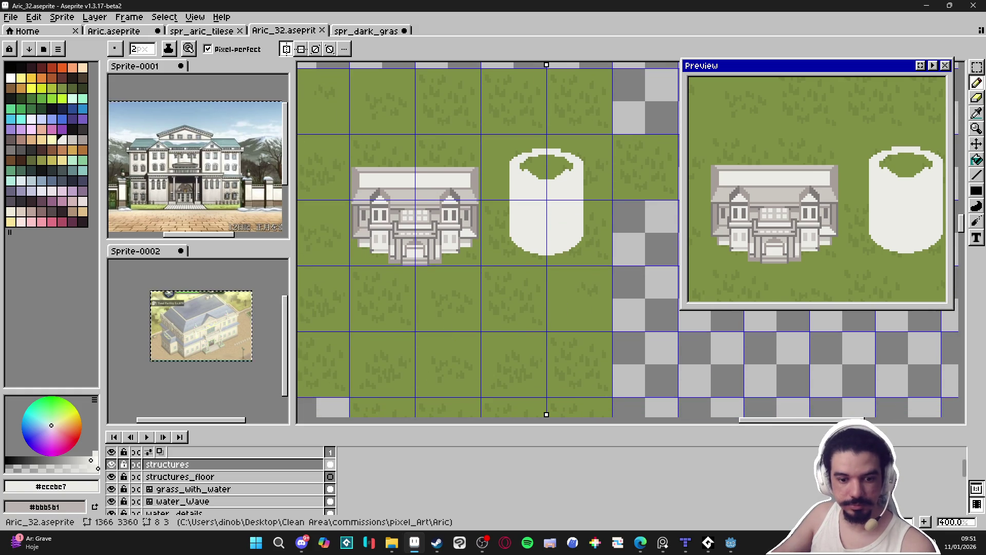
key(alt+Tab)
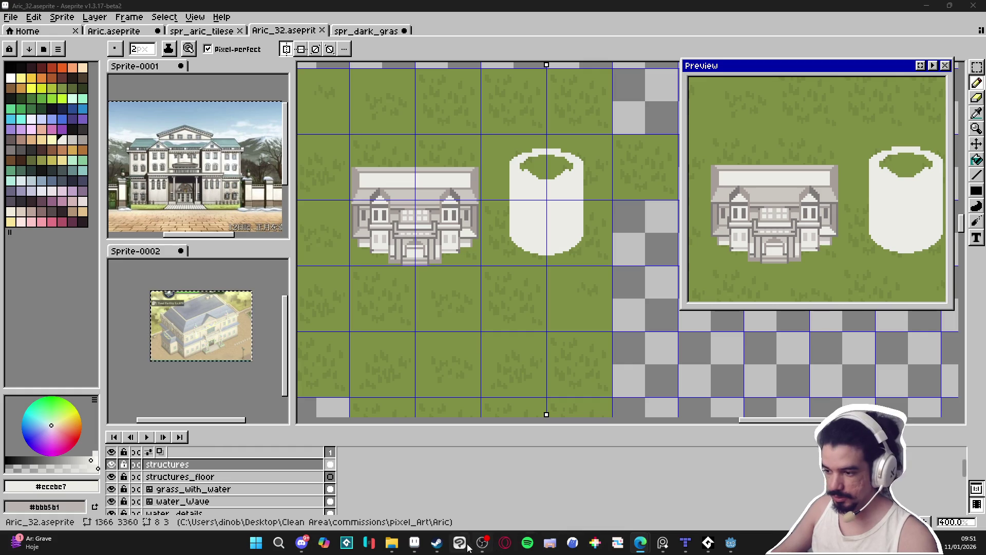
mouse_move(657, 544)
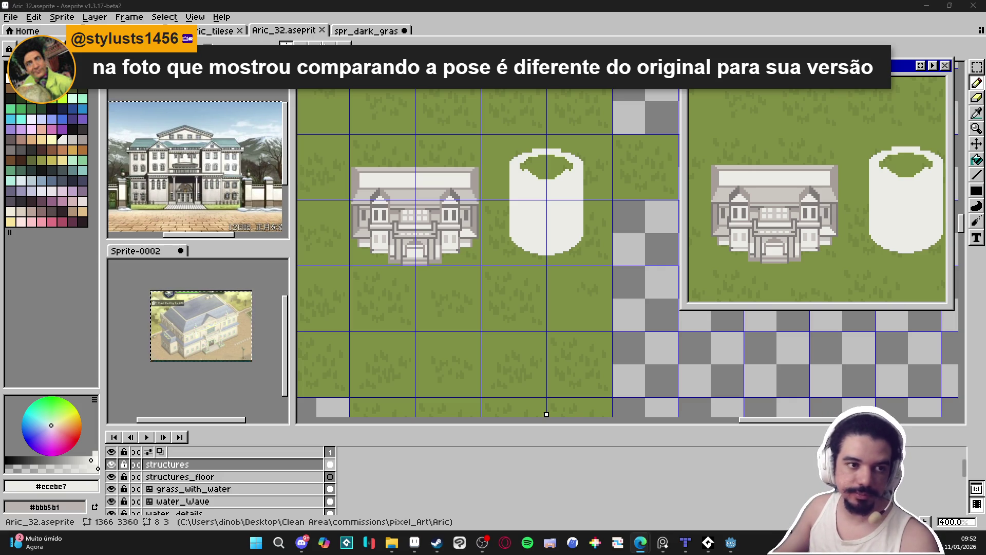
In a new browser tab, search Google Images for 'magical tower'
click(641, 542)
text(magical tower)
key(Return)
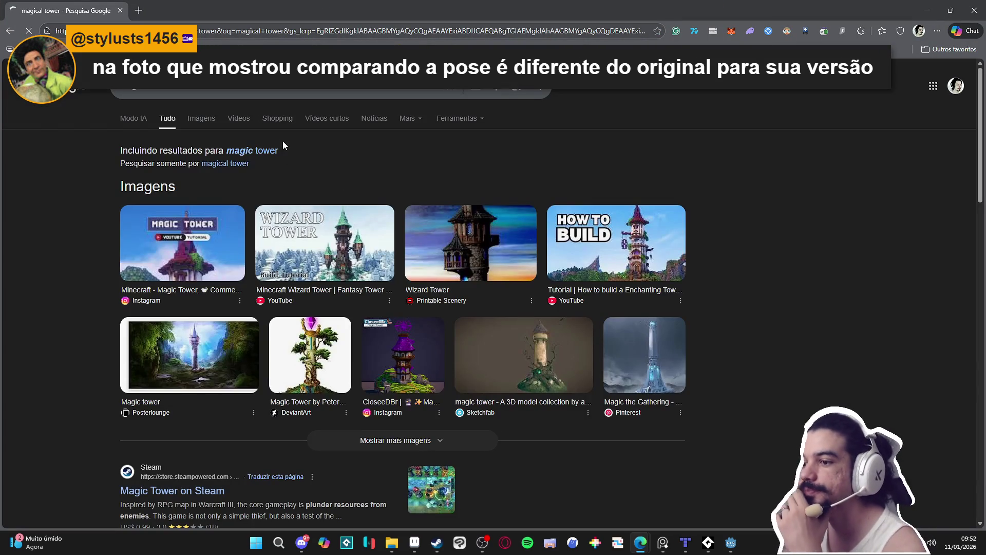
click(210, 121)
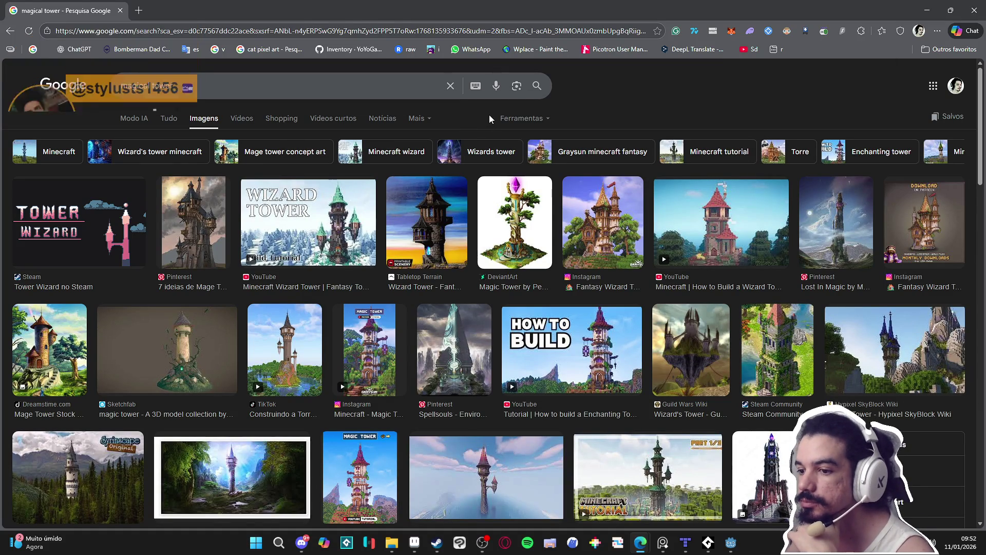
Enlarge the Sketchfab magic tower result and copy the image
click(211, 338)
right_click(812, 231)
click(853, 383)
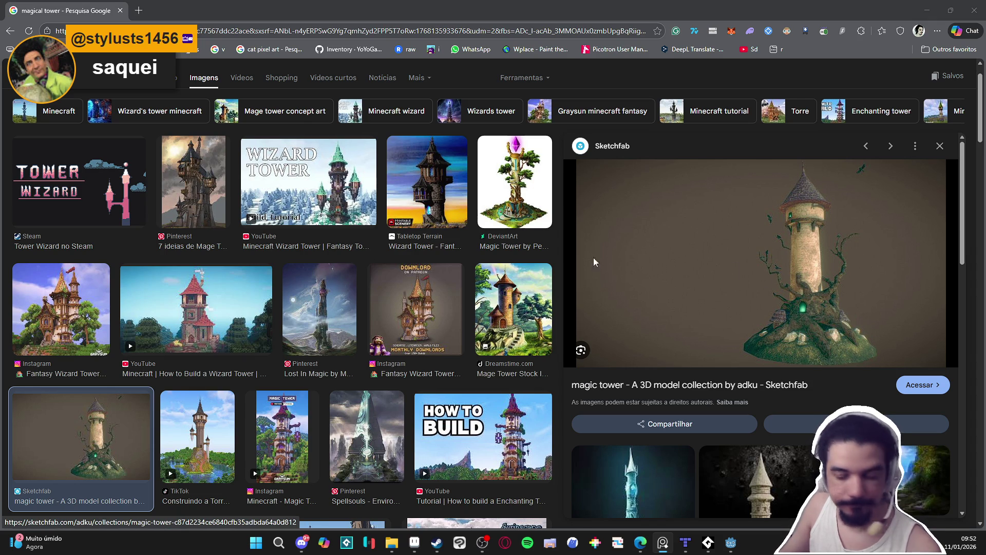
Browse further down the magical tower results, reopen the Sketchfab image, then close its preview
scroll(762, 349, down, 6)
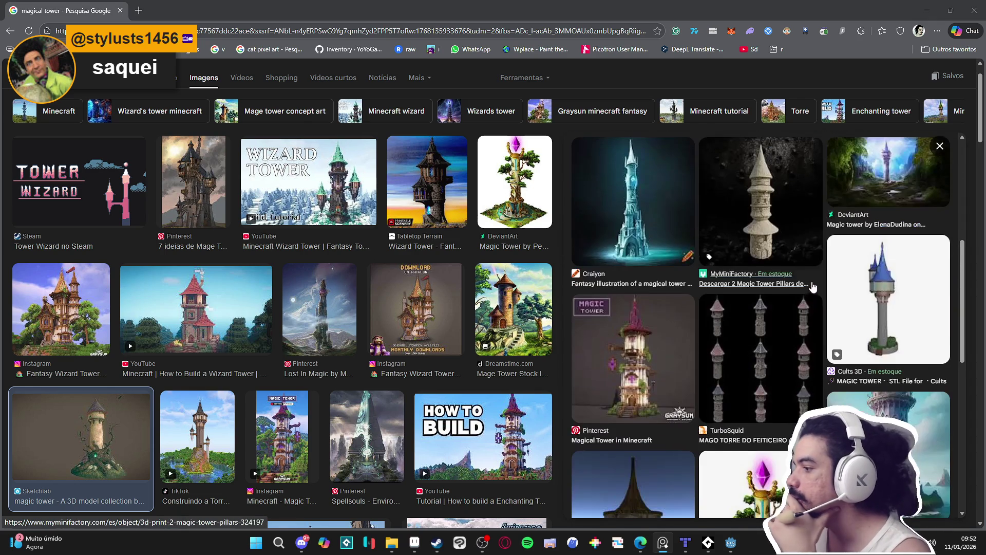
scroll(866, 243, down, 2)
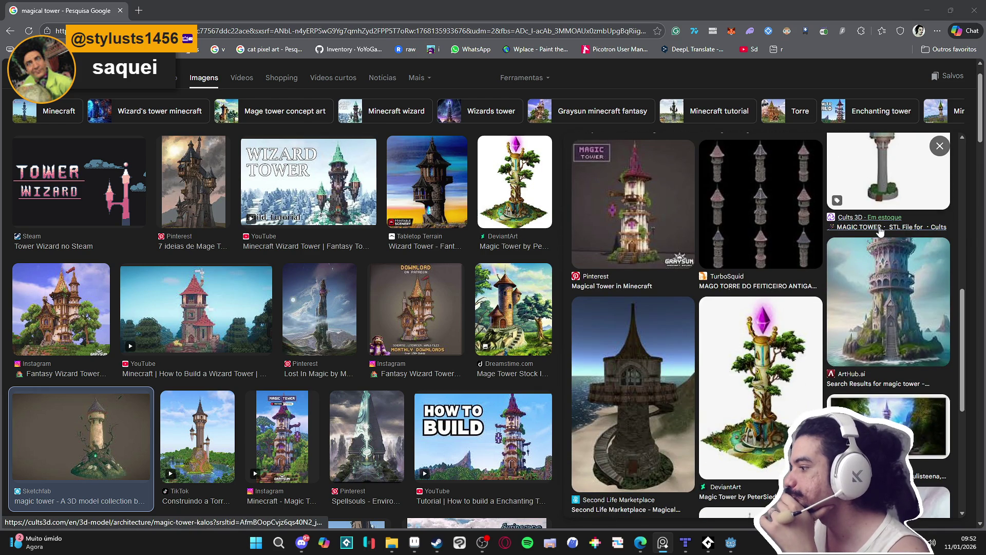
scroll(873, 234, down, 4)
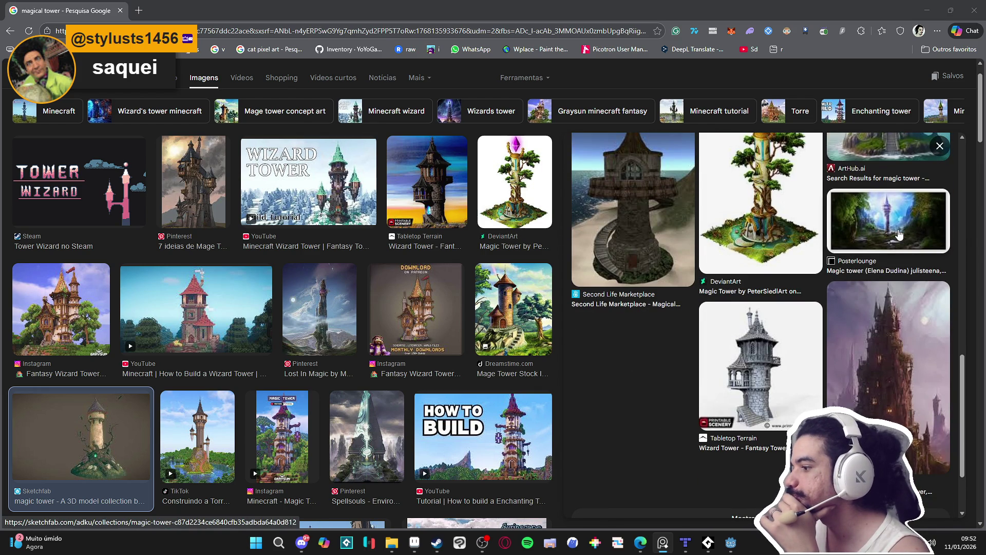
scroll(322, 394, down, 1)
scroll(321, 390, down, 1)
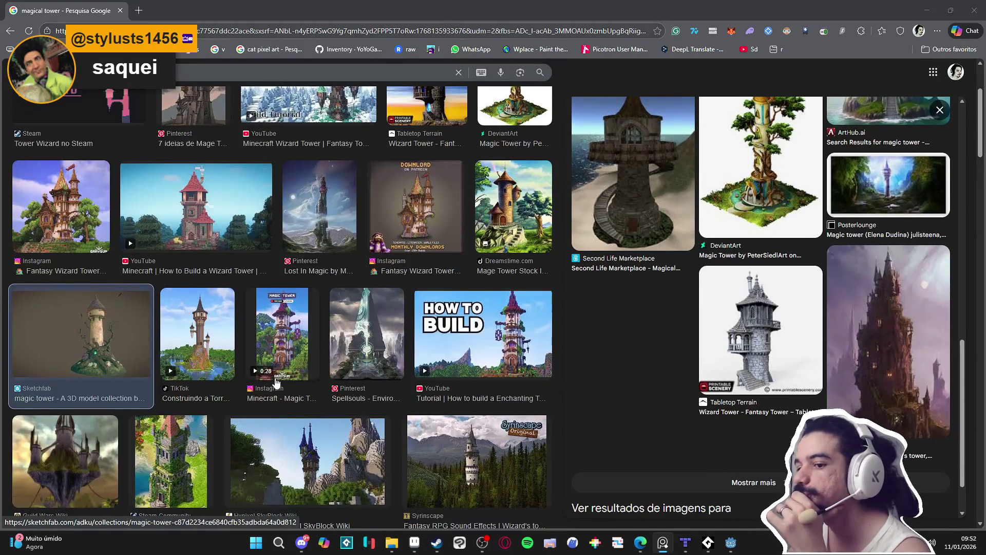
scroll(222, 363, down, 3)
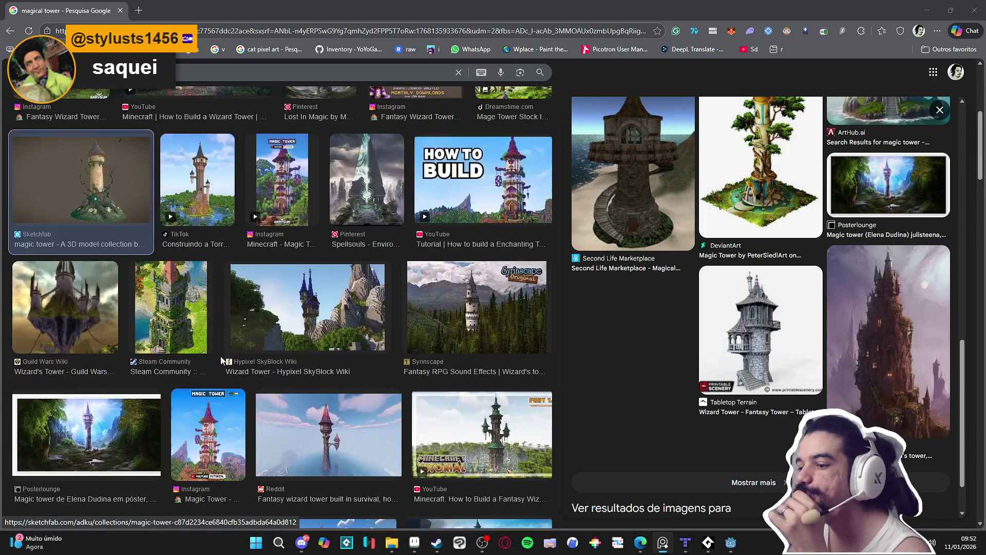
scroll(222, 358, down, 6)
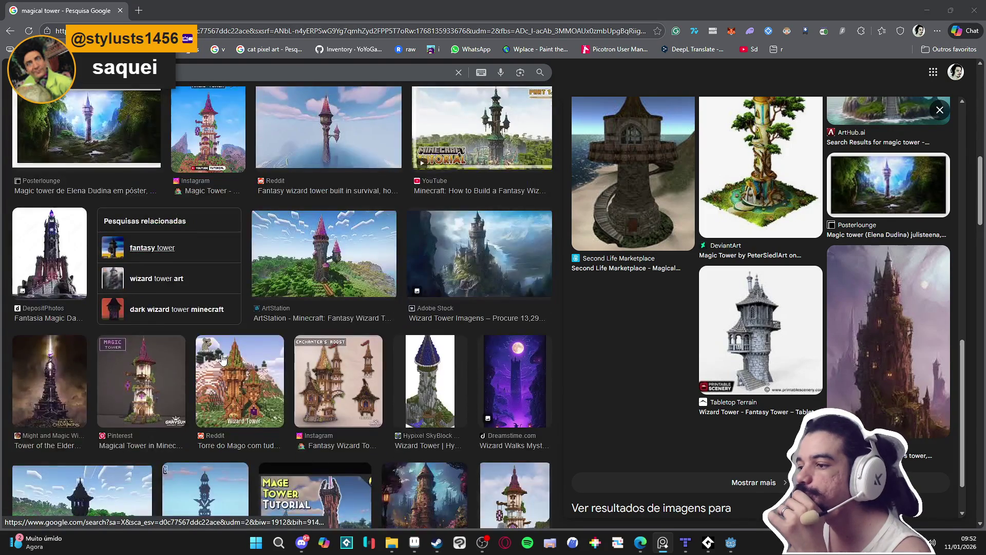
scroll(226, 358, down, 3)
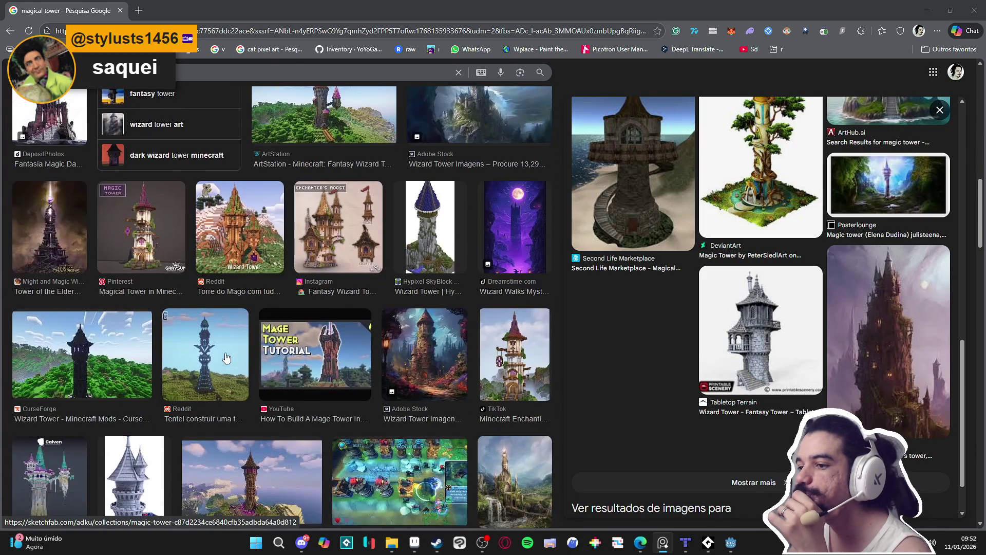
scroll(228, 357, down, 4)
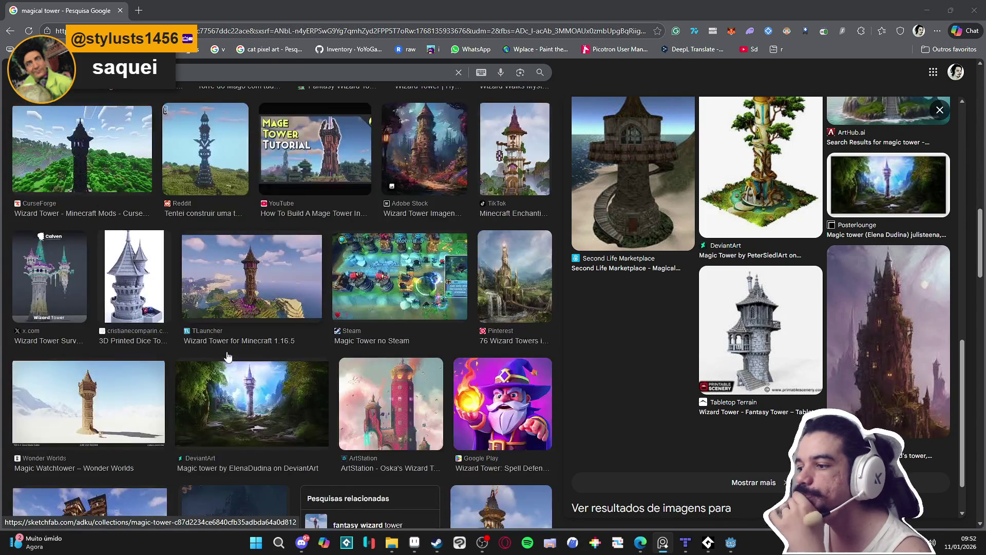
scroll(228, 358, down, 5)
scroll(228, 357, down, 3)
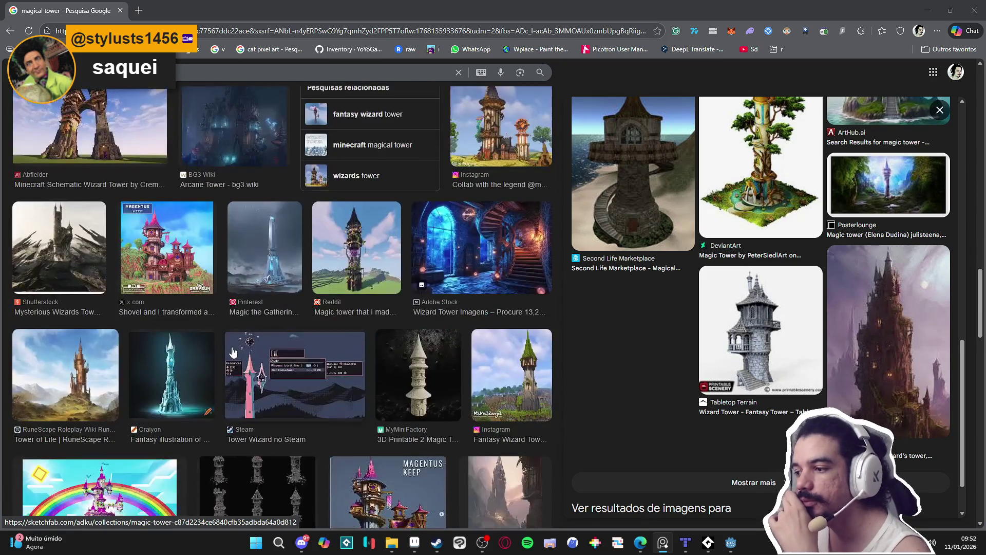
scroll(235, 351, down, 3)
scroll(317, 308, down, 3)
scroll(452, 297, down, 3)
scroll(452, 292, down, 3)
scroll(483, 285, down, 3)
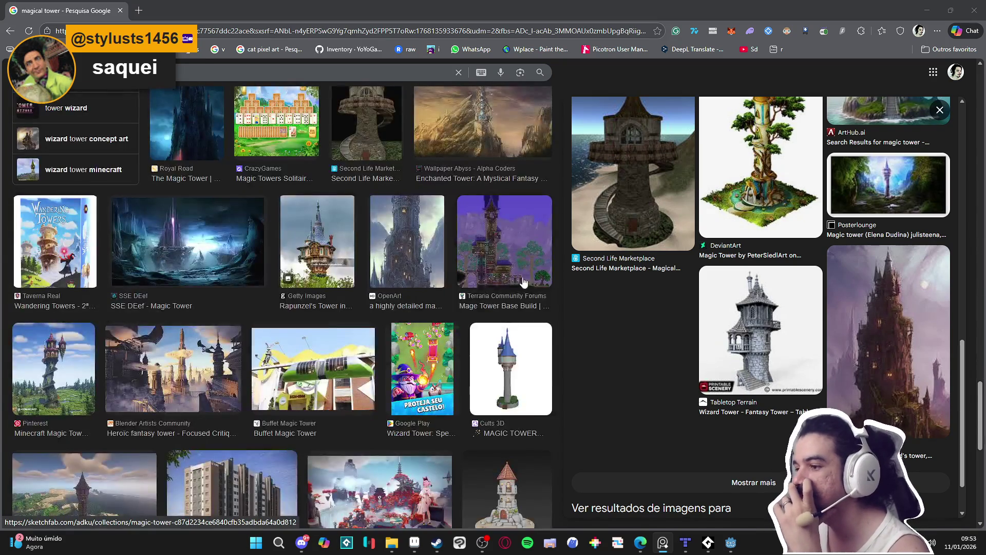
click(596, 291)
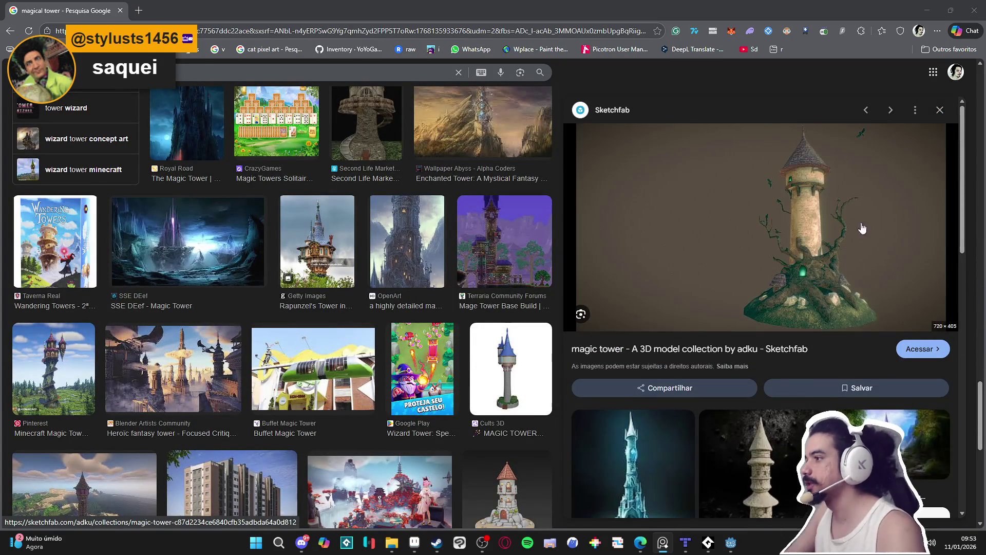
scroll(943, 125, up, 10)
click(945, 123)
scroll(415, 168, up, 2)
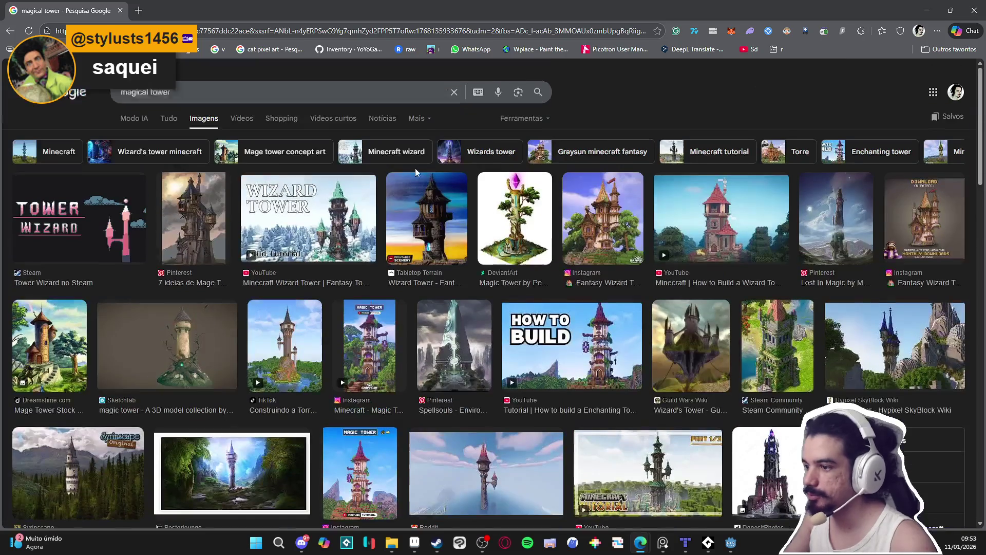
click(267, 90)
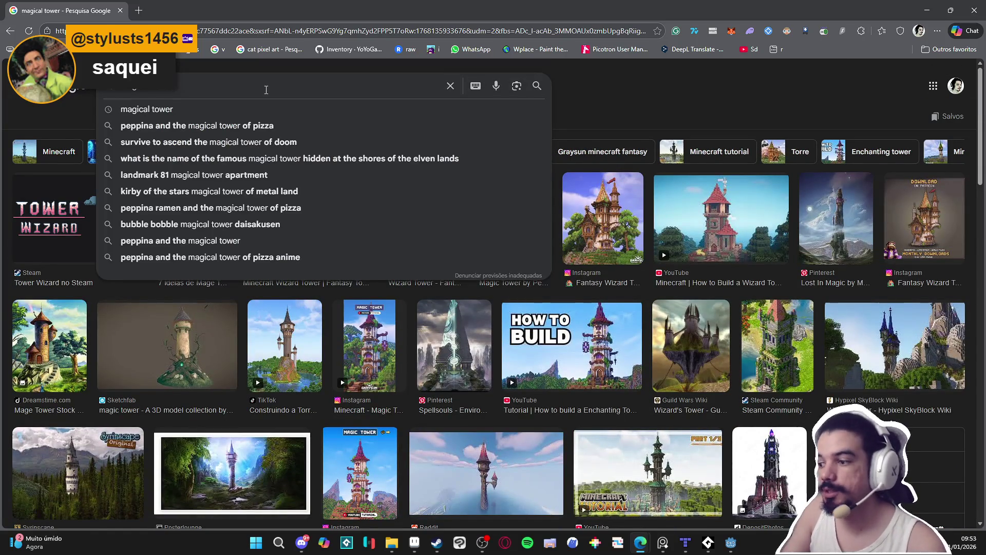
Refine the tower search with 'wizard' and preview a Reddit wizard tower result
text(wizard)
key(Return)
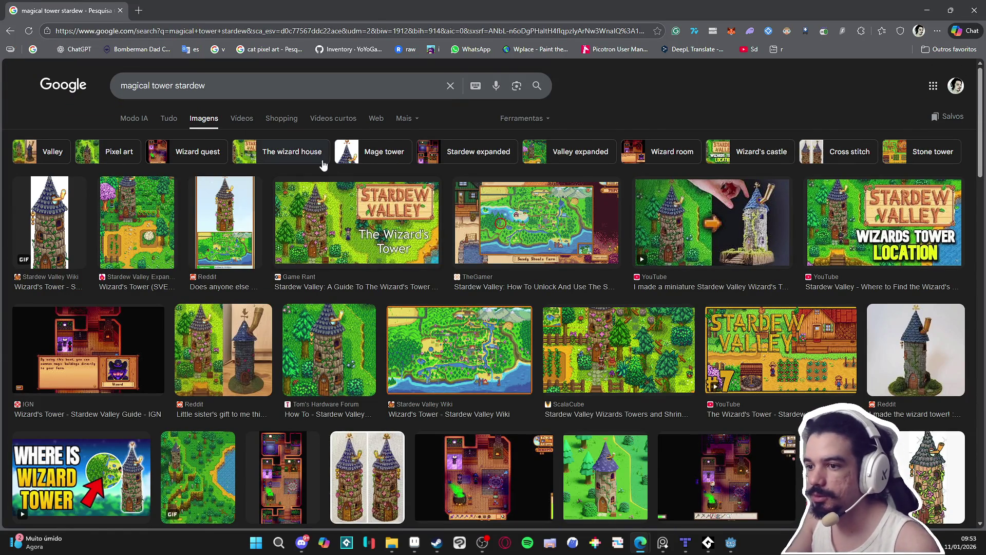
click(227, 234)
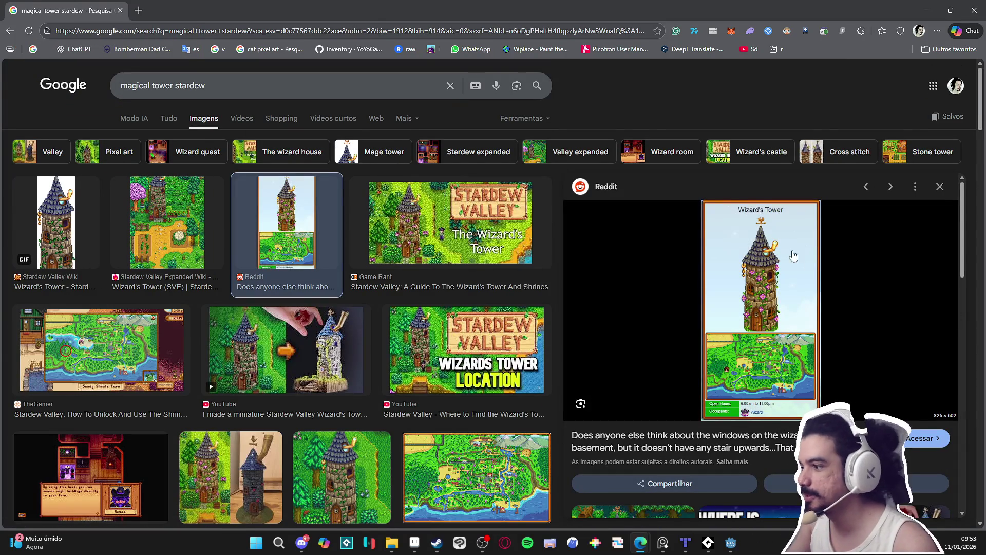
scroll(732, 297, down, 3)
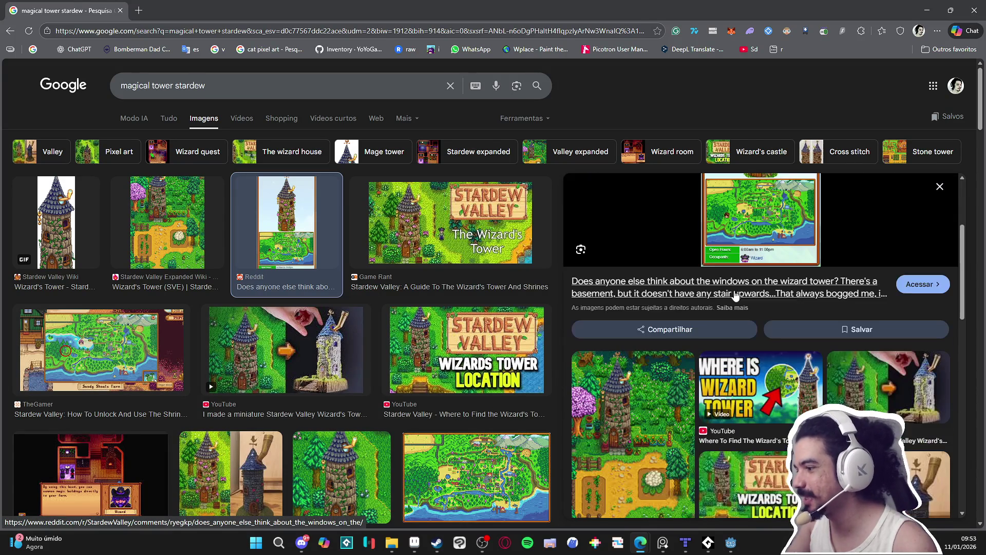
scroll(731, 297, up, 3)
Add 'bertanha' to the query, browse the results, and reopen the pixel artist's media tab
click(351, 88)
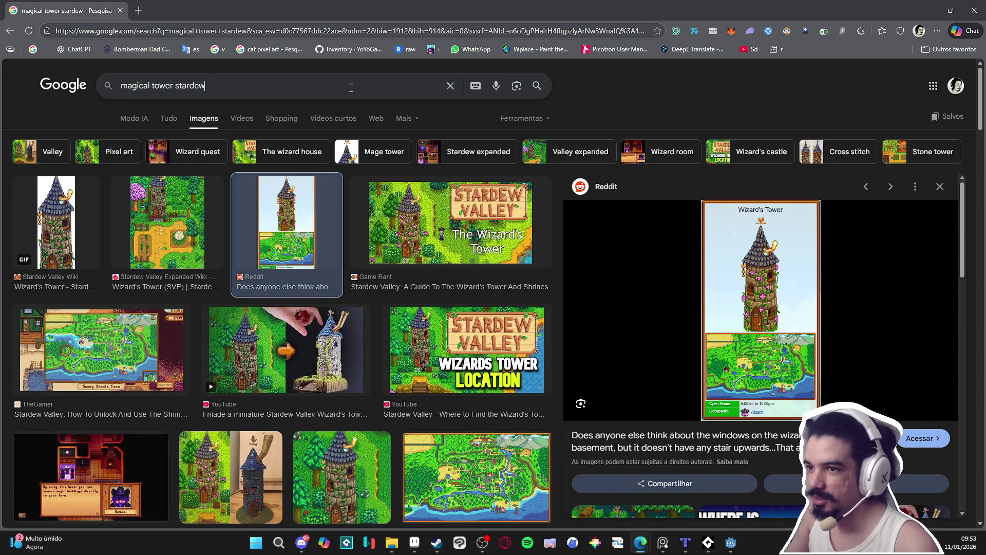
text(bertanha)
key(Return)
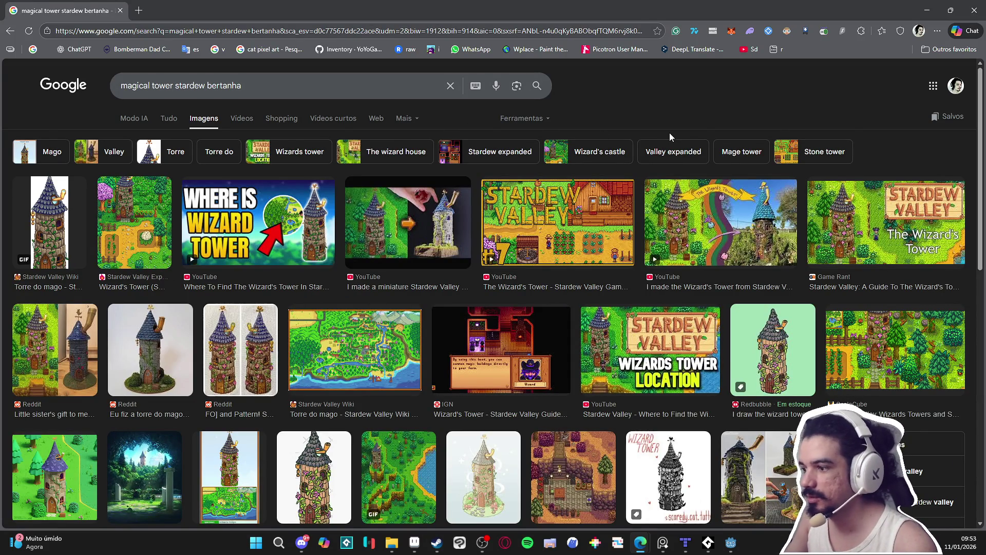
scroll(546, 149, down, 1)
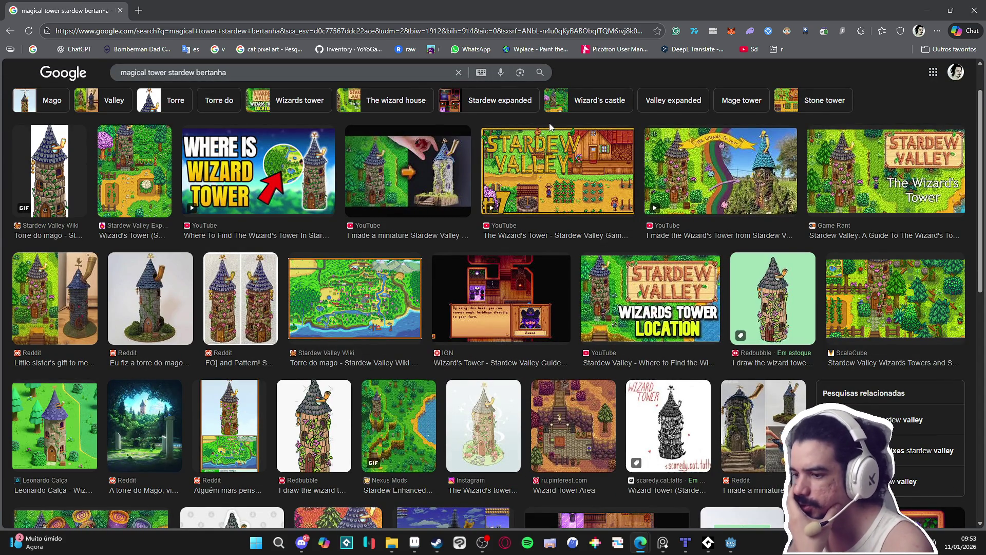
scroll(530, 123, down, 2)
scroll(534, 128, up, 3)
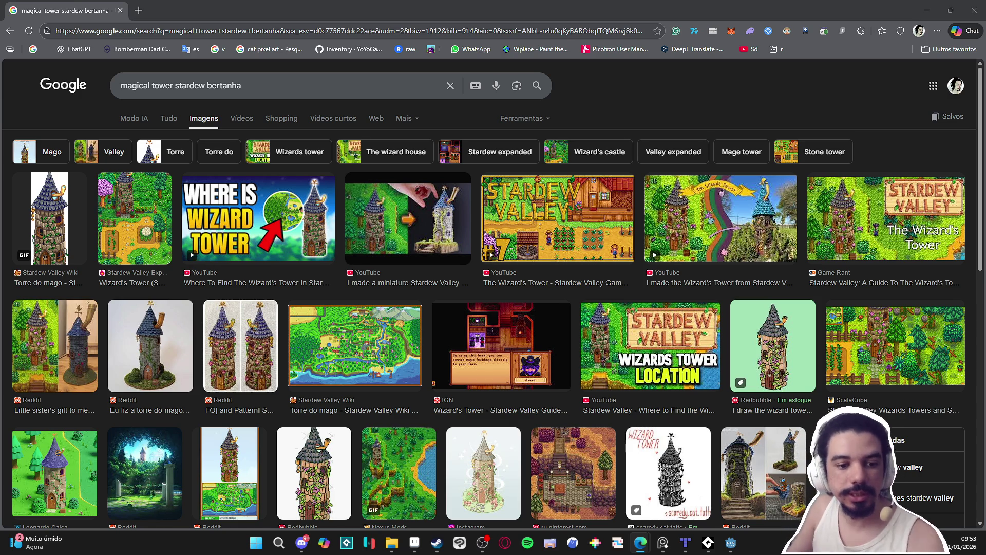
key(ctrl+shift+t)
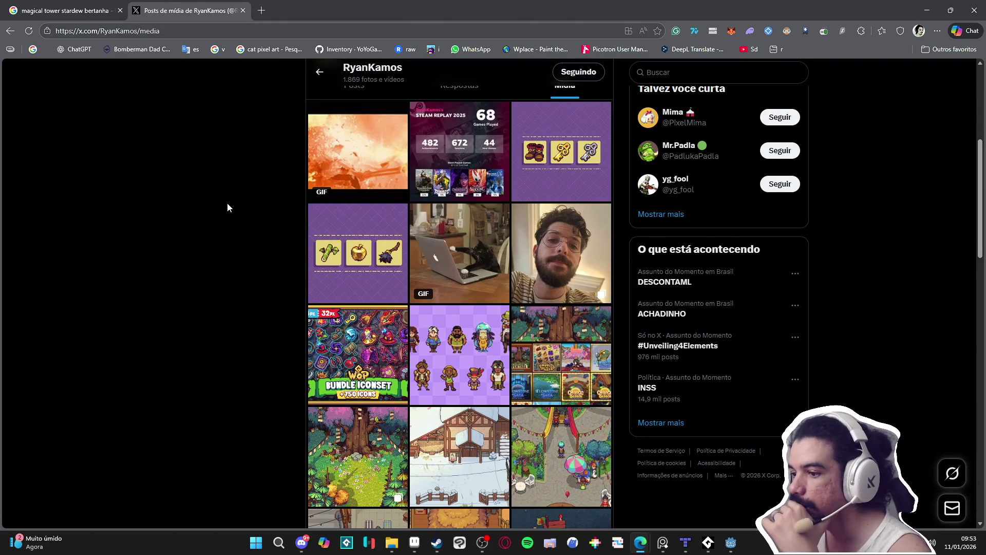
Scroll down the artist's X media grid to older posts, reaching a pixel-art stone wizard tower
scroll(247, 177, down, 4)
scroll(252, 171, down, 5)
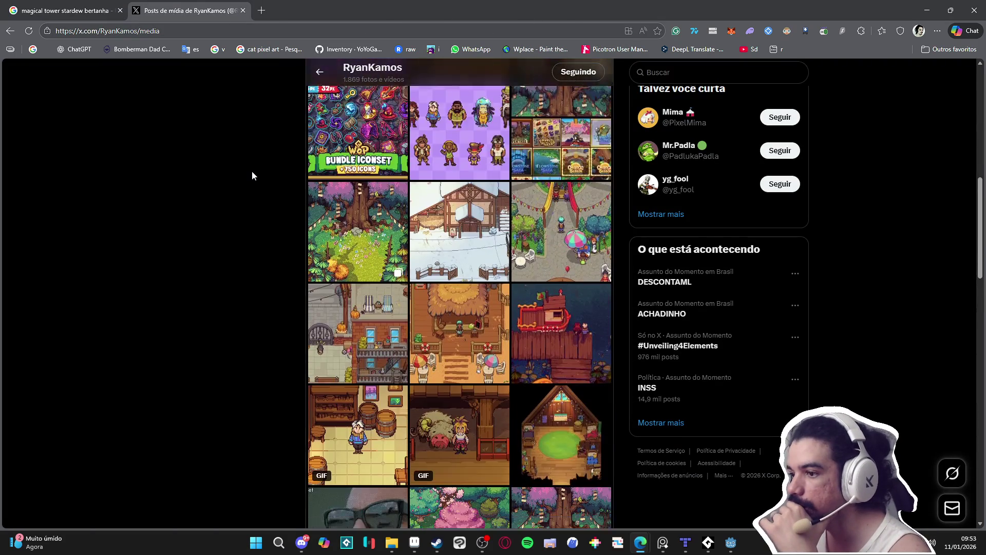
scroll(260, 154, down, 3)
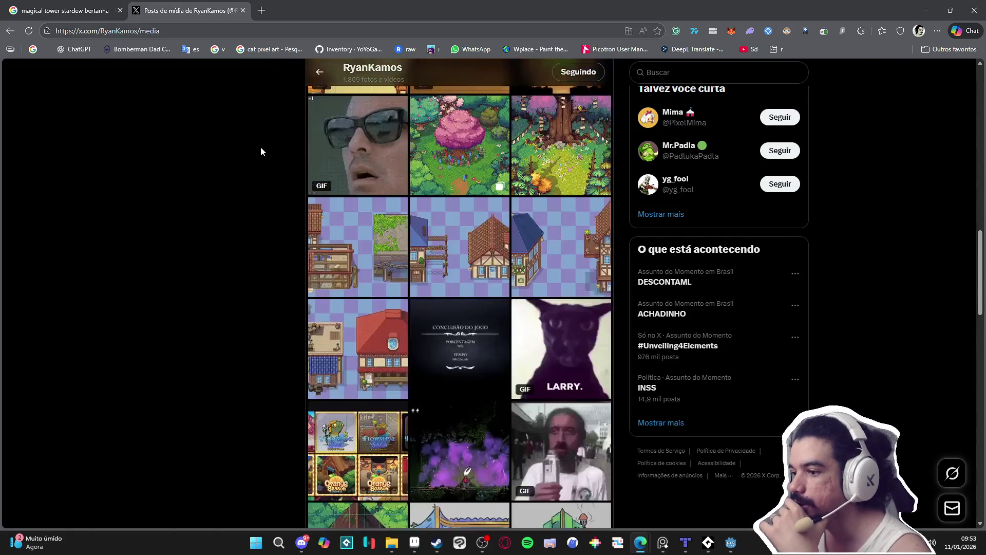
scroll(261, 151, down, 4)
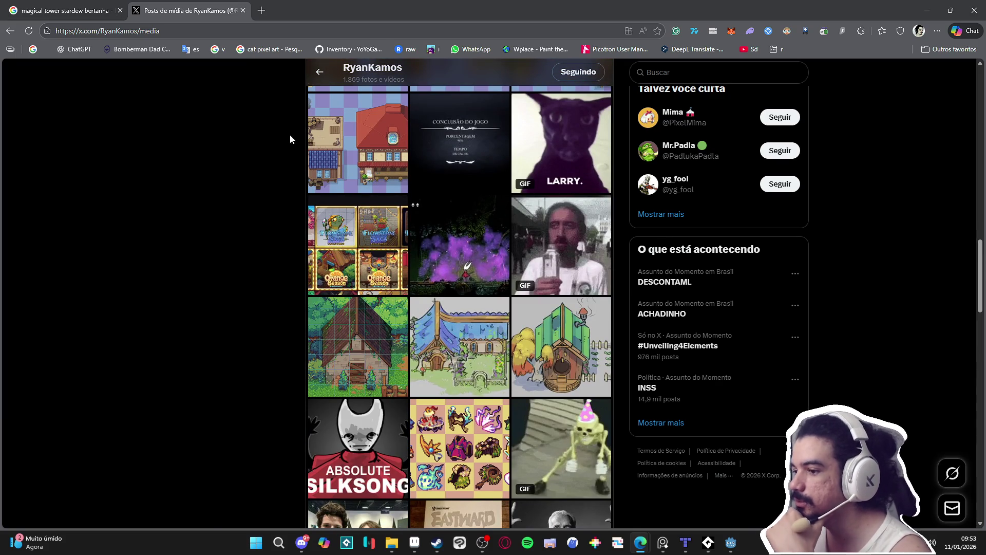
scroll(209, 189, down, 4)
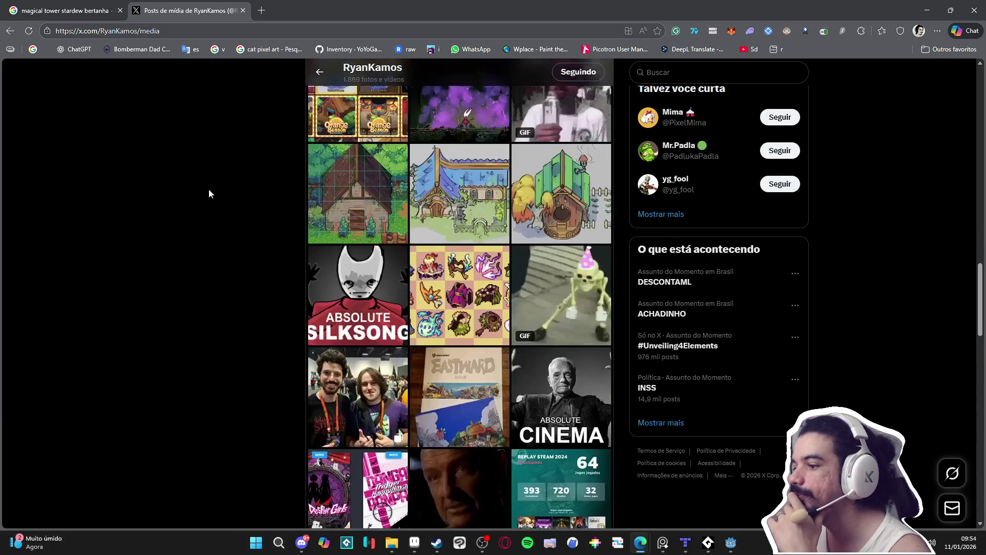
scroll(209, 189, down, 3)
scroll(208, 189, down, 4)
scroll(208, 190, down, 3)
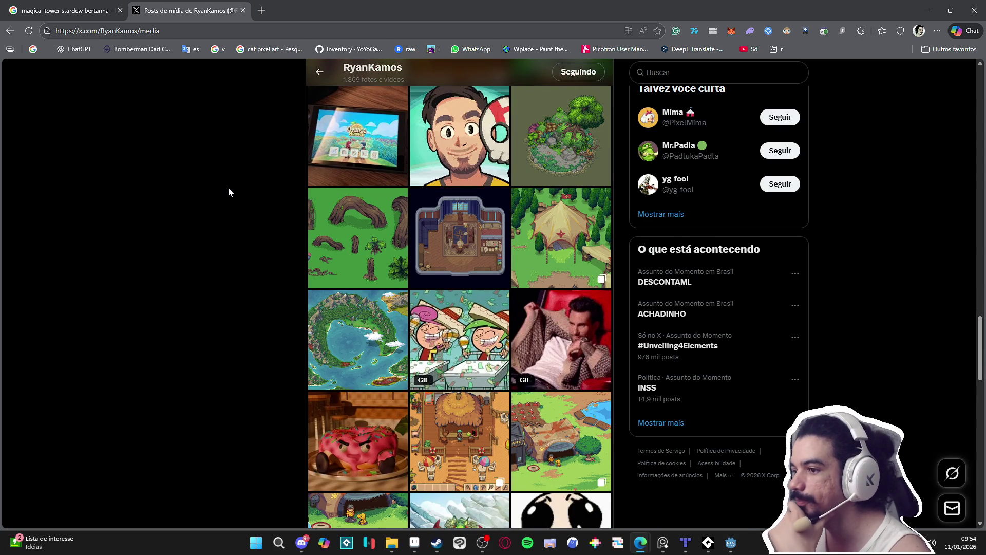
scroll(232, 191, down, 3)
scroll(233, 192, down, 2)
scroll(239, 188, down, 8)
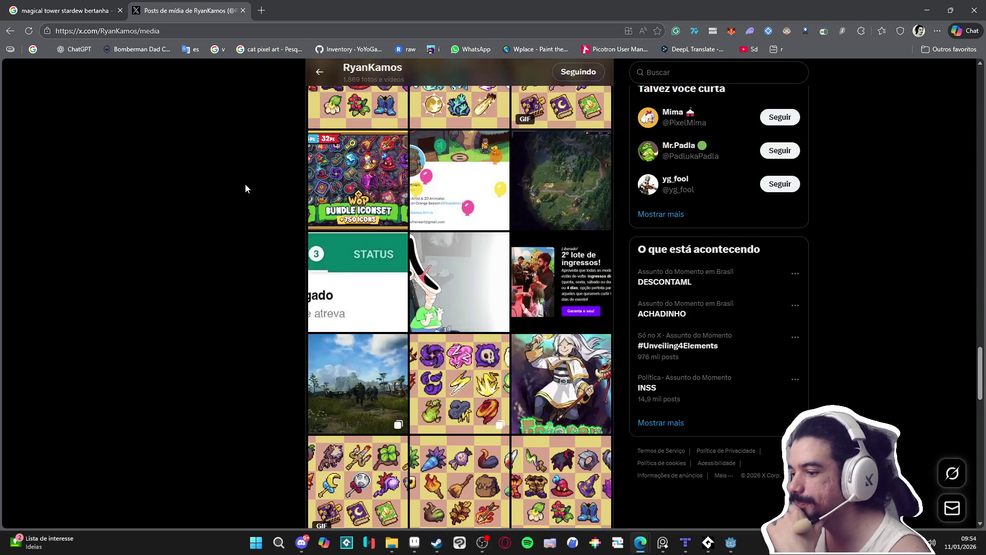
scroll(245, 188, down, 5)
scroll(246, 187, down, 3)
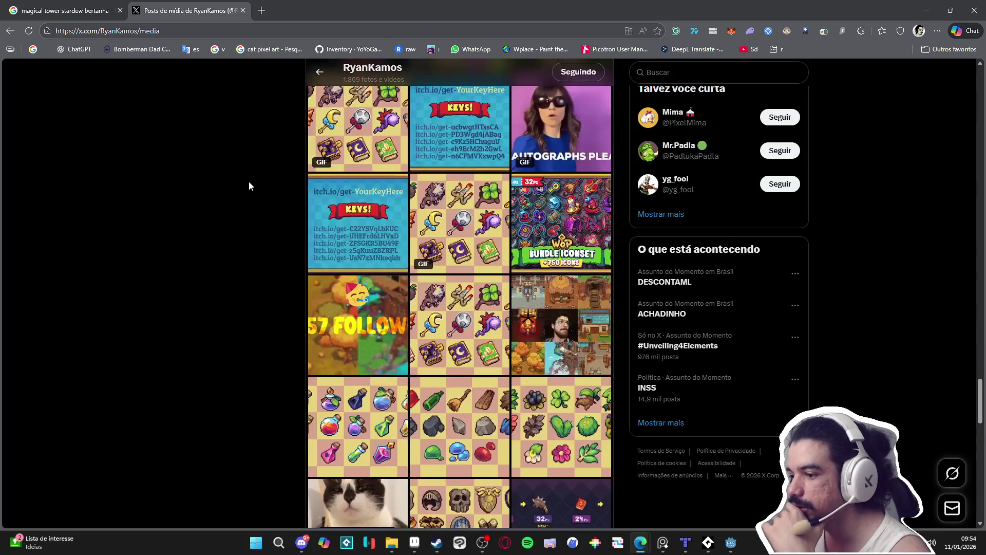
scroll(252, 180, down, 15)
scroll(259, 182, down, 5)
scroll(268, 176, down, 13)
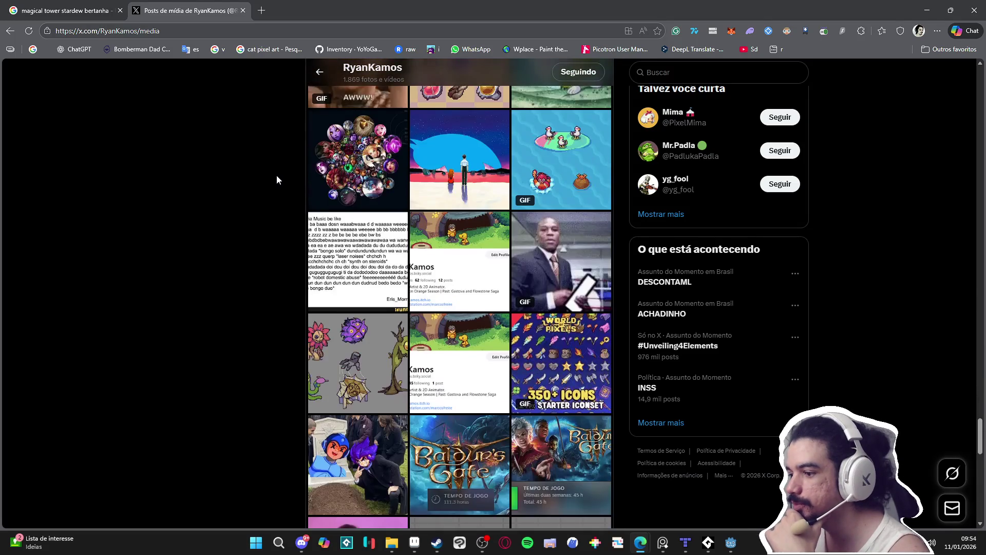
scroll(279, 180, down, 5)
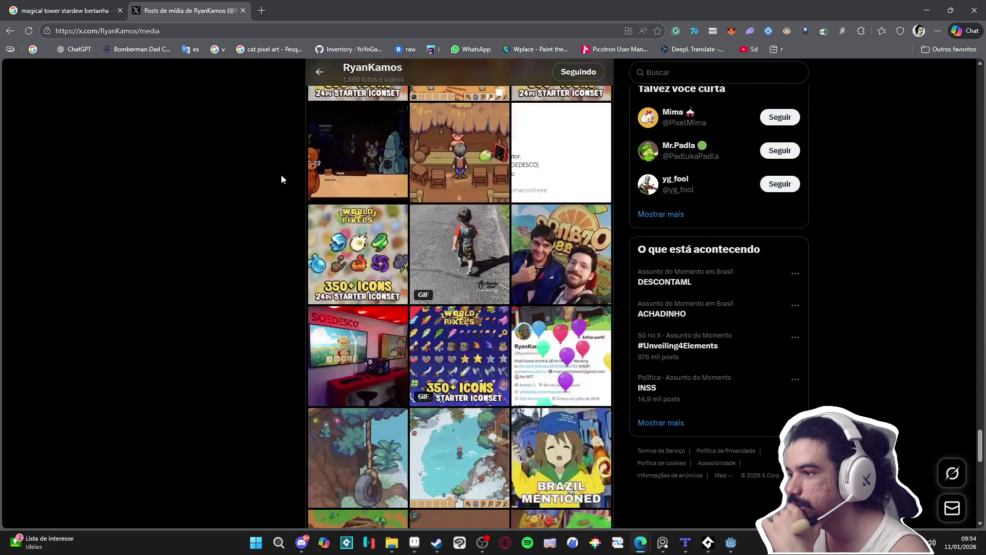
scroll(282, 174, down, 4)
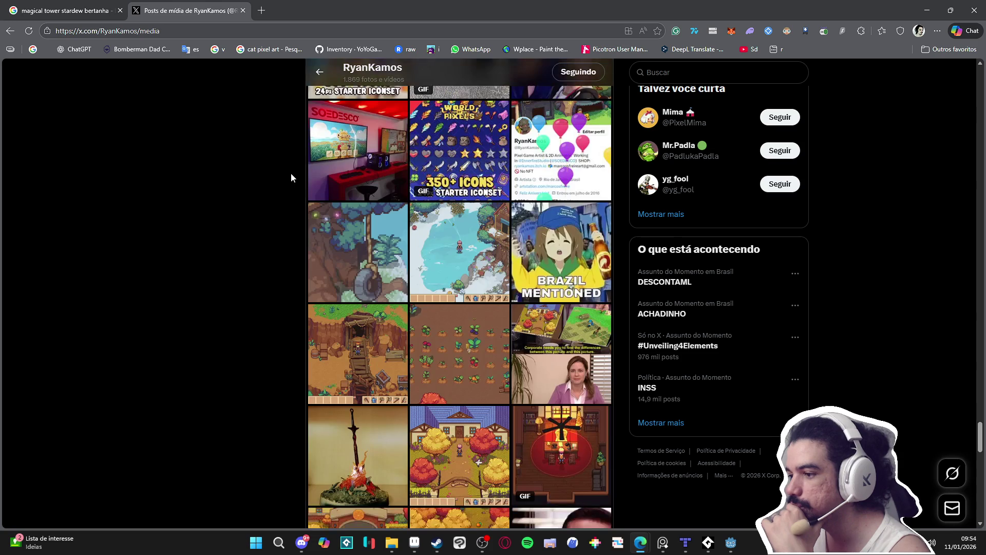
scroll(292, 173, down, 4)
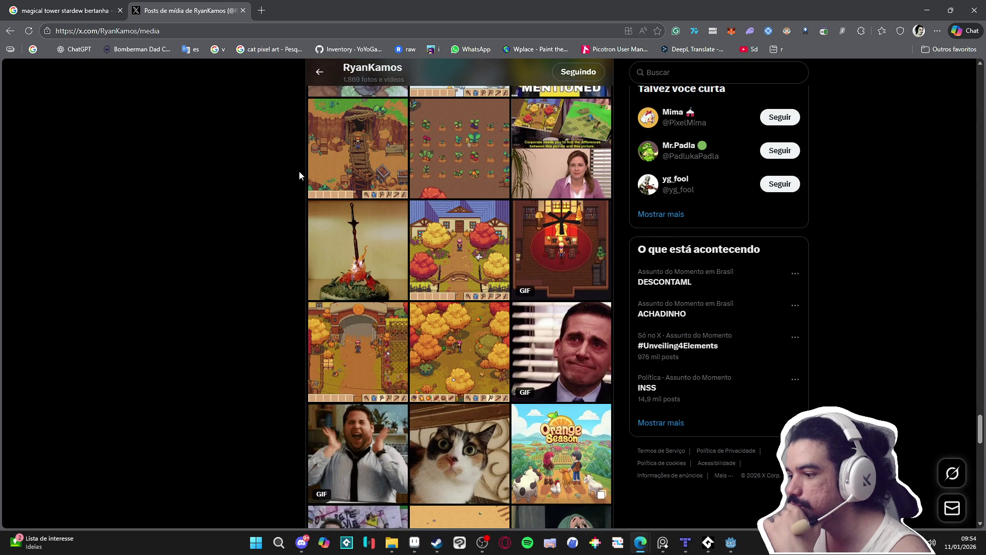
scroll(300, 171, down, 5)
scroll(301, 172, down, 4)
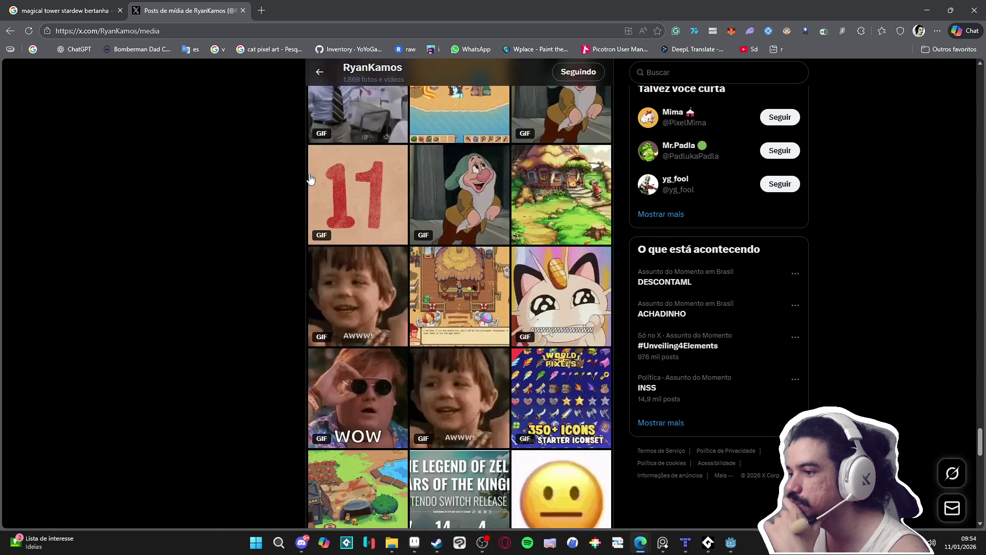
scroll(311, 179, down, 5)
scroll(314, 181, down, 5)
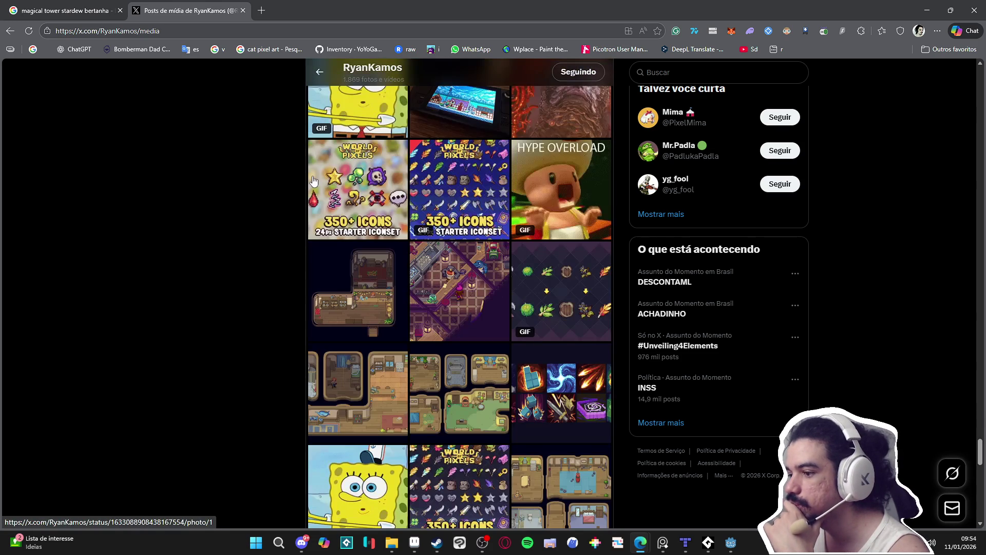
scroll(313, 181, down, 5)
scroll(314, 181, down, 5)
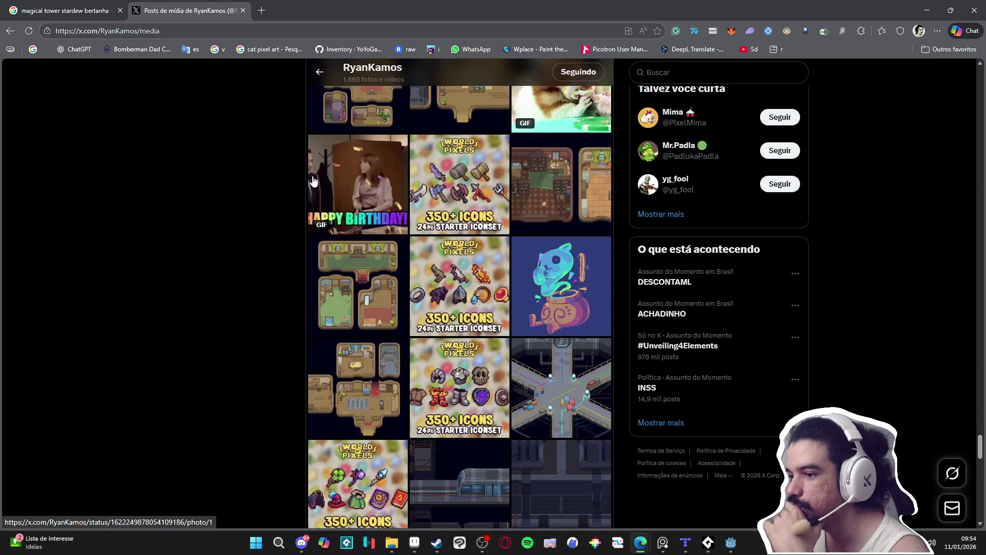
scroll(314, 181, down, 5)
scroll(316, 181, down, 6)
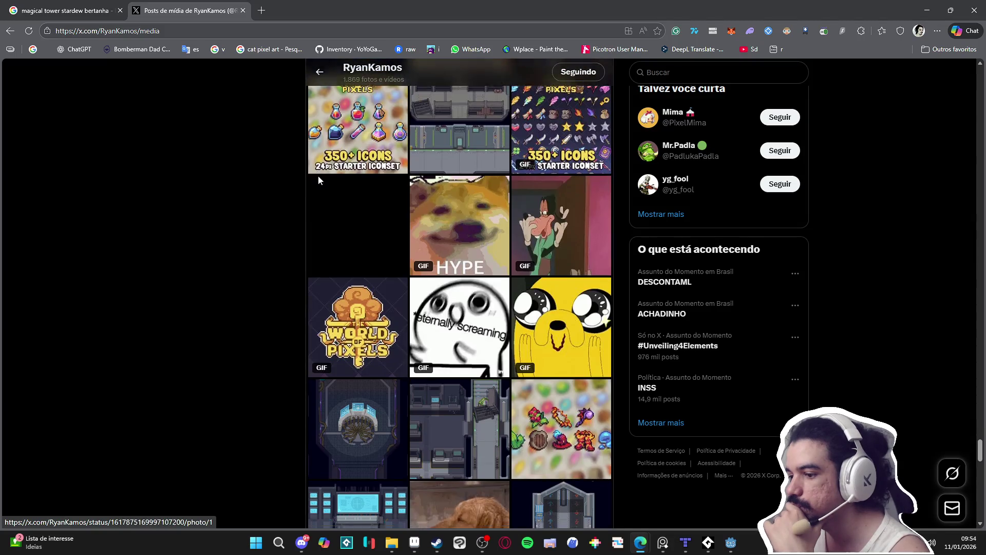
scroll(319, 181, down, 15)
scroll(336, 164, down, 9)
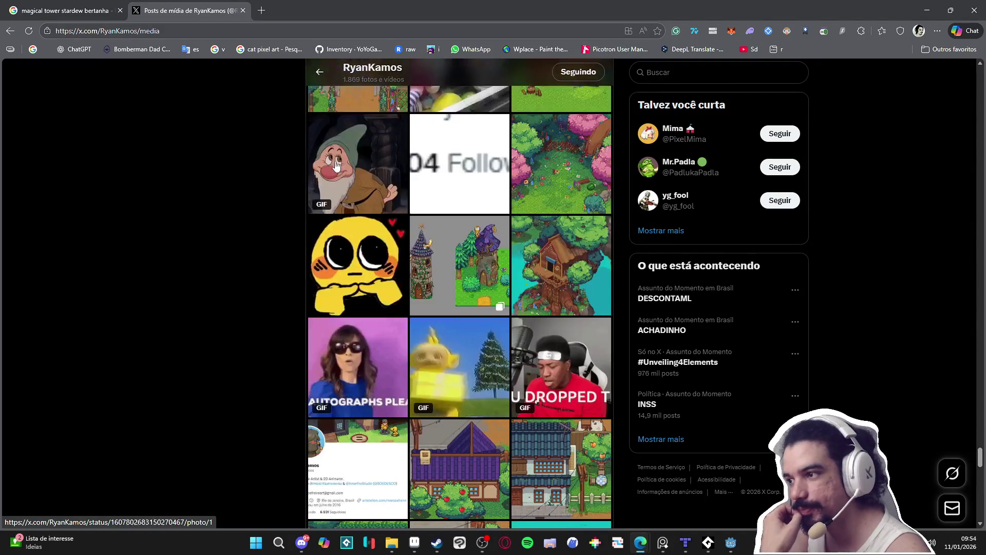
Open the magical tower pixel-art post and copy the tower image's link
click(460, 263)
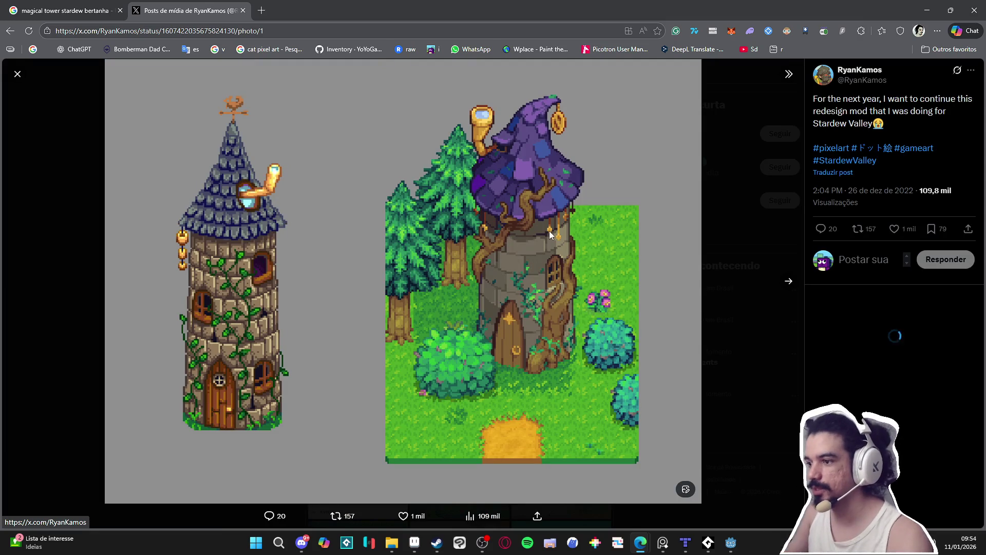
right_click(545, 196)
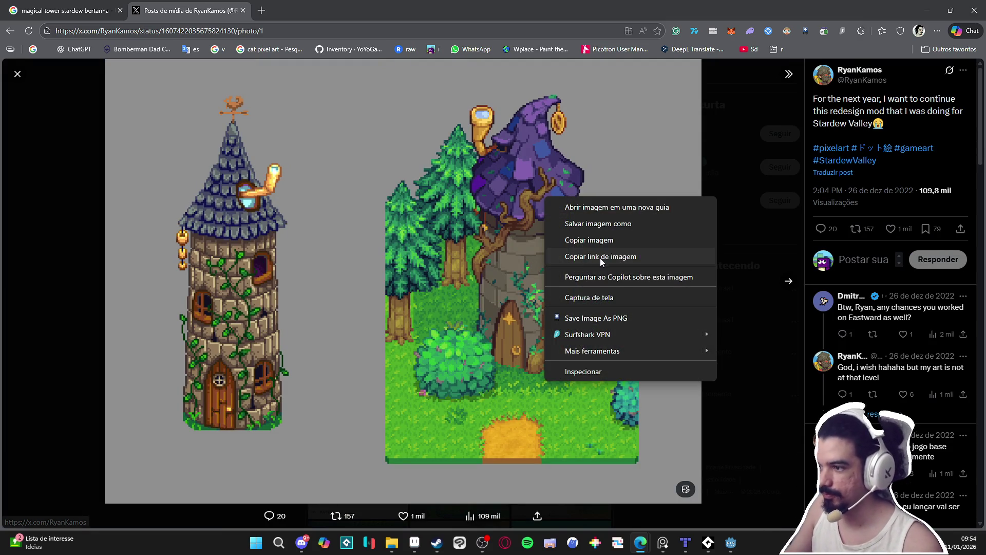
click(635, 255)
Close the X post tab and switch back to the Aseprite project
click(686, 542)
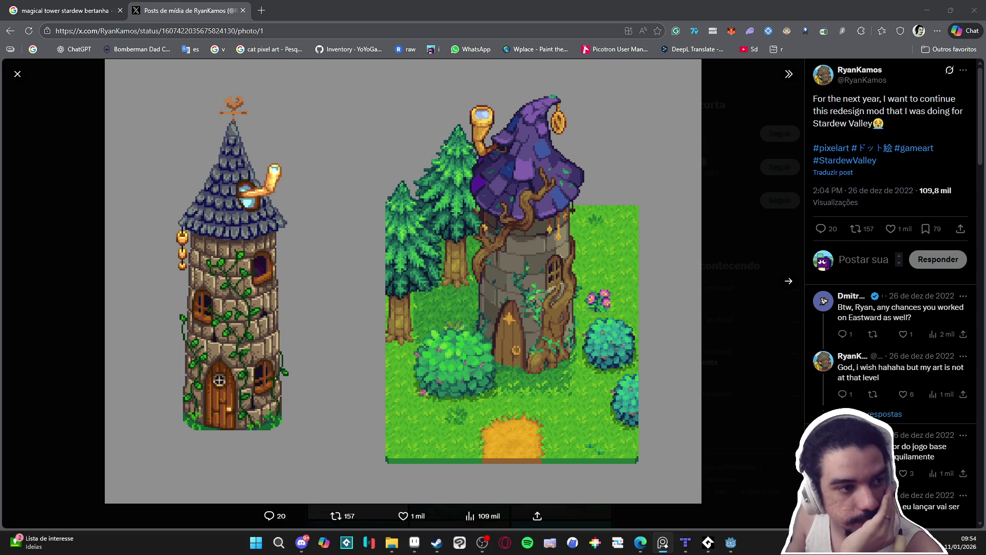
click(219, 380)
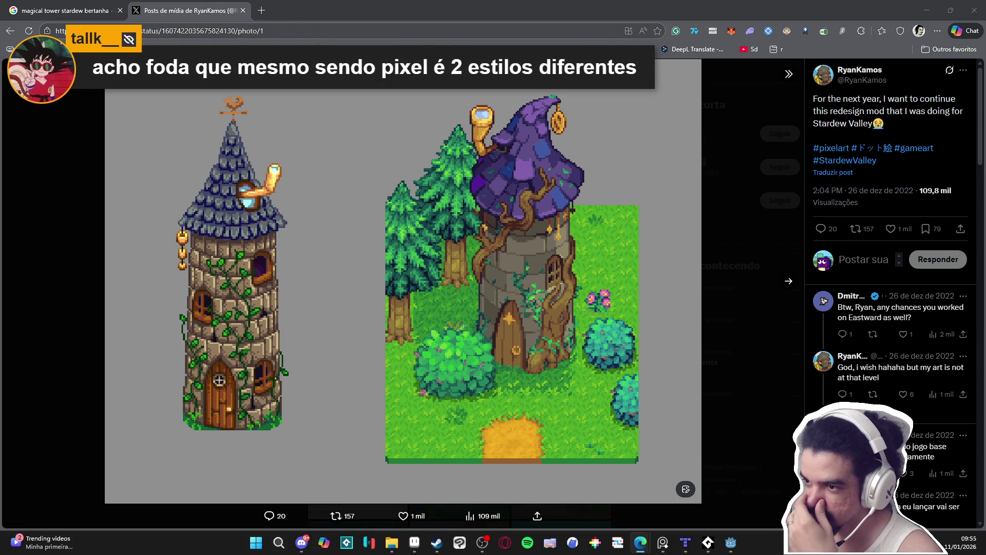
click(243, 12)
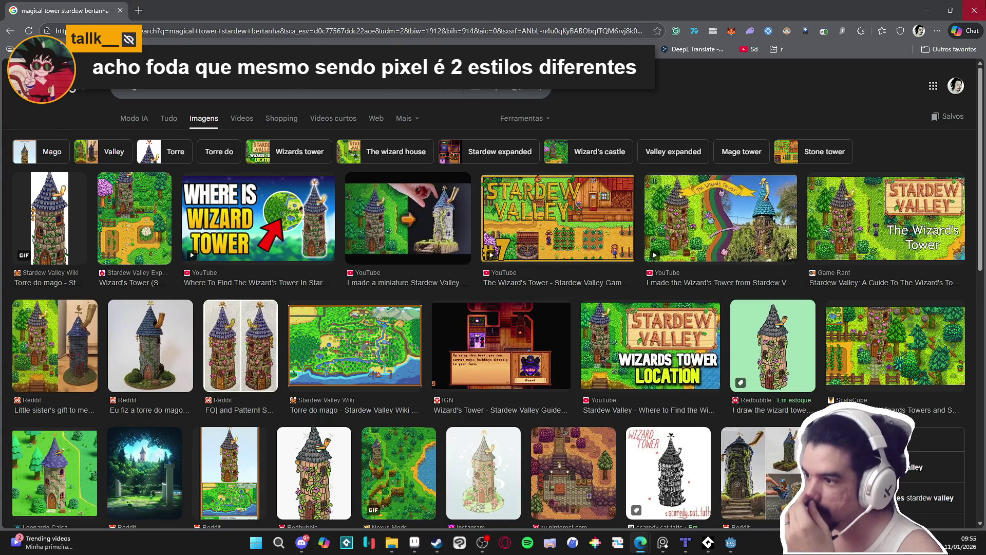
key(alt+Tab)
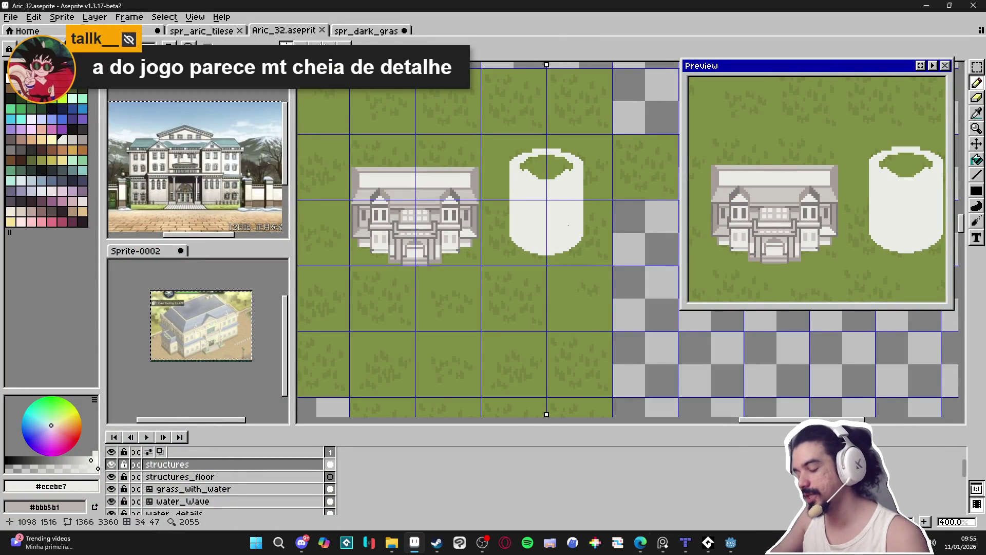
Erase white pixels along the oval's lower inner edge on the cylinder top
key(u)
scroll(568, 225, up, 1)
drag(604, 125, 570, 260)
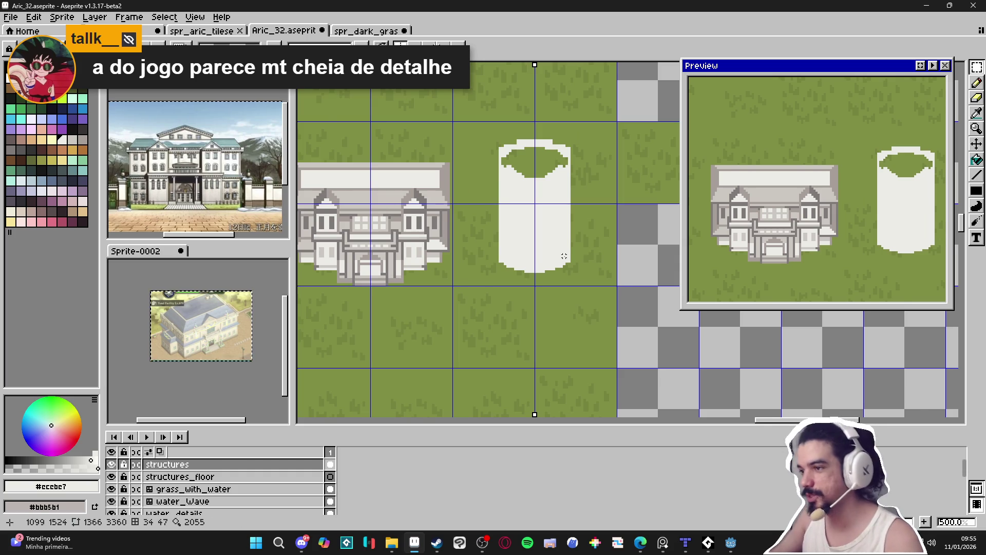
scroll(564, 256, up, 3)
key(e)
scroll(568, 228, down, 3)
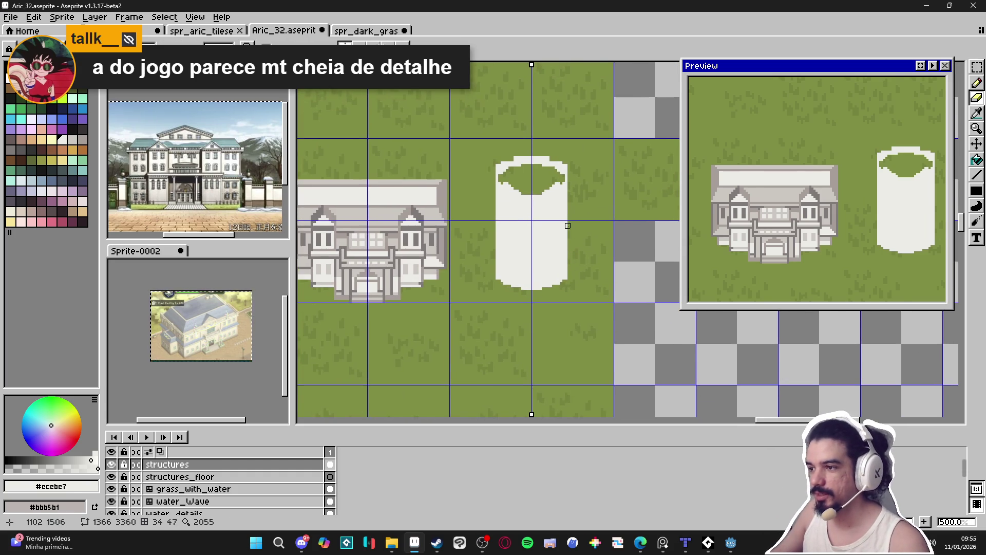
scroll(568, 228, down, 1)
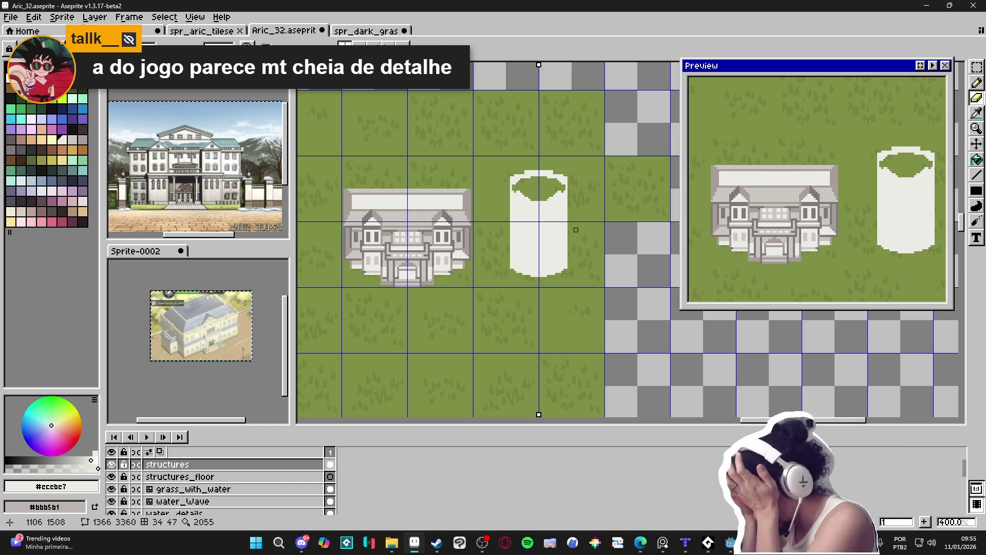
key(e)
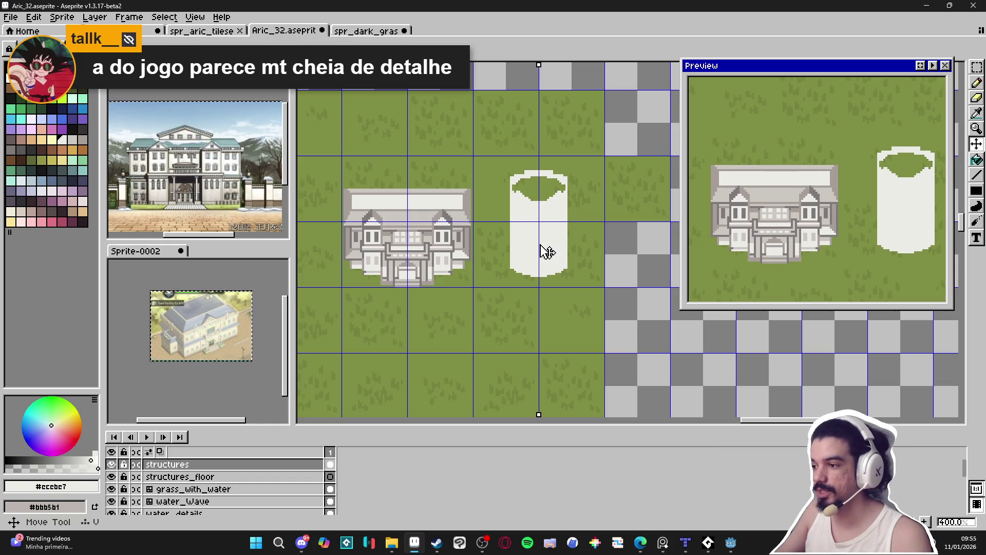
scroll(557, 253, up, 3)
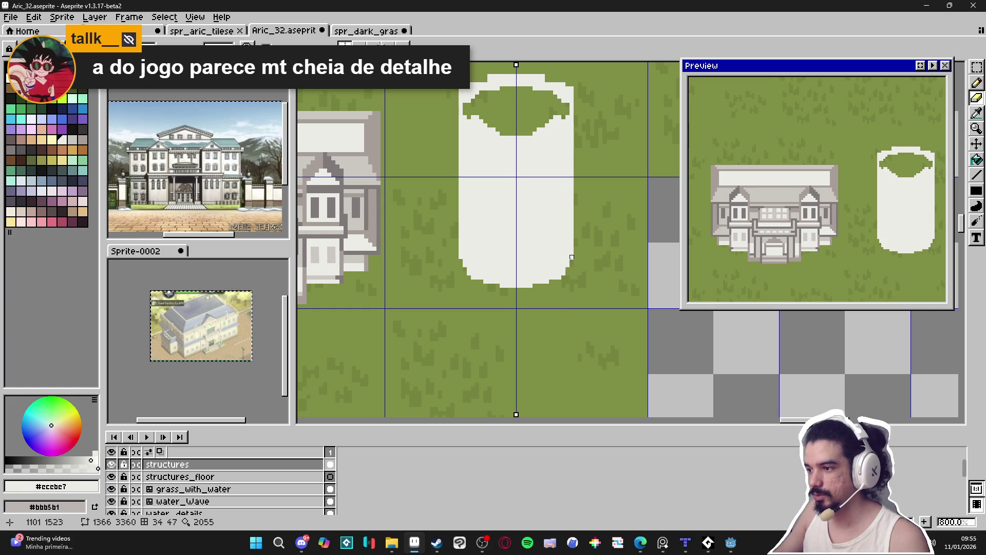
scroll(498, 261, down, 3)
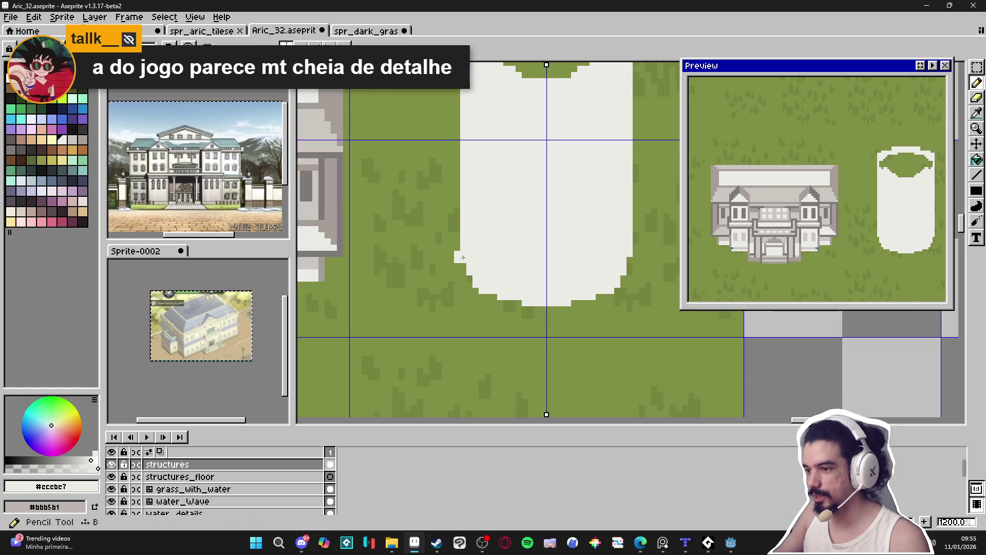
scroll(502, 228, up, 4)
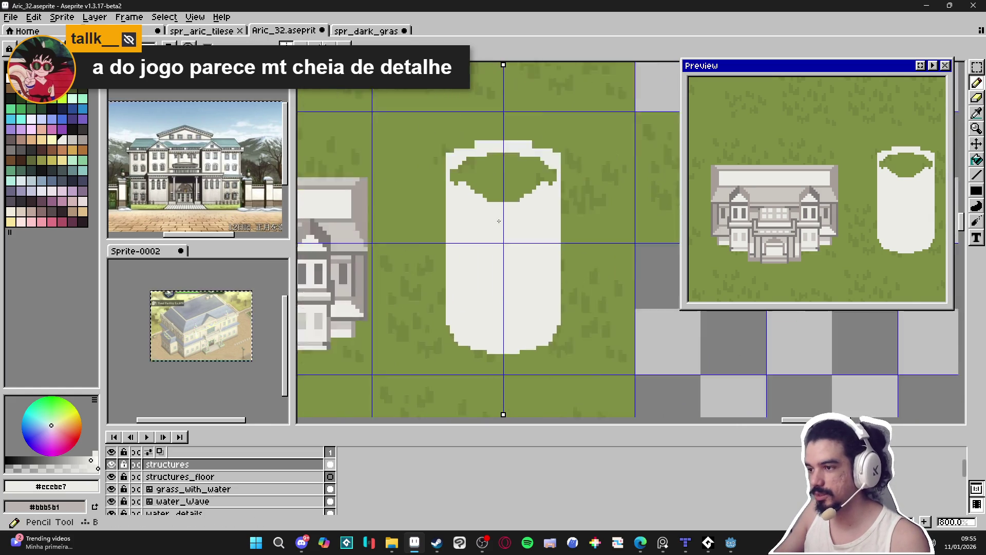
mouse_move(487, 186)
mouse_down()
mouse_move(565, 177)
mouse_move(442, 170)
mouse_move(457, 183)
mouse_move(469, 138)
mouse_move(496, 133)
mouse_up()
Erase mirrored pixels on the upper-left rim to carve a stepped edge
key(b)
key(e)
click(429, 158)
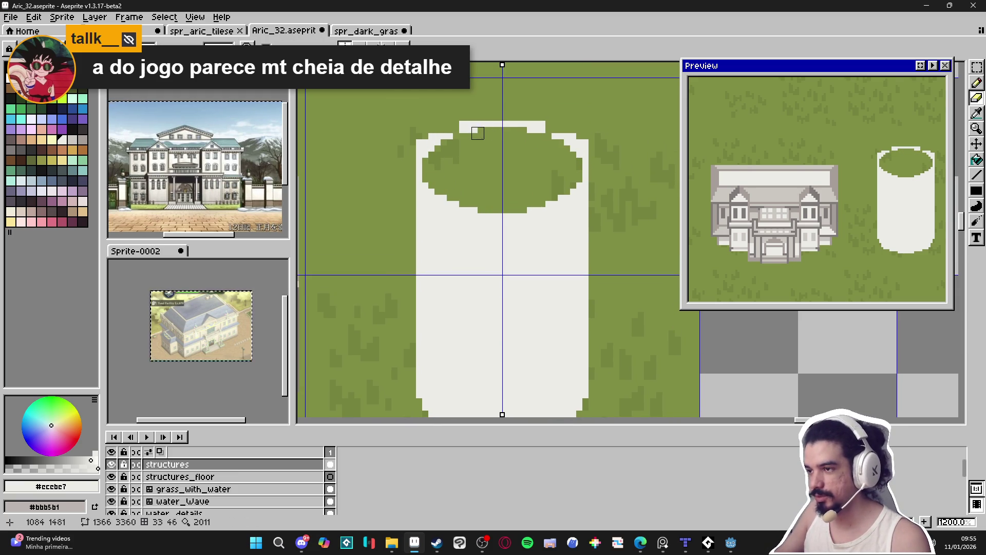
click(465, 123)
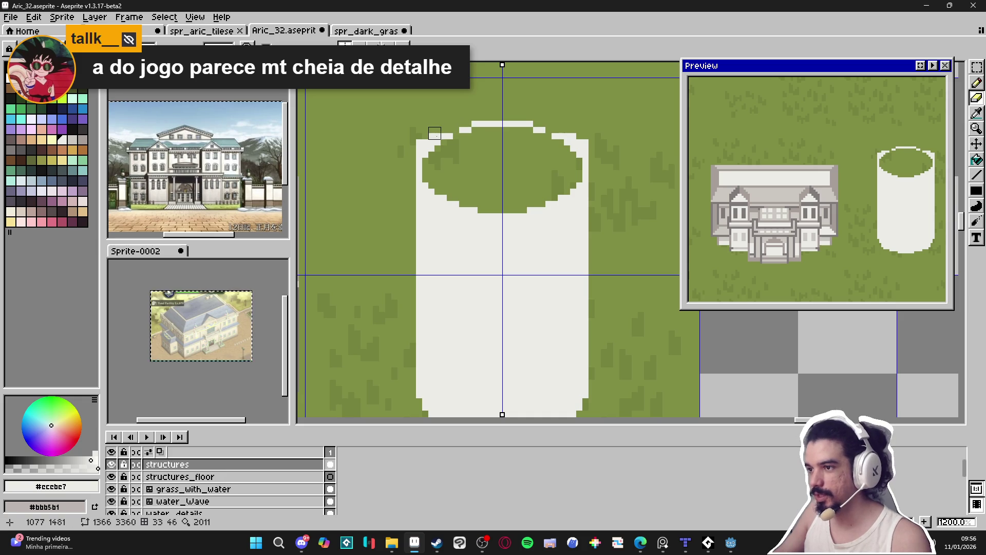
drag(435, 133, 410, 147)
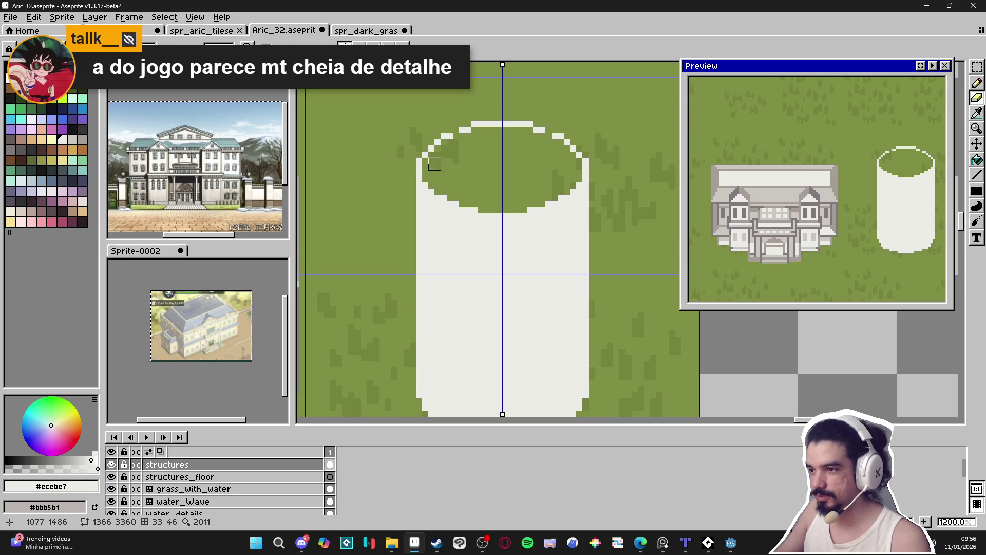
key(b)
Re-centre the view on the buildings and pick the light grey palette colour
scroll(457, 173, down, 3)
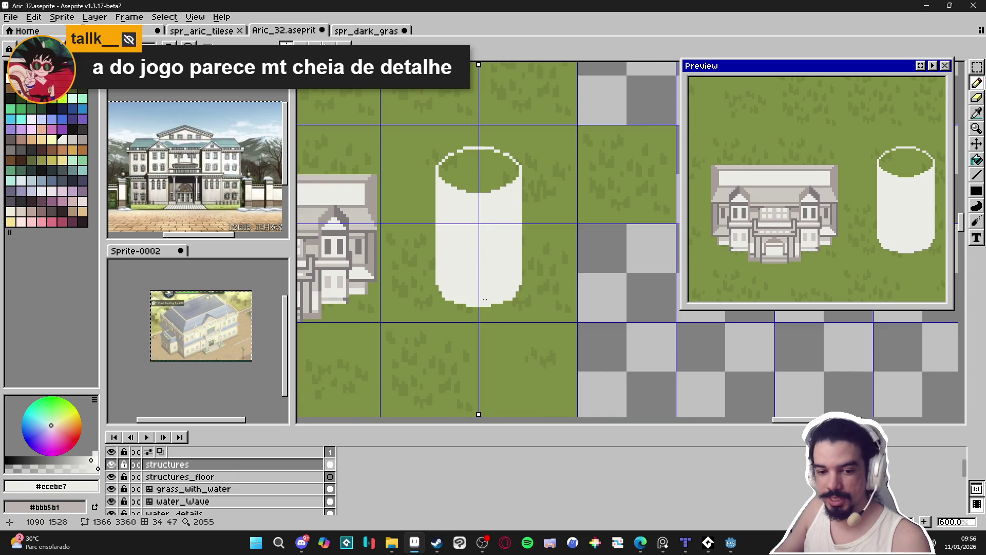
scroll(503, 231, down, 3)
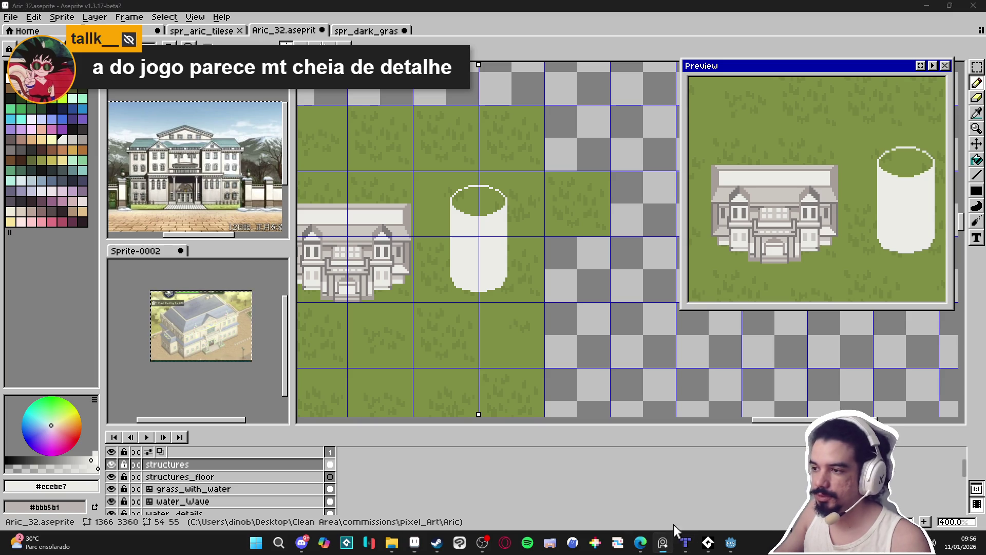
drag(385, 224, 401, 251)
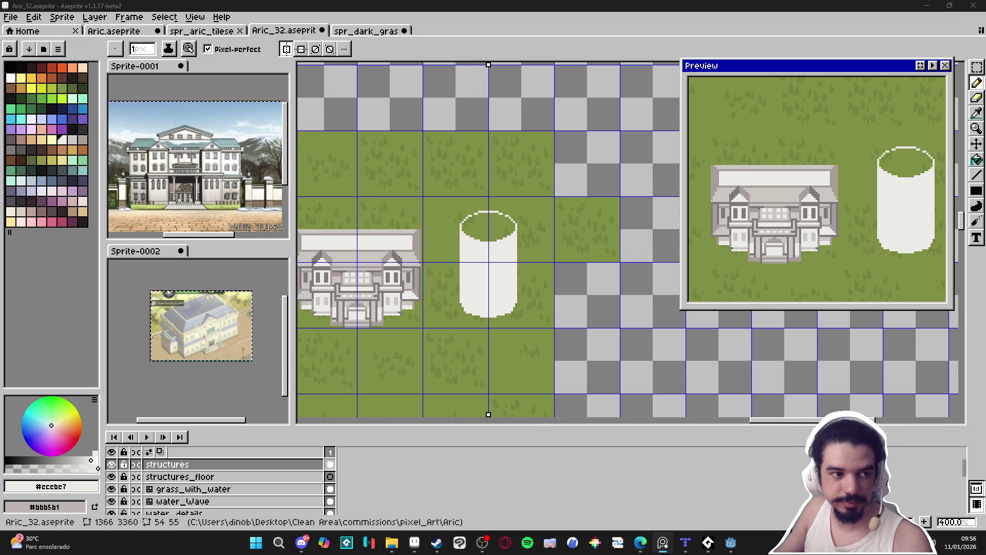
scroll(500, 208, up, 3)
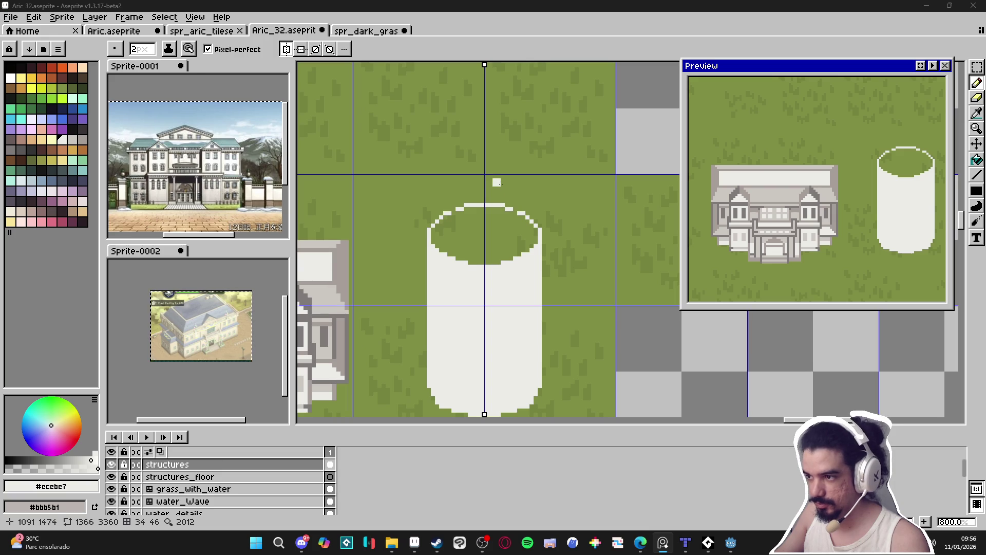
click(74, 141)
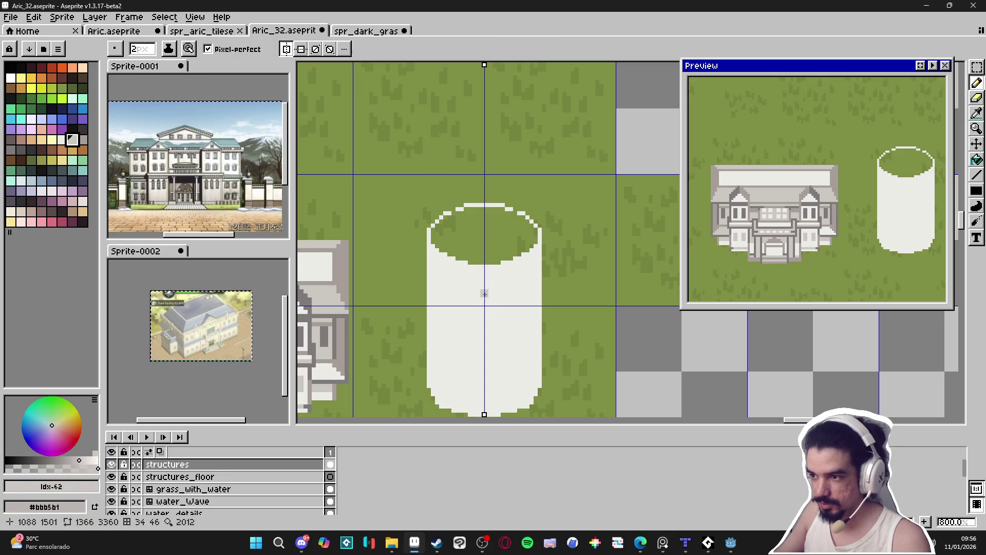
Paint-bucket fill the cylinder body with light grey
key(g)
click(508, 334)
key(b)
Draw a mirrored near-white (index 42) roof outline, cleaning strays and joining the tips at the peak
click(32, 119)
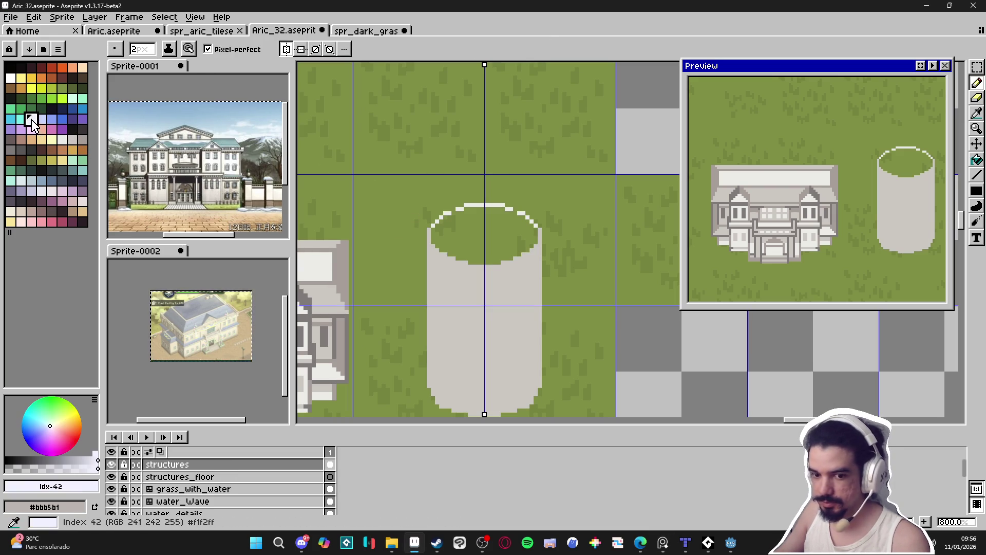
mouse_move(506, 182)
mouse_down()
mouse_move(544, 273)
mouse_move(536, 263)
mouse_move(560, 285)
mouse_move(520, 205)
mouse_up()
key(e)
click(542, 250)
key(b)
mouse_move(537, 237)
mouse_down()
mouse_move(556, 277)
mouse_move(504, 311)
mouse_move(514, 316)
mouse_move(420, 283)
mouse_move(435, 213)
mouse_up()
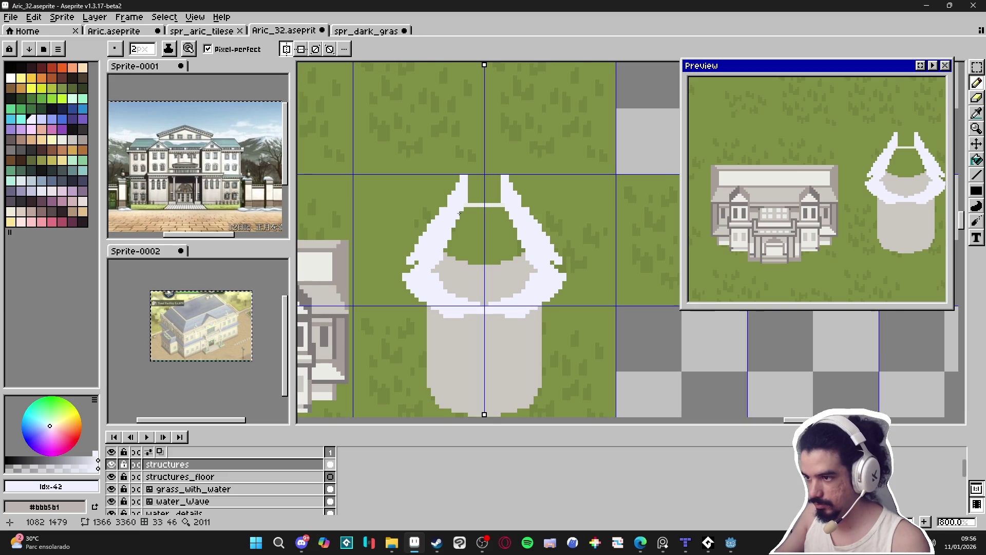
scroll(475, 239, down, 4)
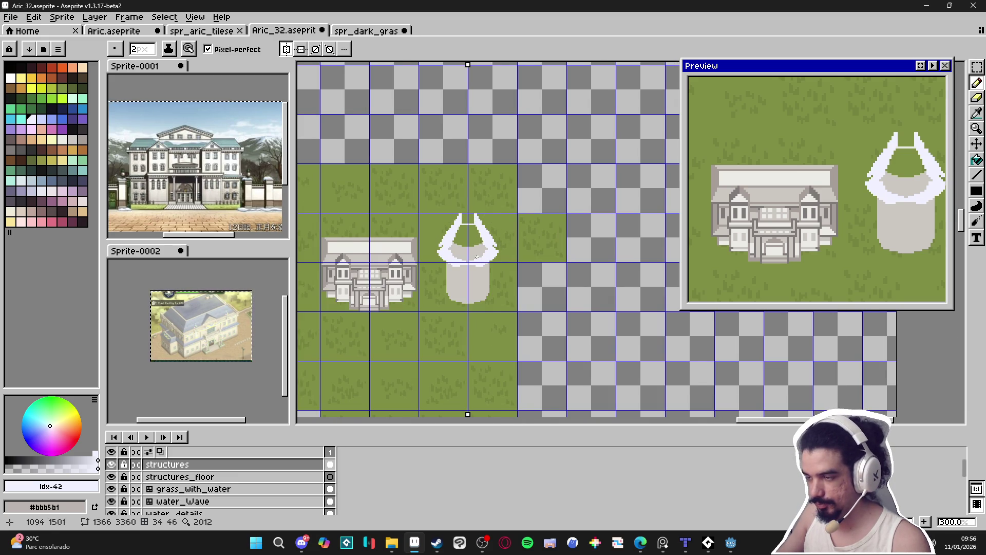
scroll(479, 258, up, 2)
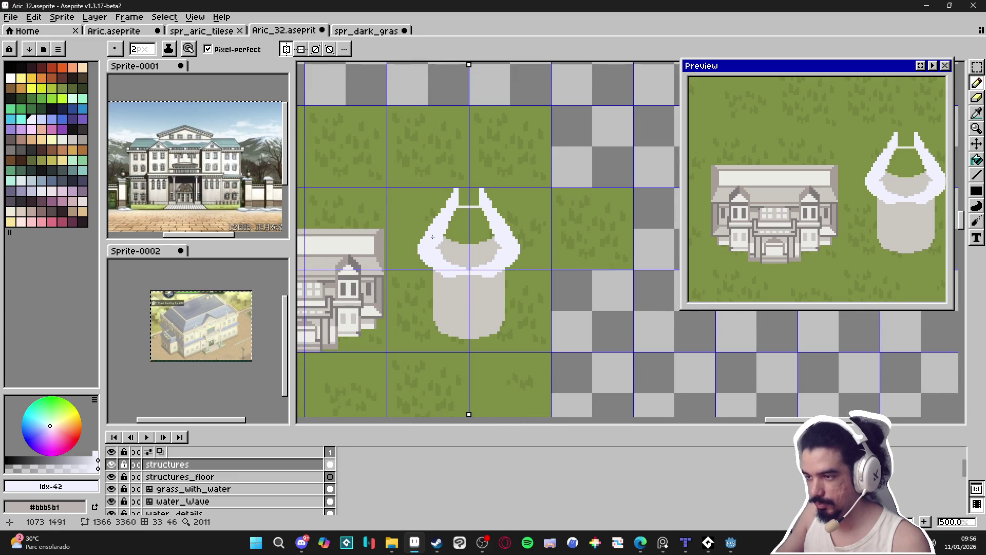
scroll(460, 198, up, 1)
drag(459, 198, 482, 195)
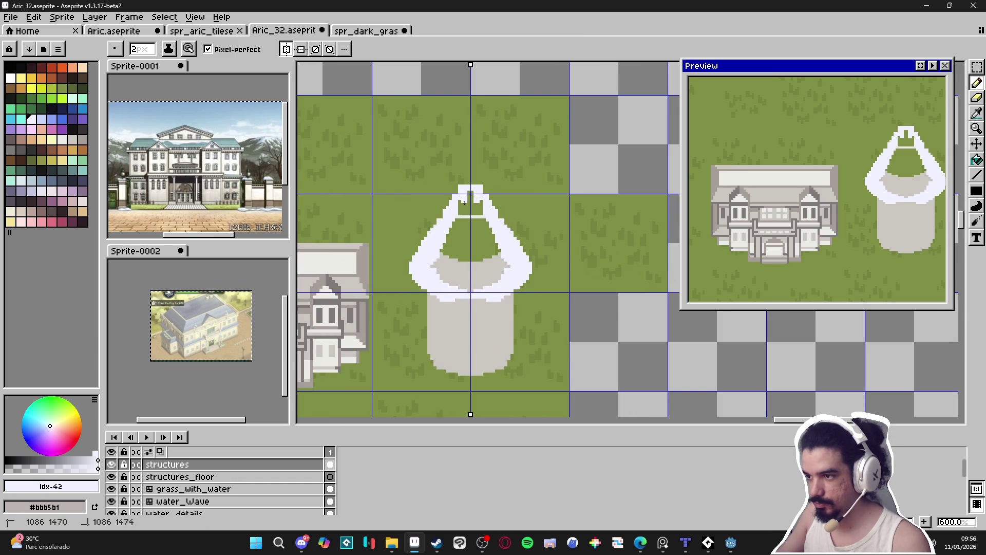
scroll(501, 231, down, 3)
scroll(509, 241, up, 1)
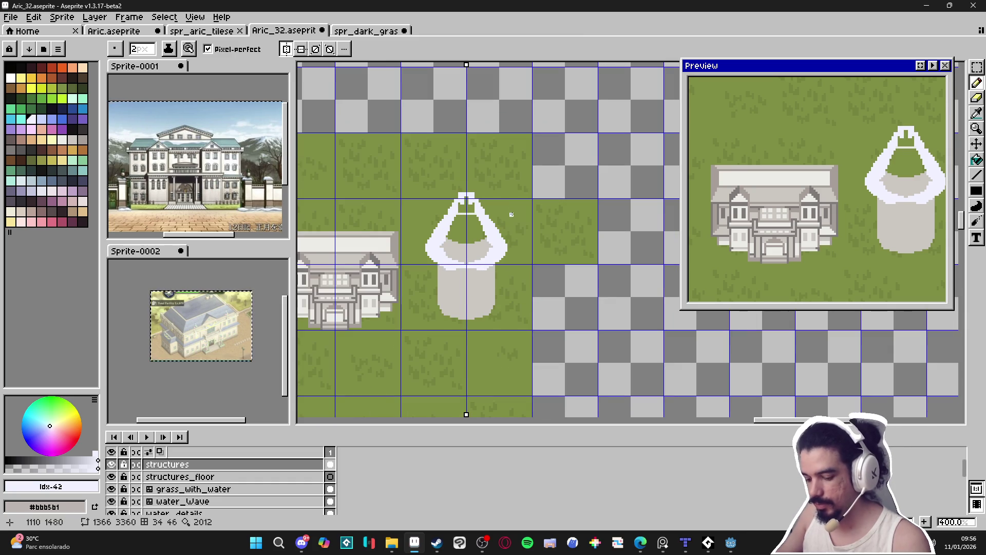
Select the tower sprite area and revert recent tower changes with undo
key(m)
drag(535, 169, 399, 331)
key(ctrl+d)
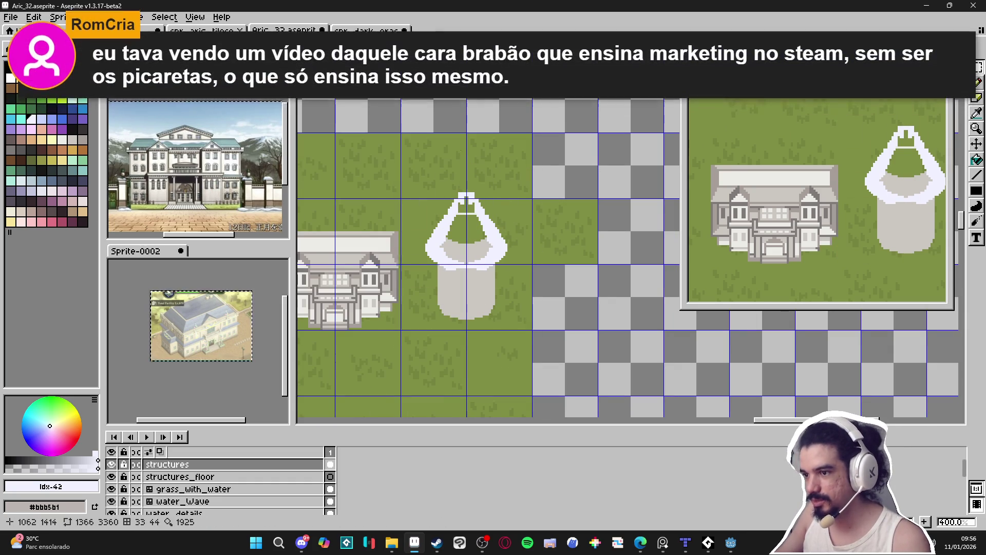
key(ctrl+z)
key(ctrl+z)
key(ctrl+z)
key(ctrl+z)
key(ctrl+z)
key(ctrl+z)
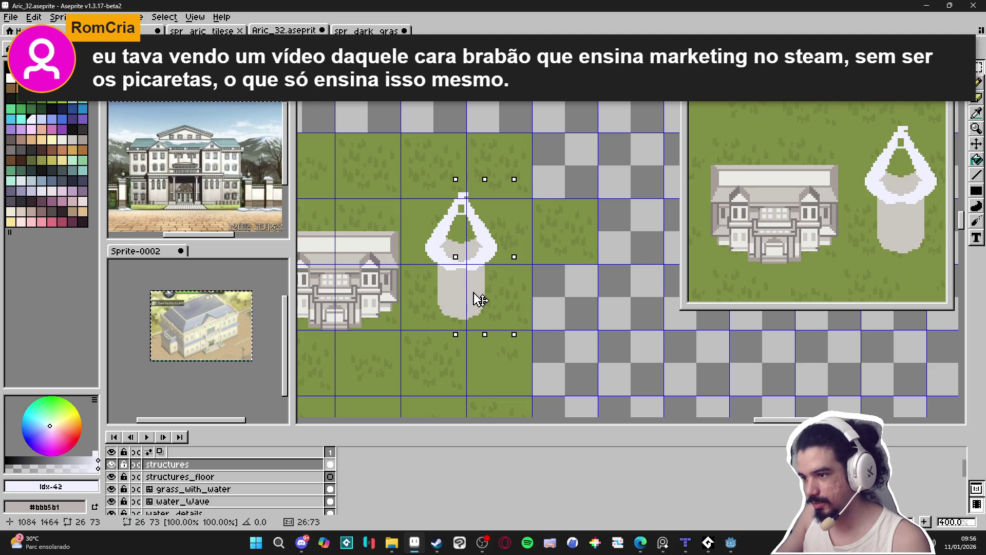
key(ctrl+z)
key(ctrl+z)
key(ctrl+z)
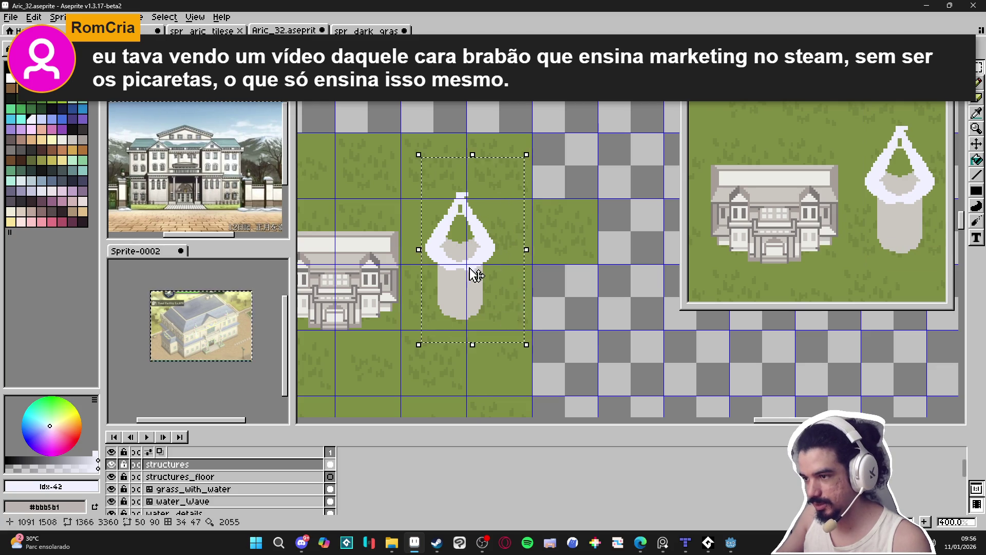
Nudge the selection into place, then lift the white roof section higher above the base
drag(484, 278, 479, 278)
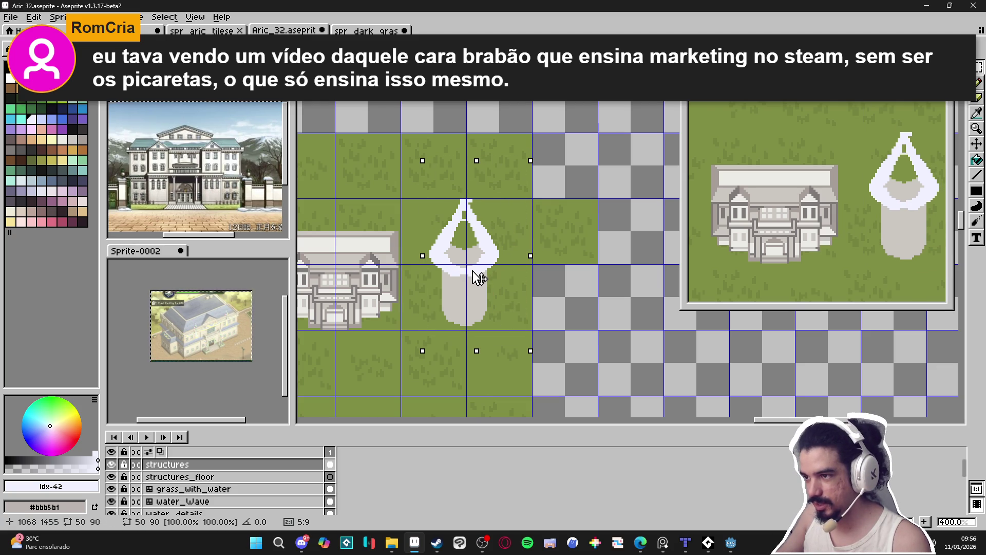
drag(478, 277, 480, 277)
scroll(480, 277, down, 2)
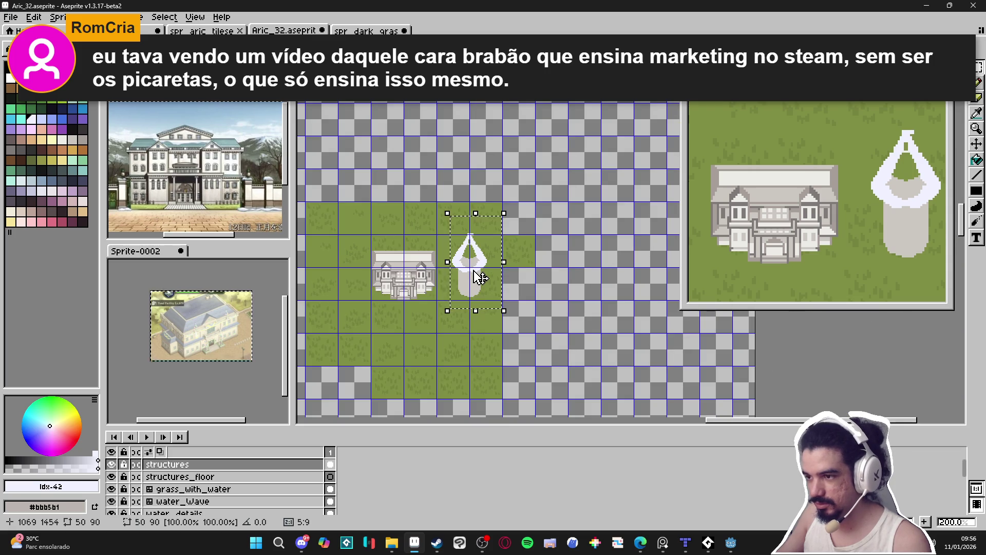
scroll(480, 277, up, 3)
scroll(482, 277, right, 1)
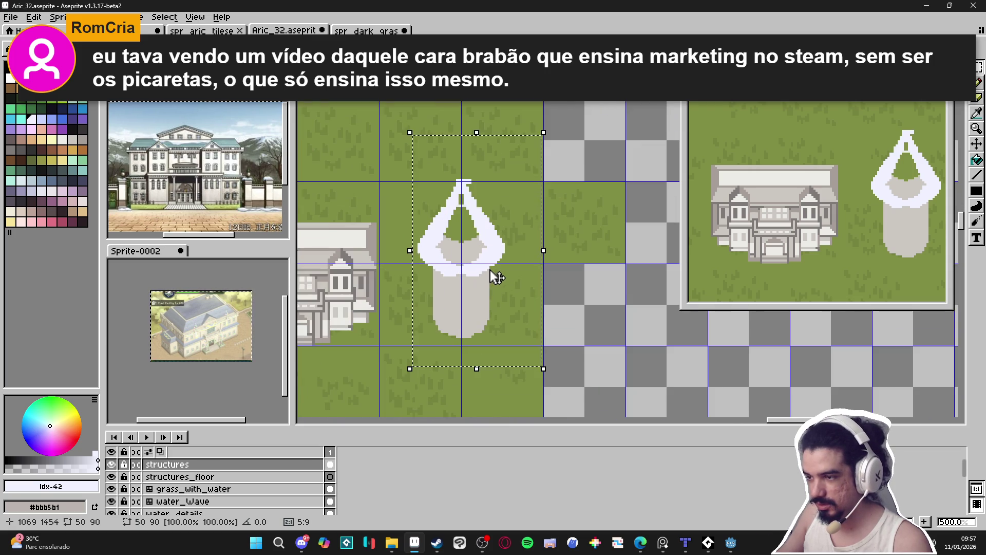
scroll(511, 267, up, 2)
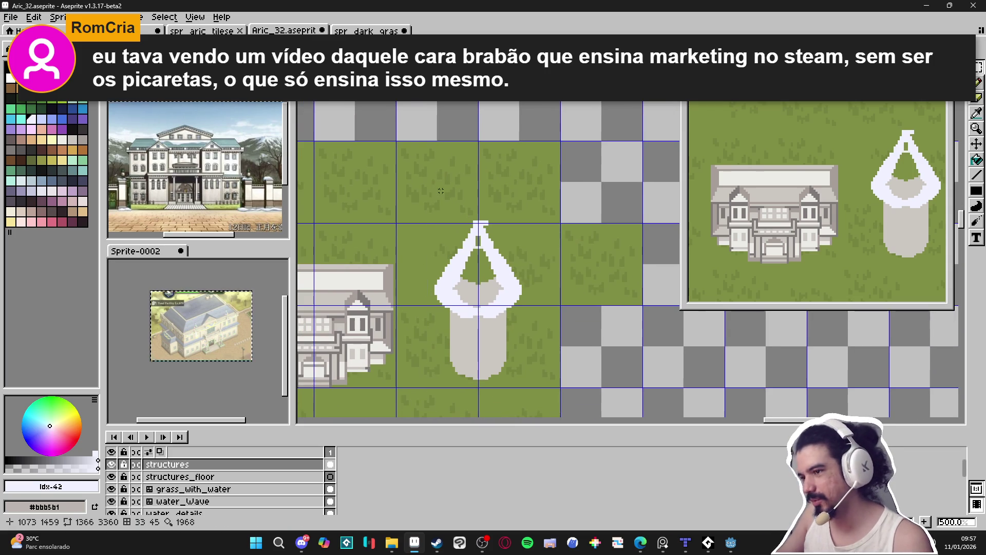
mouse_move(503, 292)
mouse_down()
mouse_move(502, 229)
mouse_move(504, 256)
mouse_up()
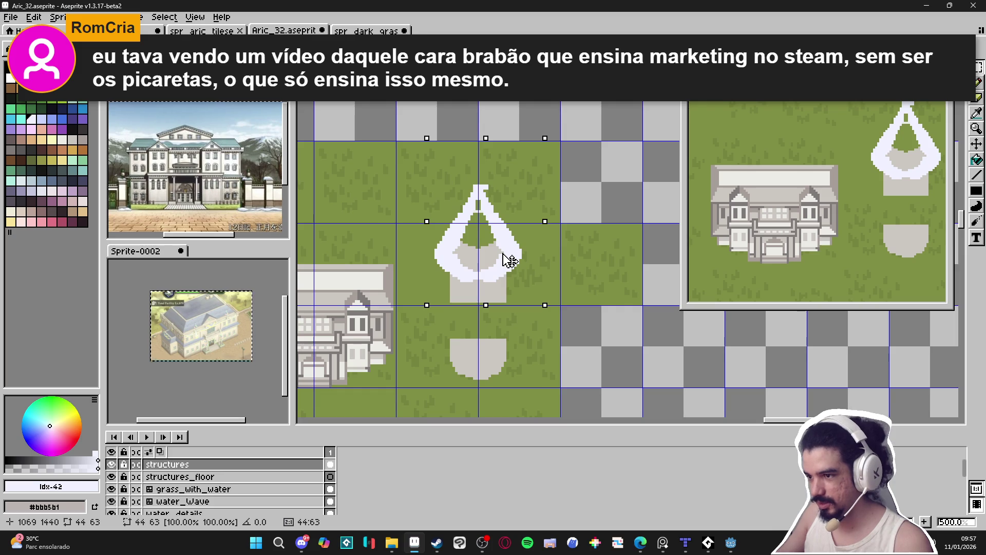
Eyedrop the tower grey and draw mirrored vertical grey lines joining roof to base
key(ctrl+d)
scroll(508, 306, up, 1)
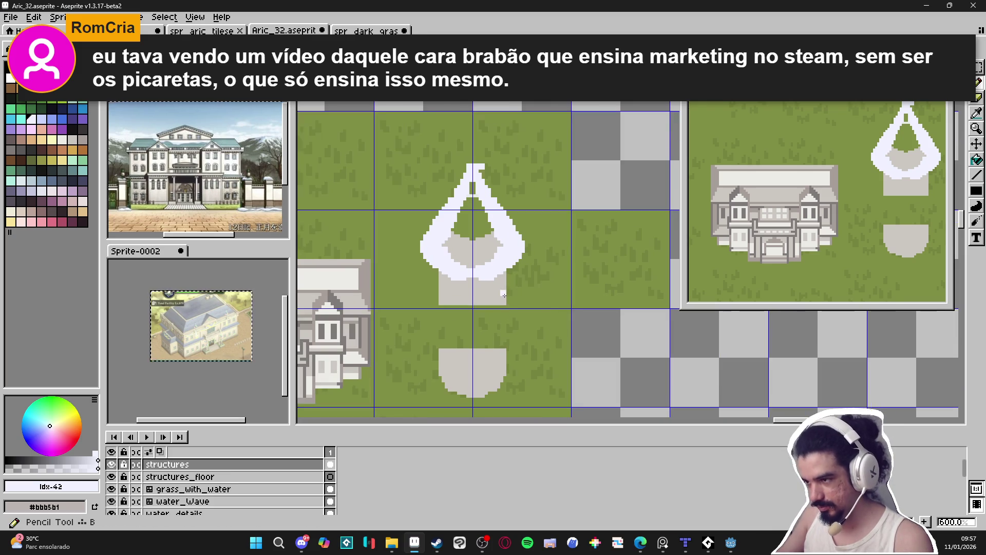
alt+click(506, 306)
mouse_move(504, 309)
mouse_down()
mouse_move(504, 348)
mouse_move(464, 347)
mouse_up()
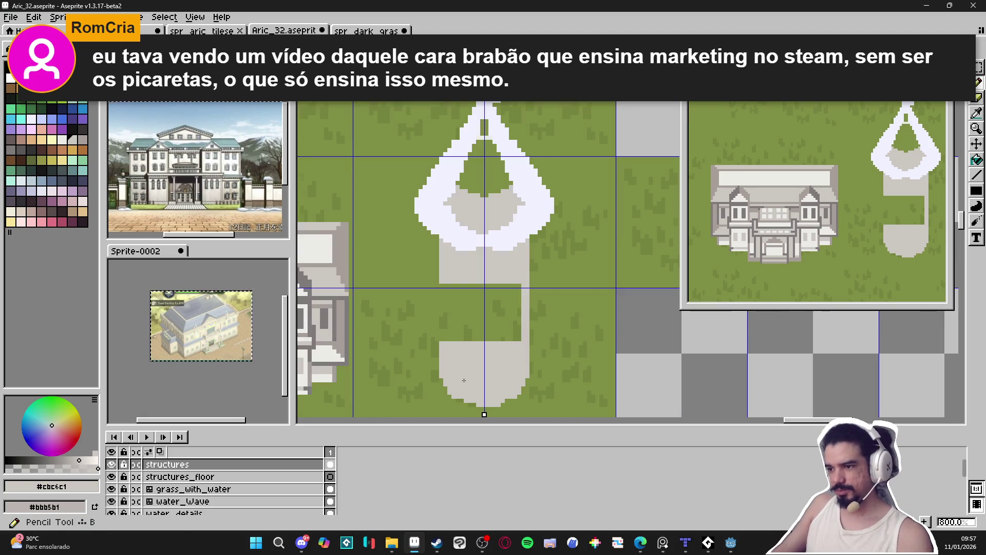
scroll(448, 354, up, 4)
drag(448, 331, 446, 227)
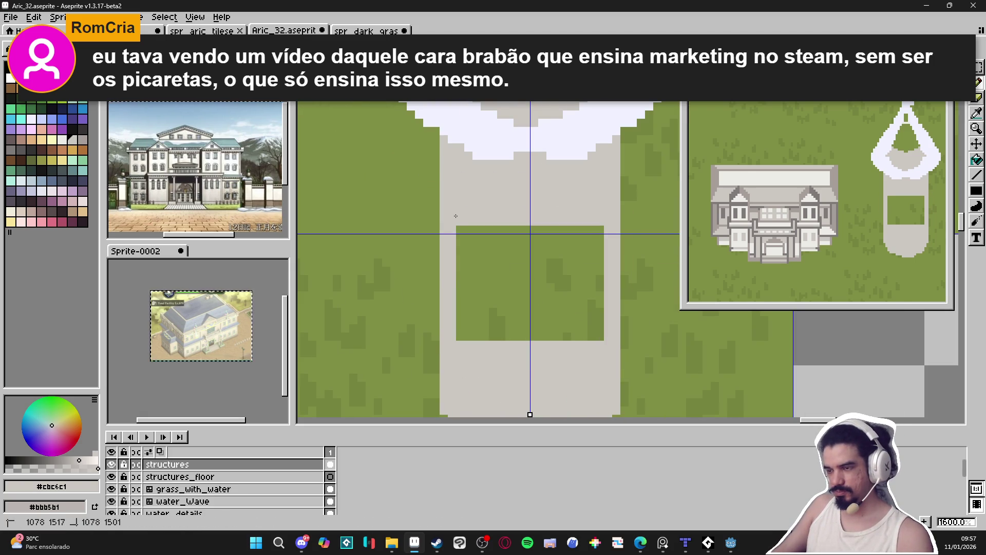
Fill the green gap inside the tower body with grey
key(g)
click(493, 269)
scroll(530, 221, down, 1)
key(b)
scroll(530, 221, up, 1)
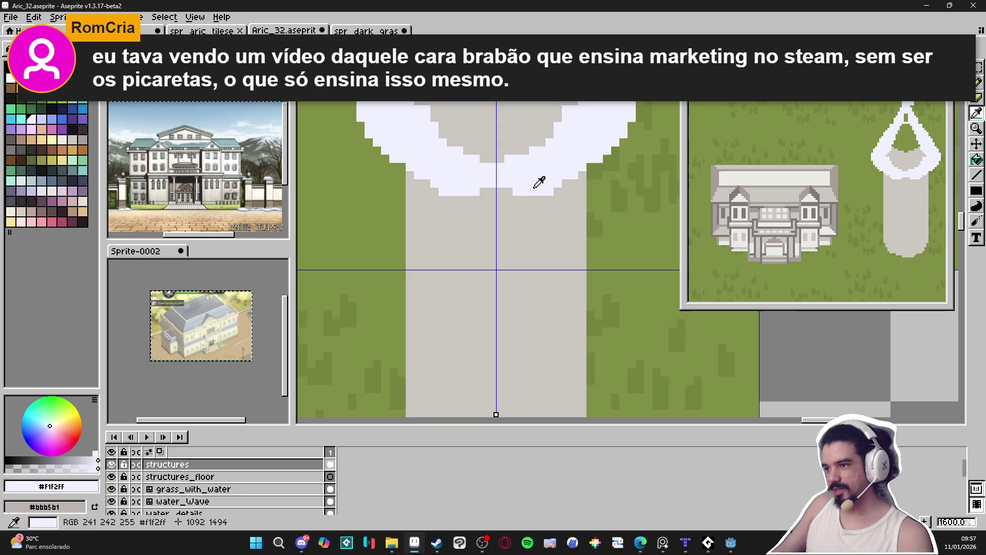
Pick the roof's white and paint white pixels onto the roof's lower edge
mouse_move(443, 195)
mouse_down()
mouse_move(480, 238)
mouse_move(450, 235)
mouse_up()
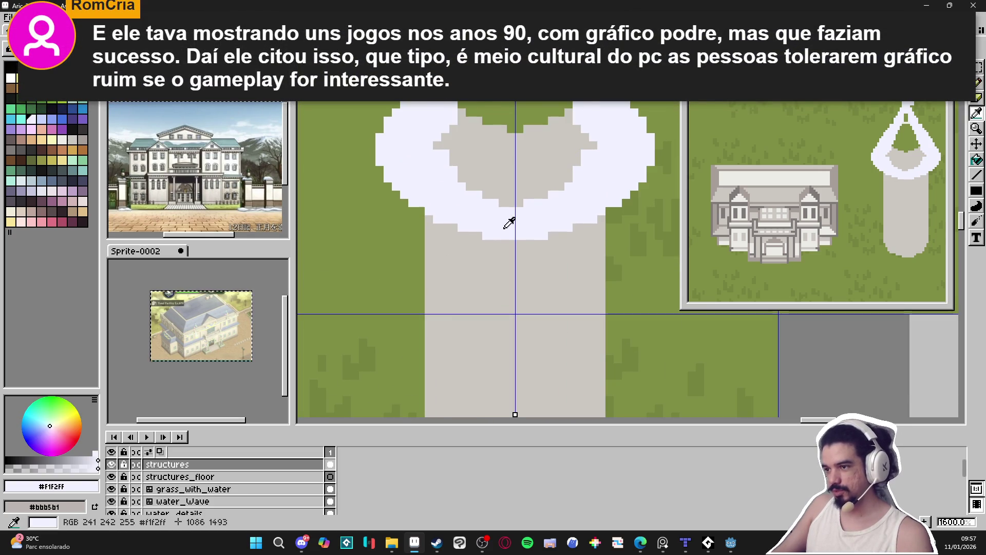
alt+click(511, 220)
scroll(511, 220, down, 1)
mouse_move(480, 293)
mouse_down()
mouse_move(486, 154)
mouse_move(492, 167)
mouse_up()
Erase the roof-tip pixels and fill the roof interior solid white
key(e)
click(502, 121)
key(g)
click(489, 200)
click(486, 280)
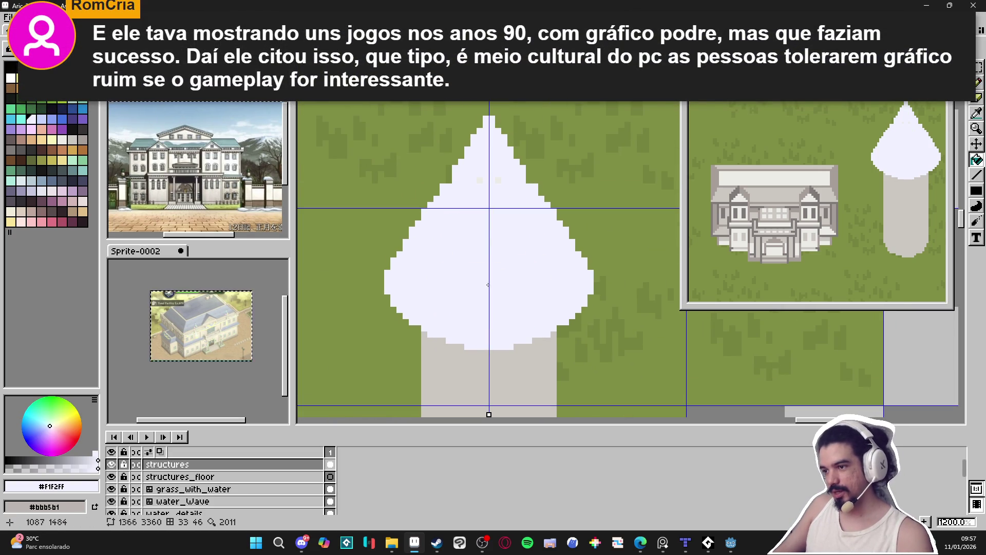
scroll(452, 182, down, 1)
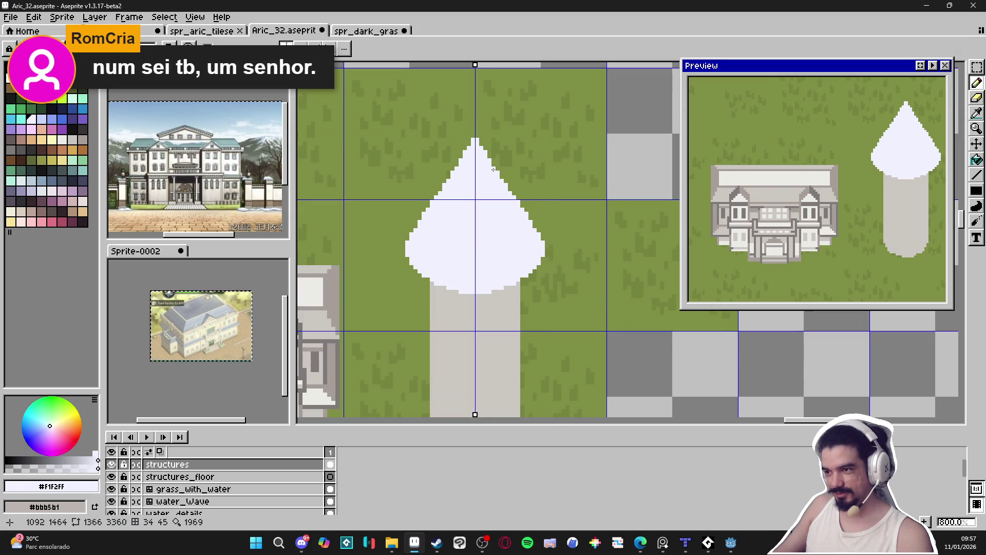
scroll(492, 243, down, 2)
key(b)
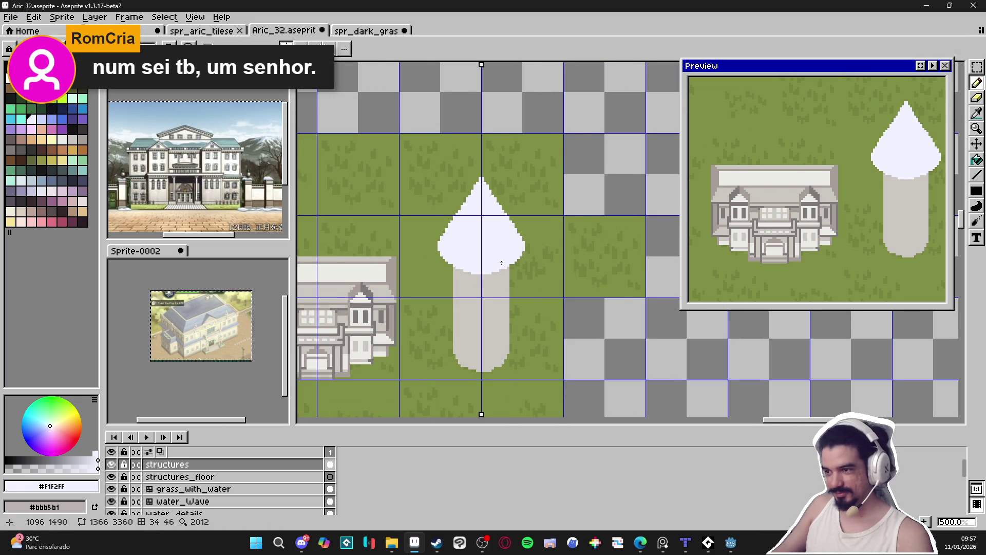
Pick the tower's light grey #cbc6c1 as the active drawing colour
scroll(501, 269, up, 1)
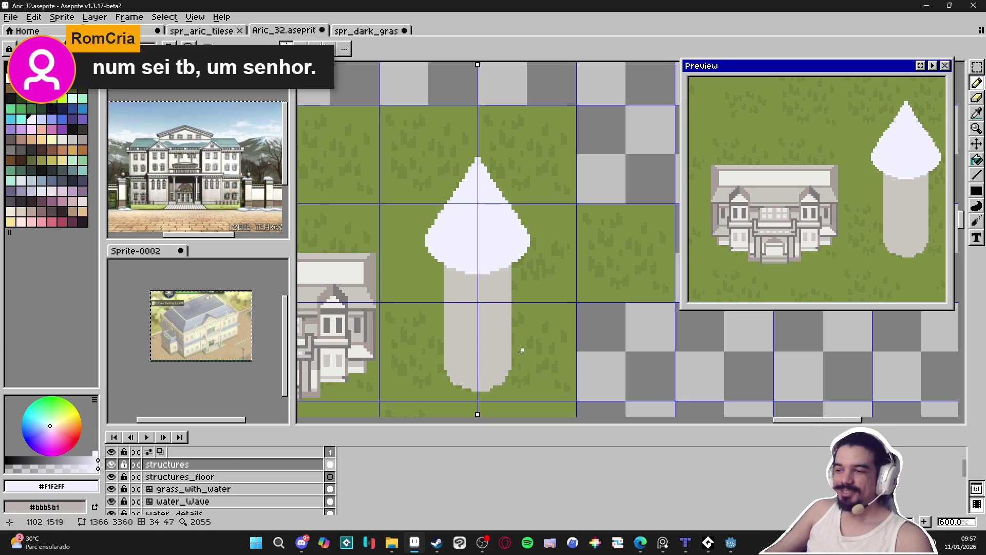
scroll(502, 385, up, 3)
alt+click(498, 379)
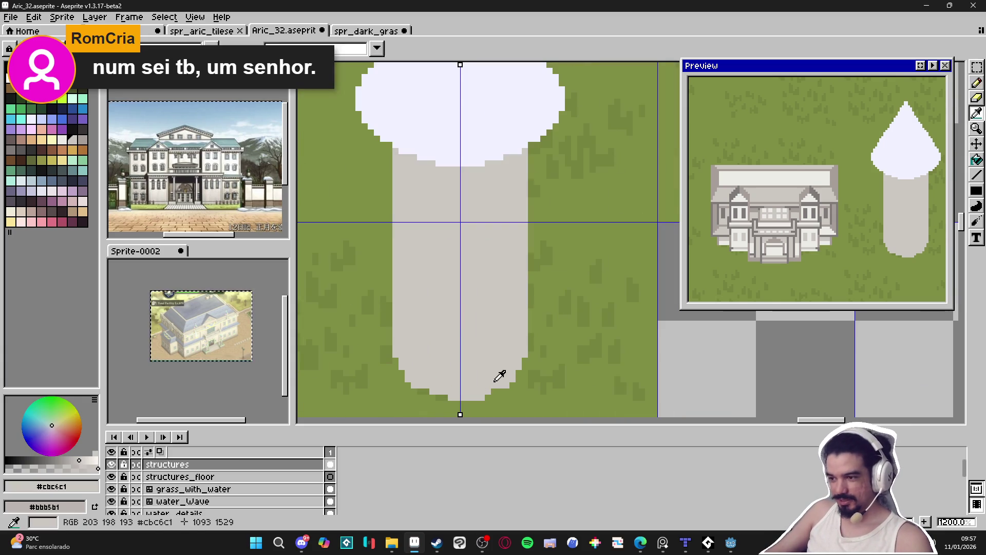
scroll(497, 391, down, 2)
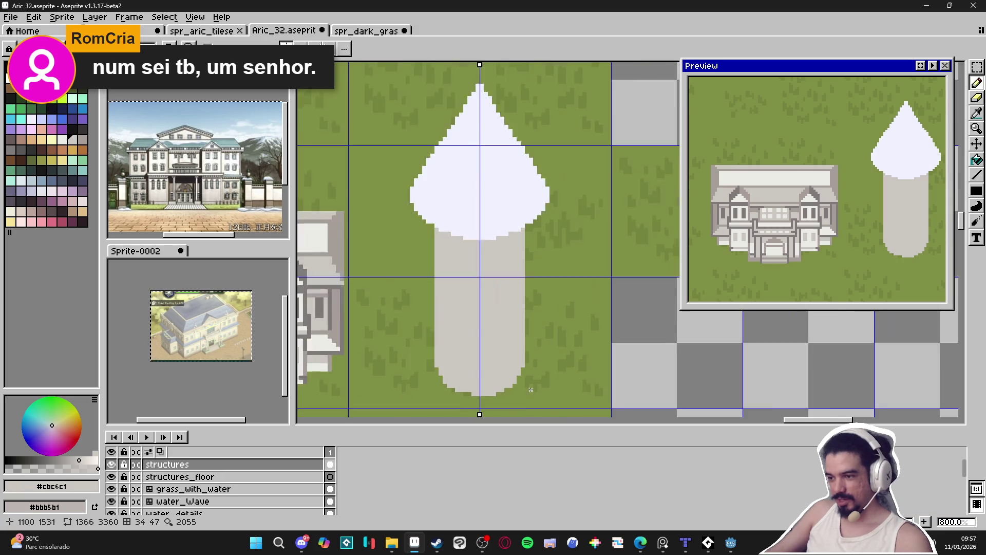
scroll(484, 393, up, 2)
scroll(482, 389, down, 3)
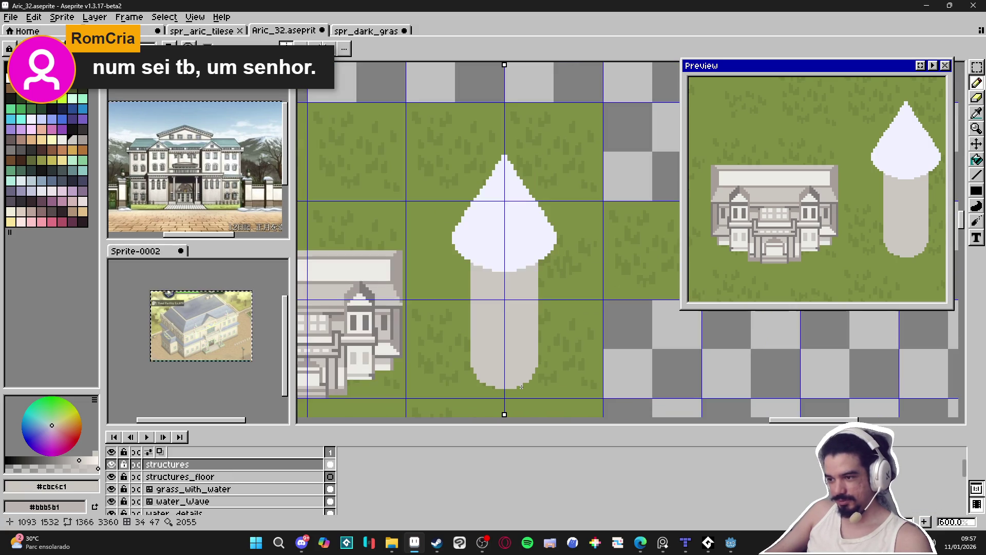
scroll(497, 370, down, 1)
scroll(497, 370, up, 1)
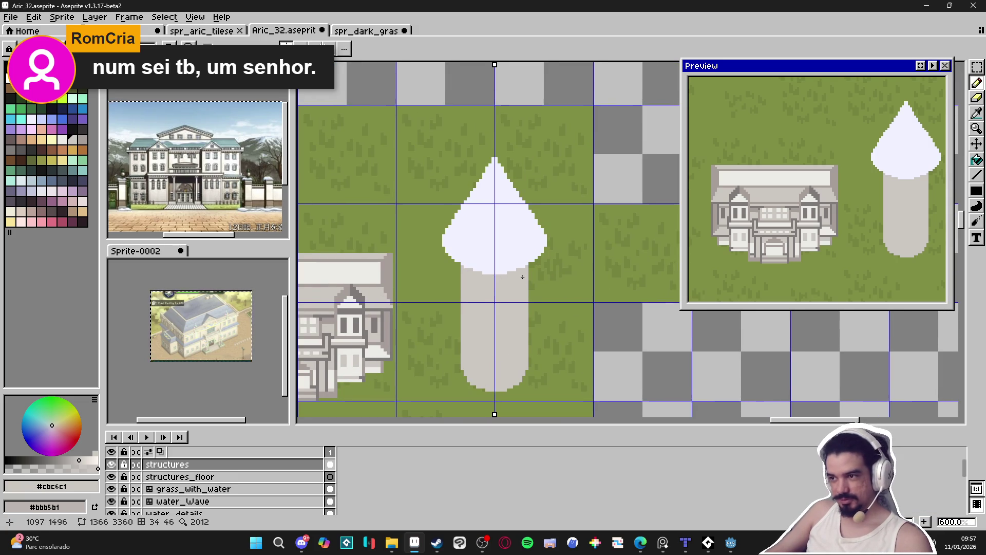
scroll(538, 233, down, 1)
scroll(521, 220, up, 1)
scroll(522, 220, down, 1)
scroll(525, 228, up, 1)
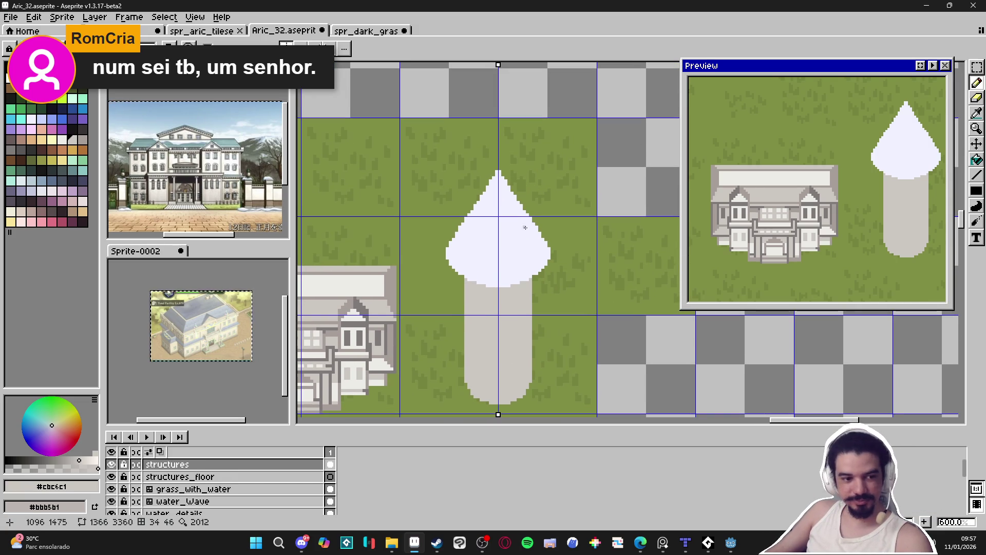
scroll(556, 196, up, 3)
scroll(551, 282, up, 1)
Pick the roof's white and fill the notch along the roof's top edge
key(e)
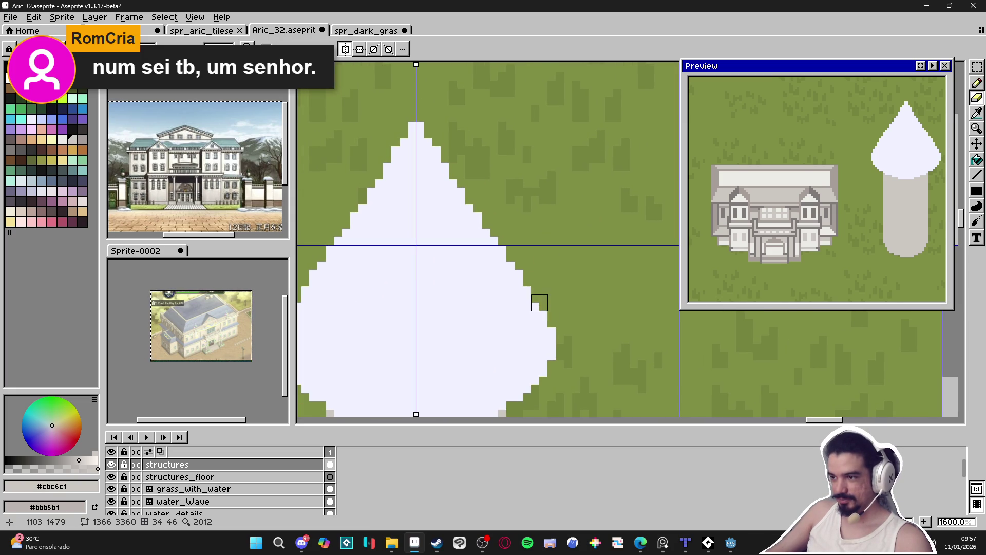
scroll(549, 314, down, 1)
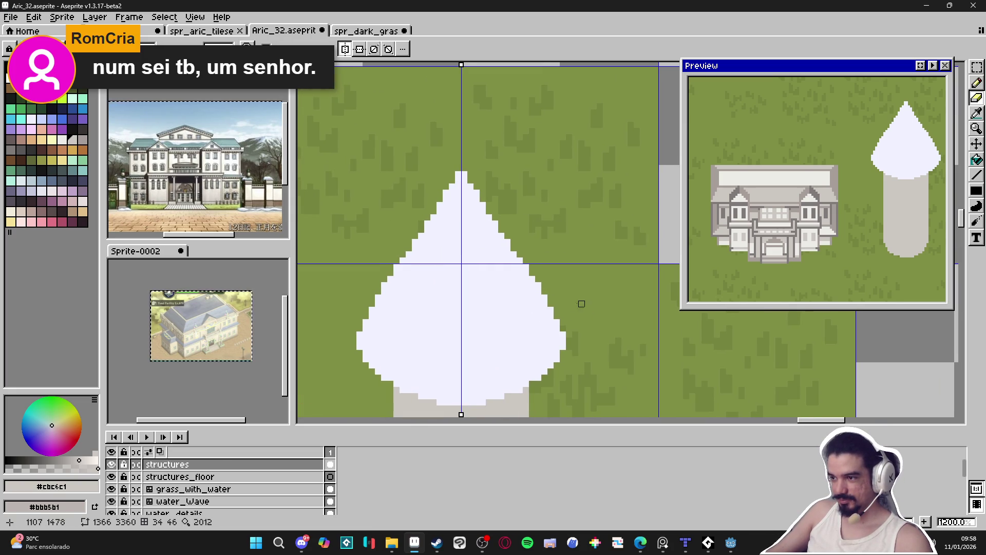
scroll(582, 304, up, 1)
key(b)
alt+click(542, 284)
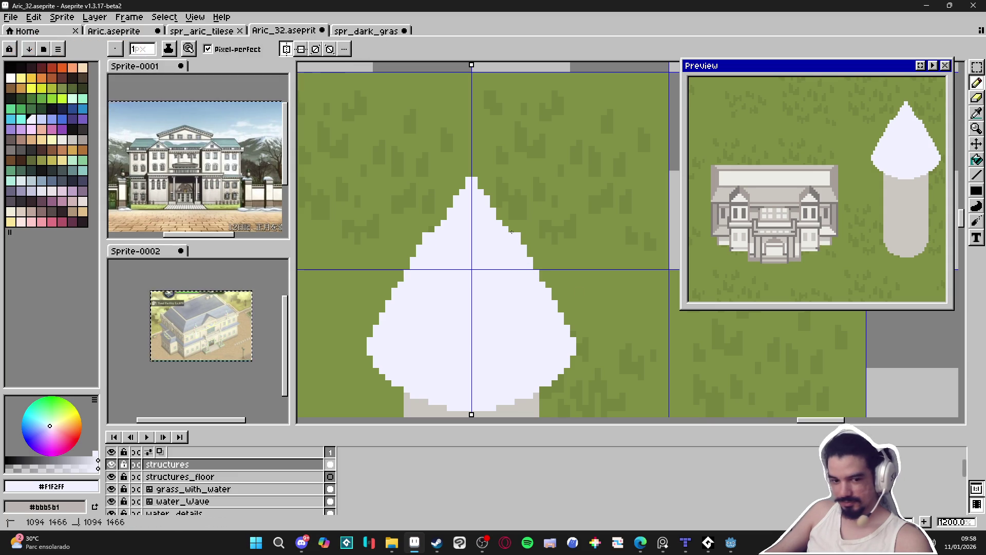
drag(515, 234, 525, 249)
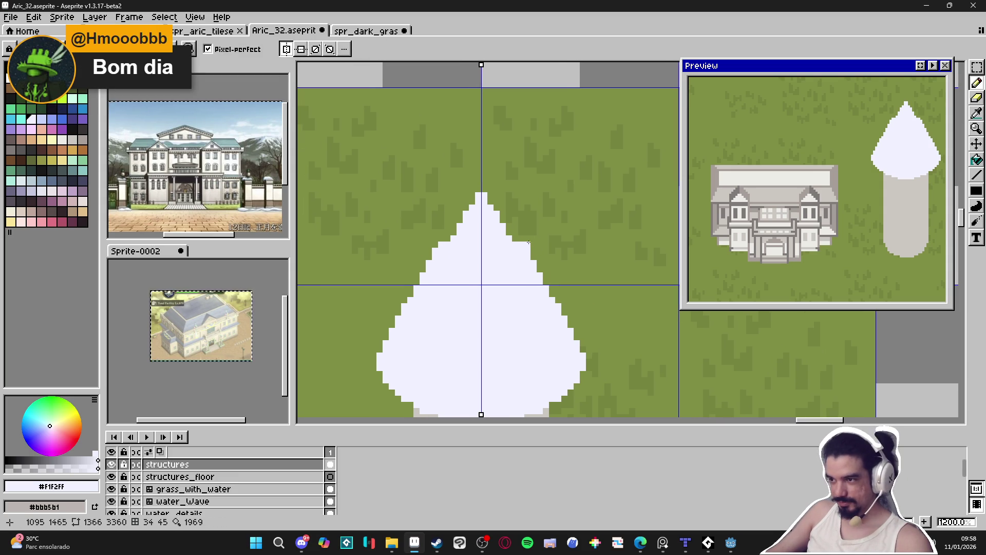
click(514, 236)
click(509, 219)
click(504, 214)
click(504, 201)
Flatten the roof top and add white pixels forming a single pointed tip
click(497, 200)
click(491, 201)
click(491, 189)
click(490, 182)
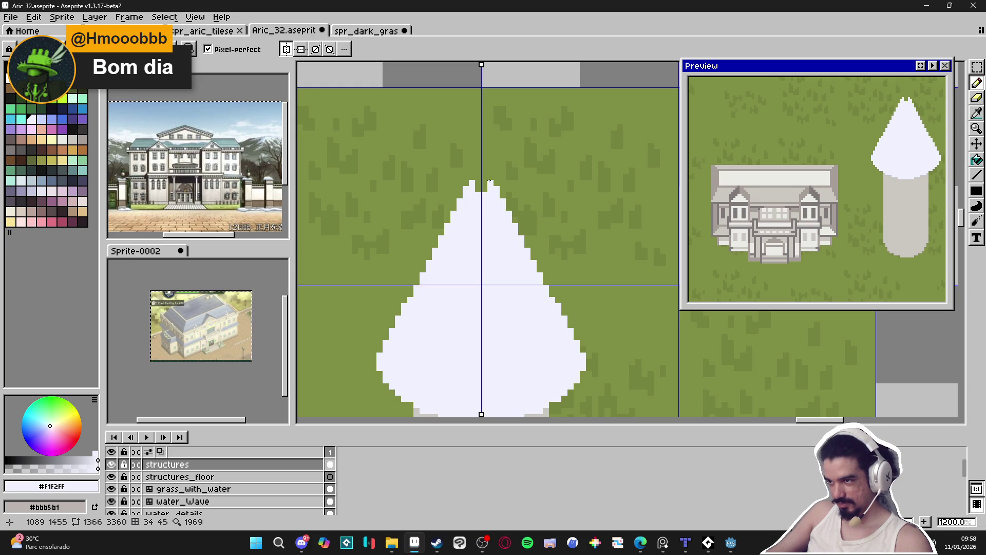
drag(489, 177, 484, 183)
click(485, 177)
click(479, 169)
scroll(479, 170, down, 5)
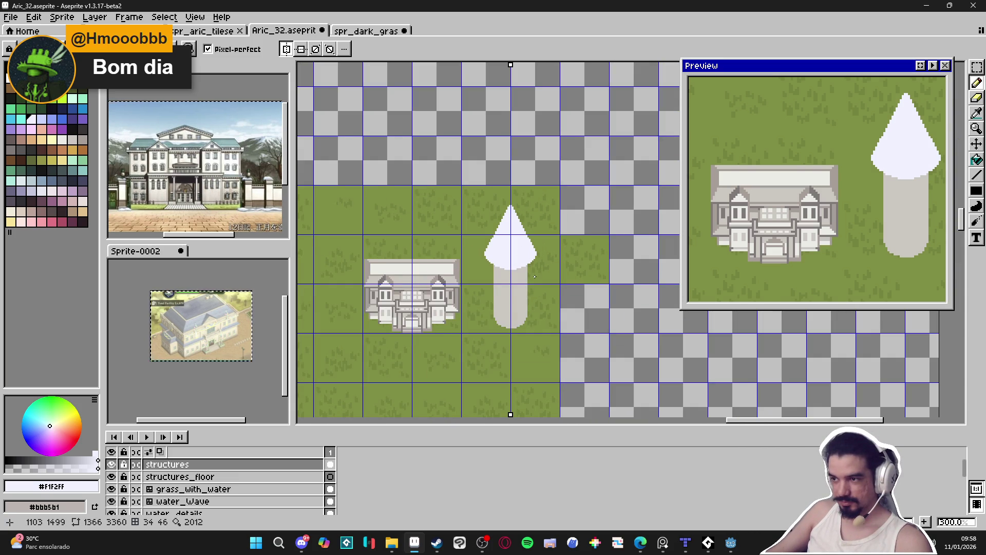
scroll(532, 268, up, 2)
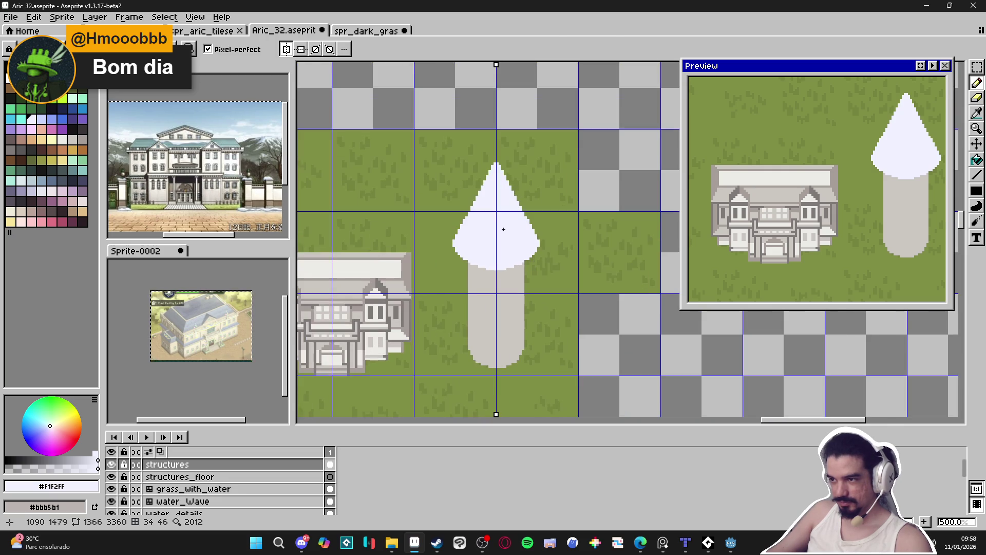
Magic-wand select the white cone roof and shift it down slightly
key(w)
click(519, 245)
drag(522, 251, 522, 256)
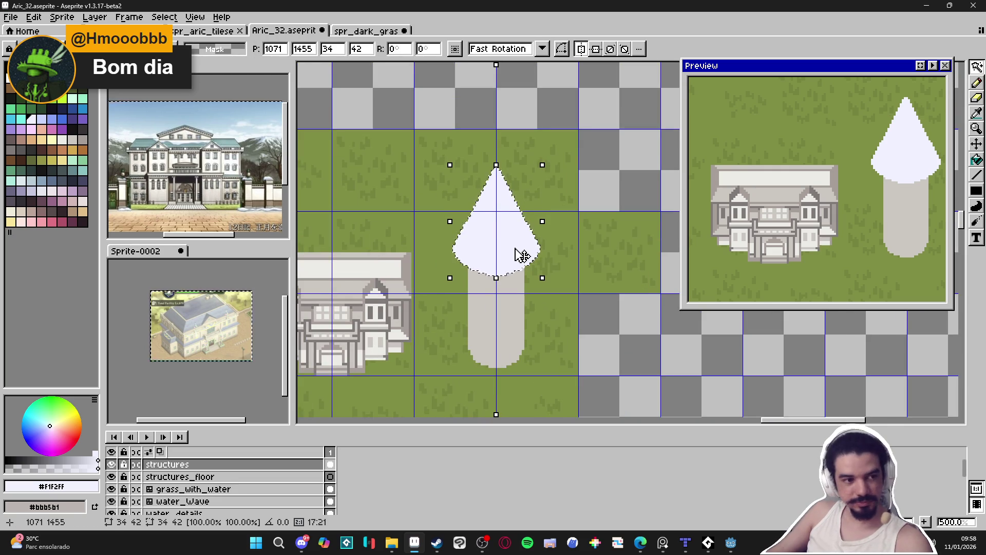
scroll(519, 256, up, 3)
key(b)
Widen the cone's right edge with white pixels and erase its lower-right edge
key(e)
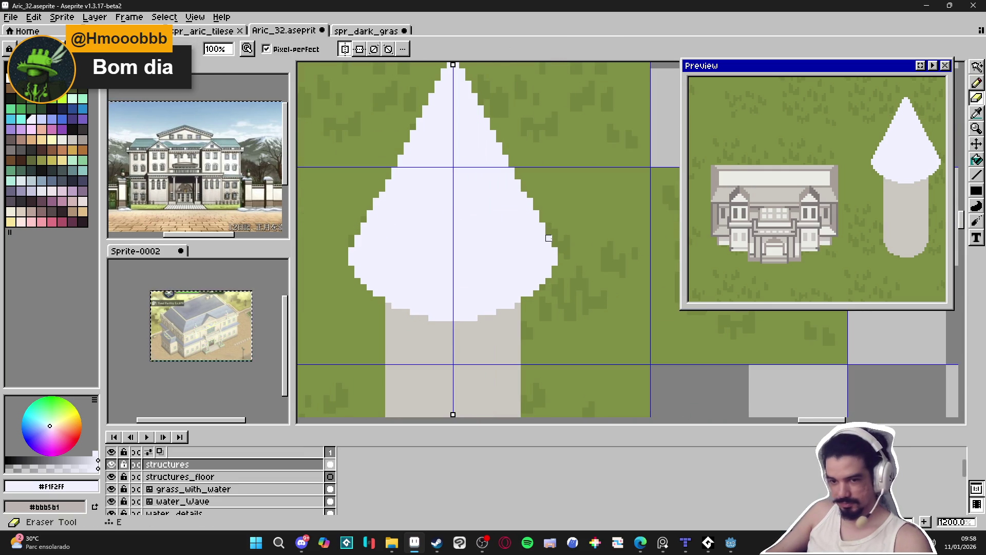
key(b)
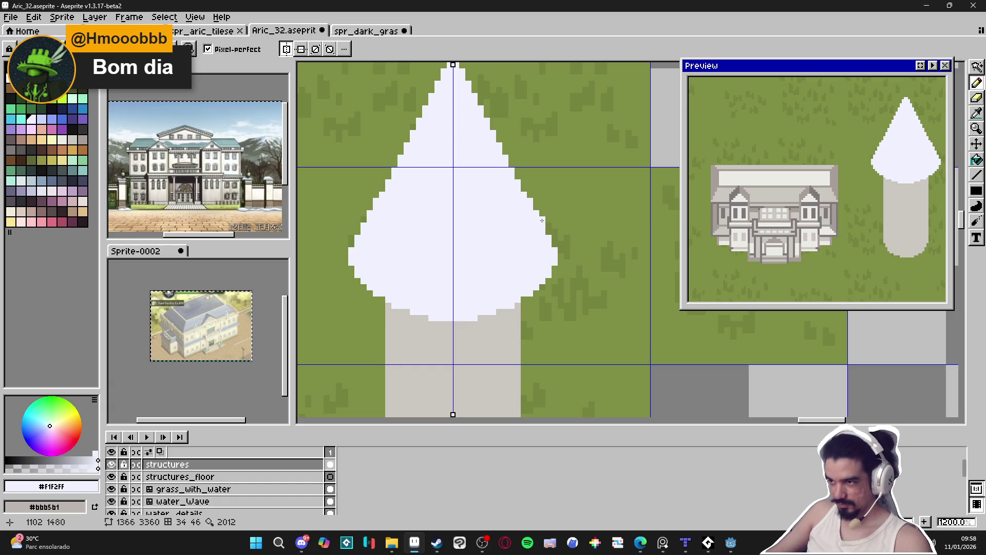
click(553, 231)
click(555, 238)
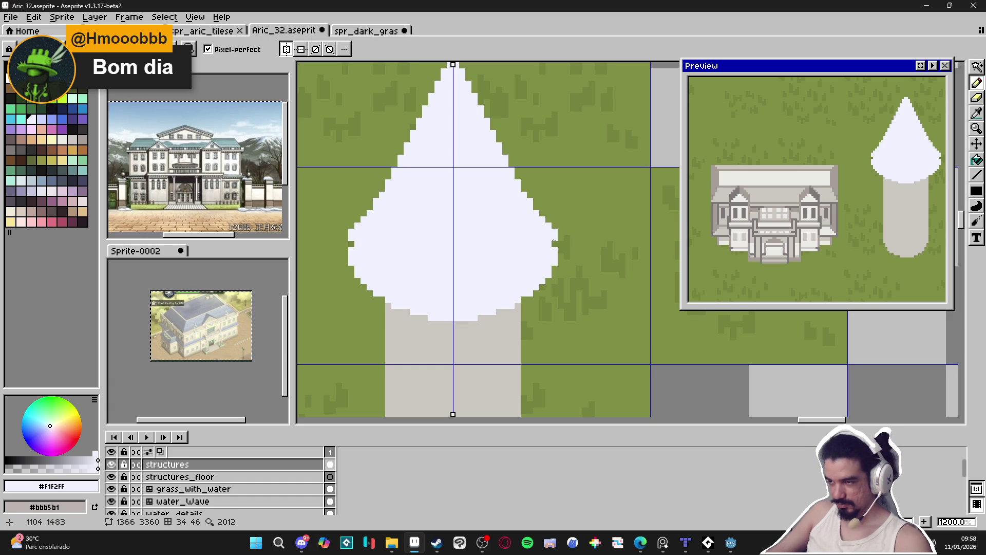
click(562, 242)
click(562, 260)
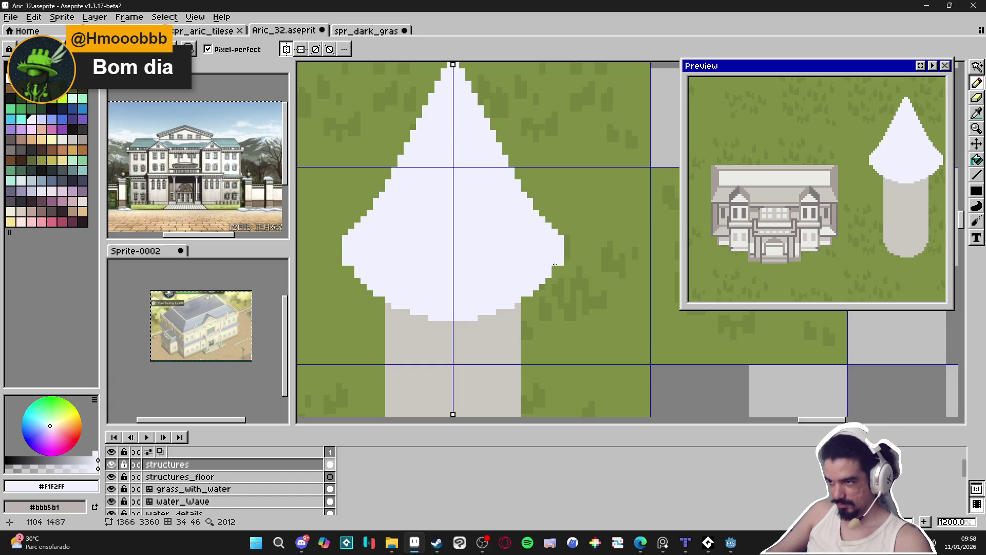
key(e)
drag(536, 281, 528, 292)
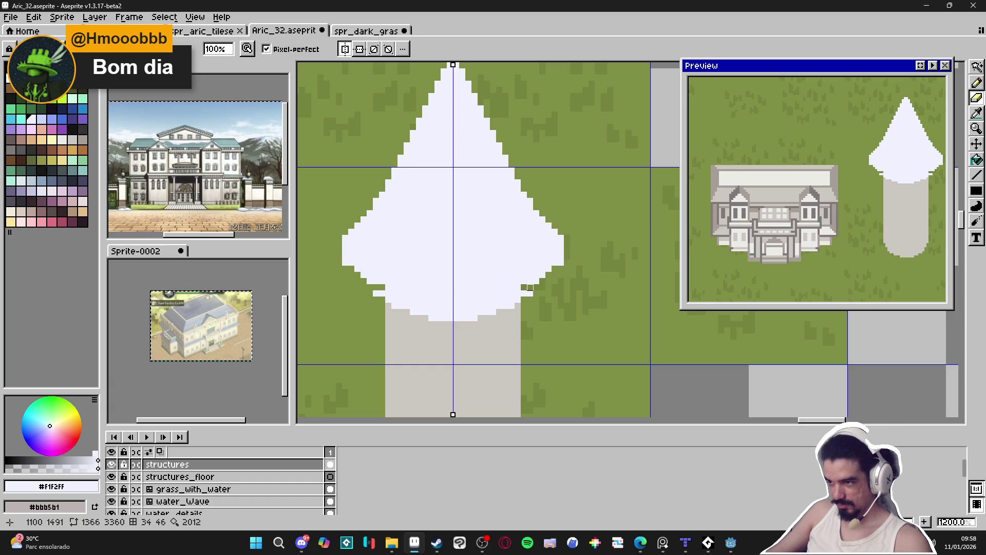
key(b)
Repaint the roof's scalloped bottom edge and stray white pixels in the tower grey
alt+click(514, 314)
mouse_move(393, 294)
mouse_down()
mouse_move(427, 303)
mouse_move(411, 294)
mouse_move(422, 315)
mouse_up()
click(414, 312)
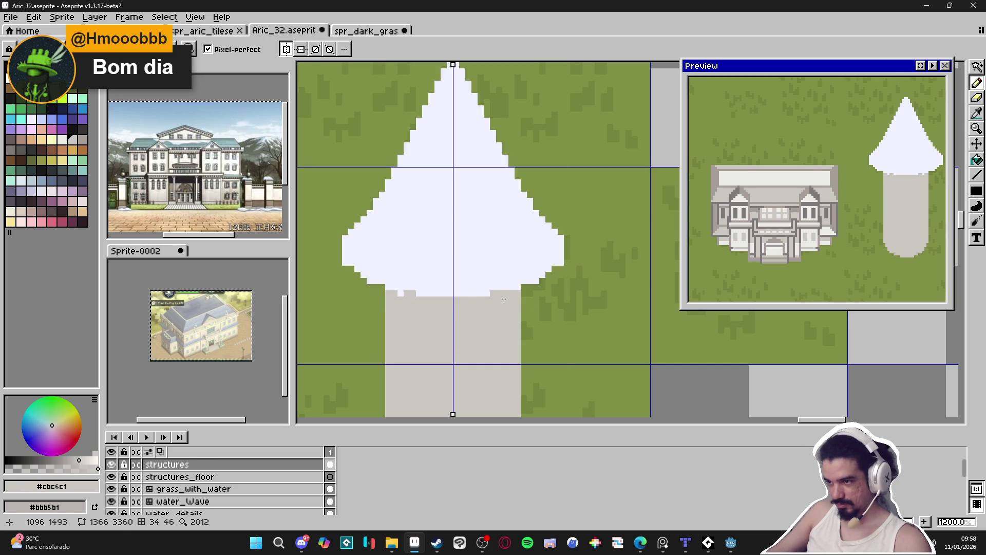
alt+click(503, 292)
alt+click(409, 306)
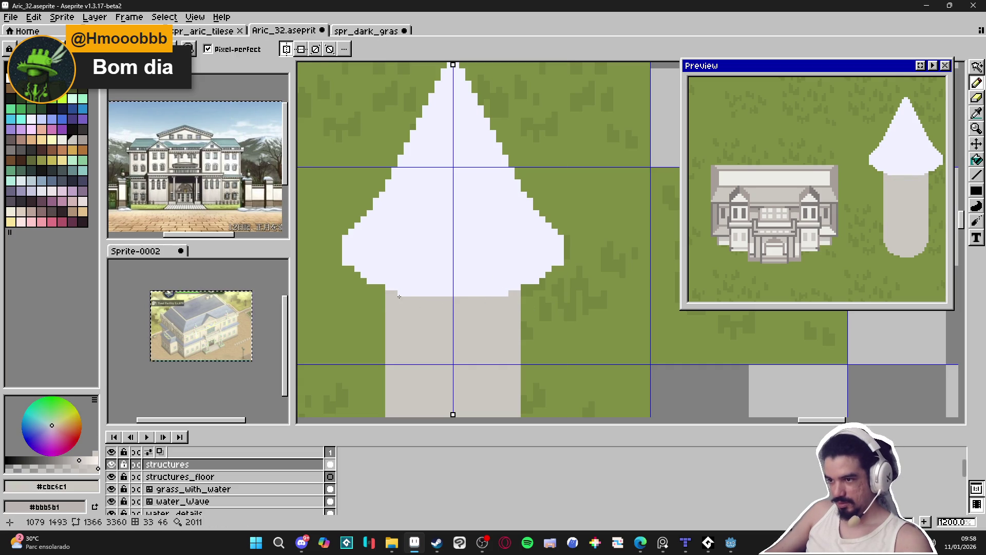
alt+click(433, 284)
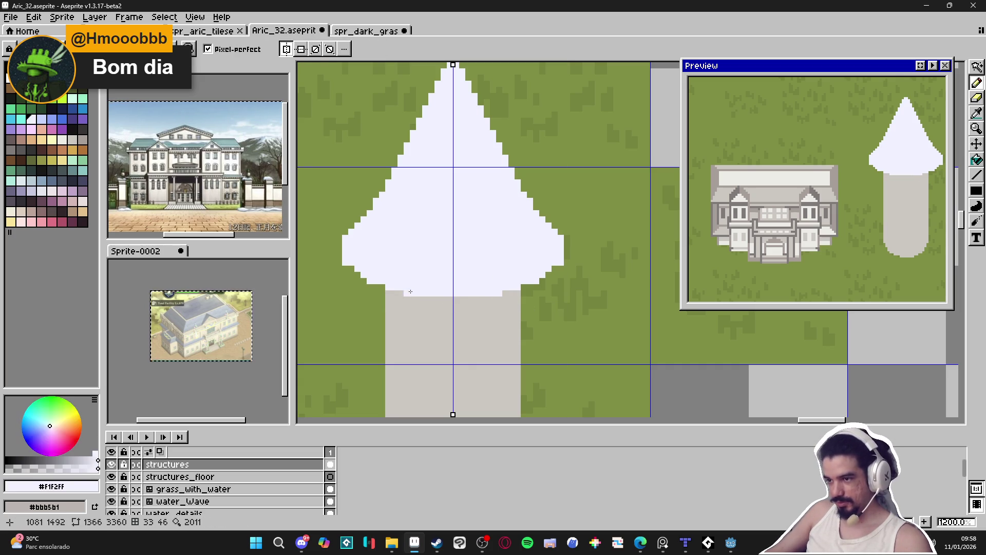
alt+click(398, 299)
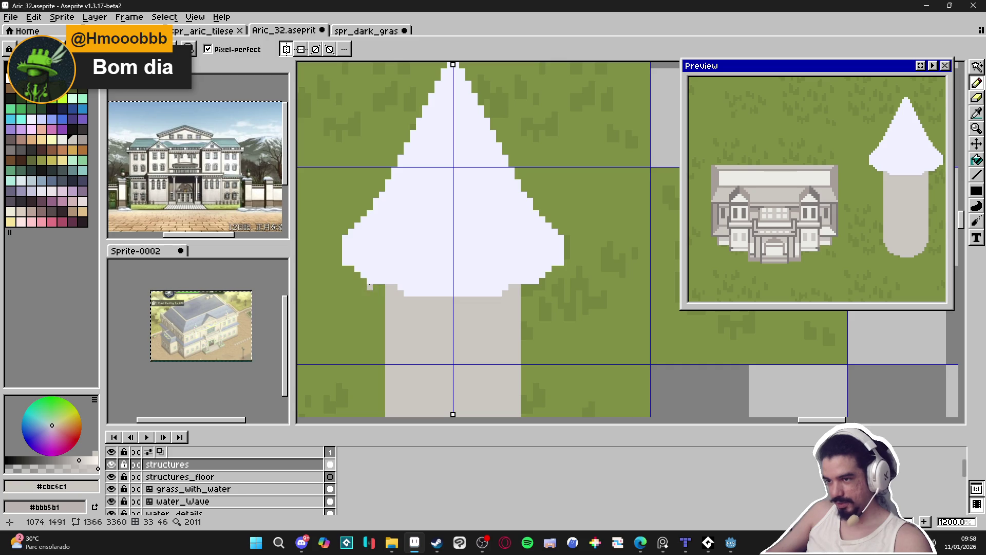
key(e)
key(b)
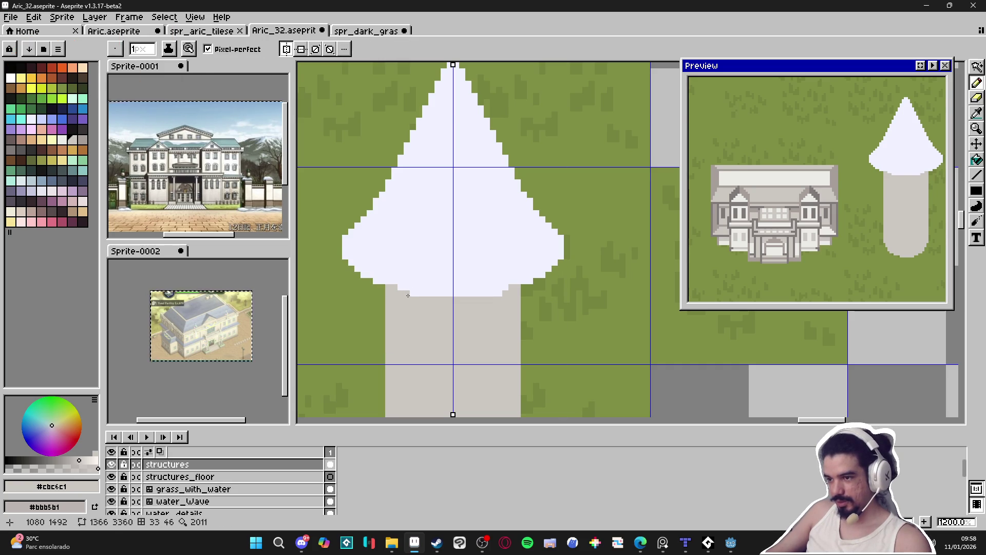
click(493, 293)
click(421, 288)
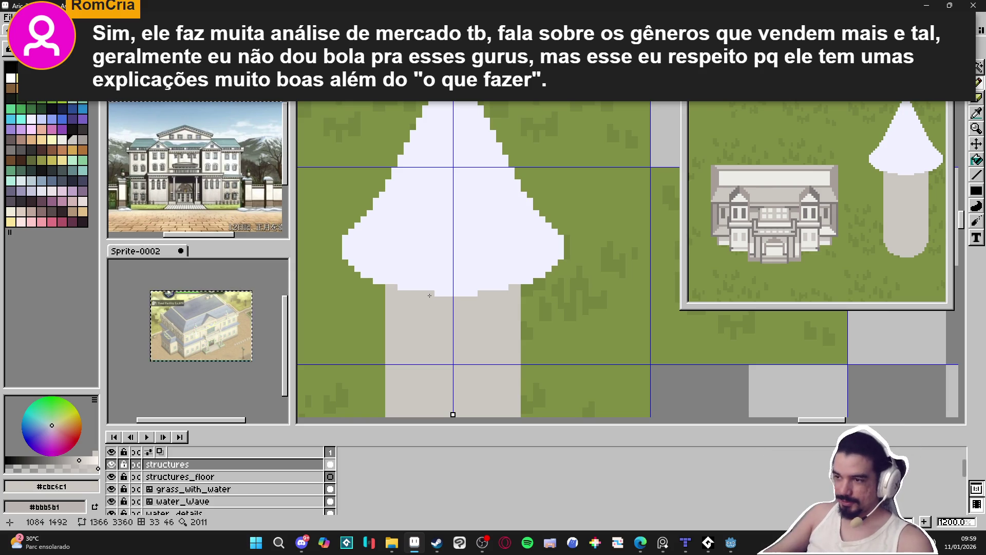
Erase the trunk's upper edges symmetrically, then marquee-select the whole tower
scroll(437, 294, down, 3)
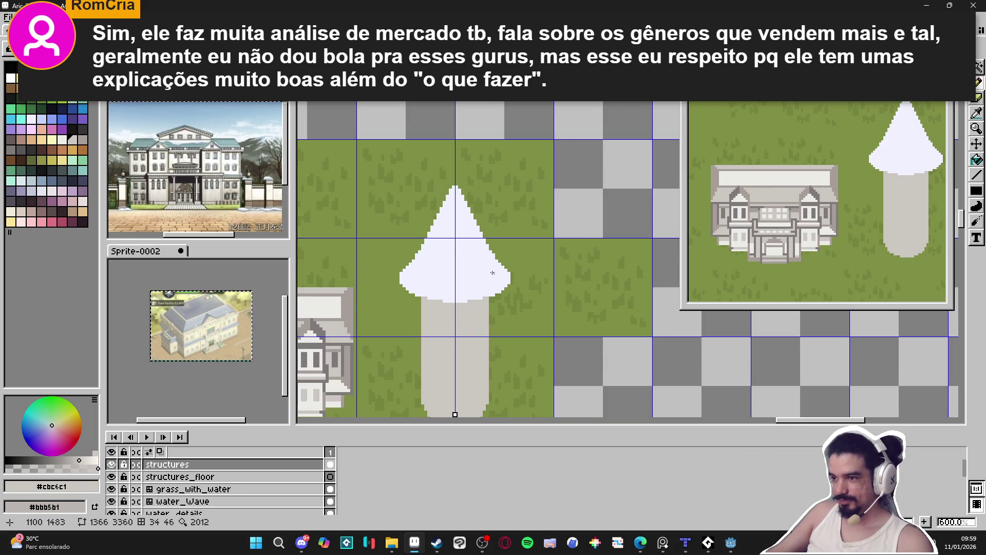
scroll(481, 342, down, 1)
scroll(481, 342, up, 1)
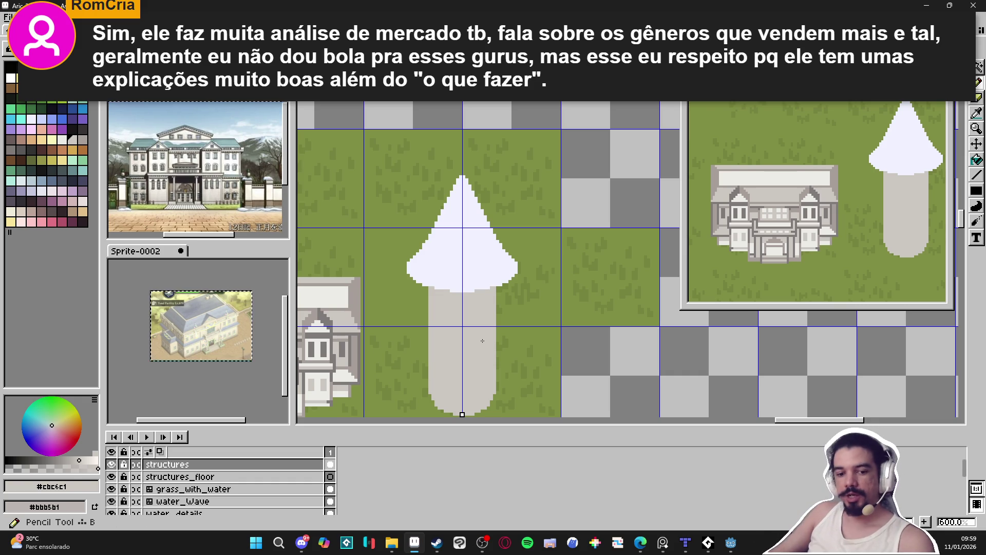
mouse_move(490, 383)
mouse_down()
mouse_move(501, 331)
mouse_move(507, 347)
mouse_up()
scroll(487, 381, up, 3)
scroll(503, 359, down, 3)
scroll(509, 328, up, 3)
scroll(509, 335, down, 1)
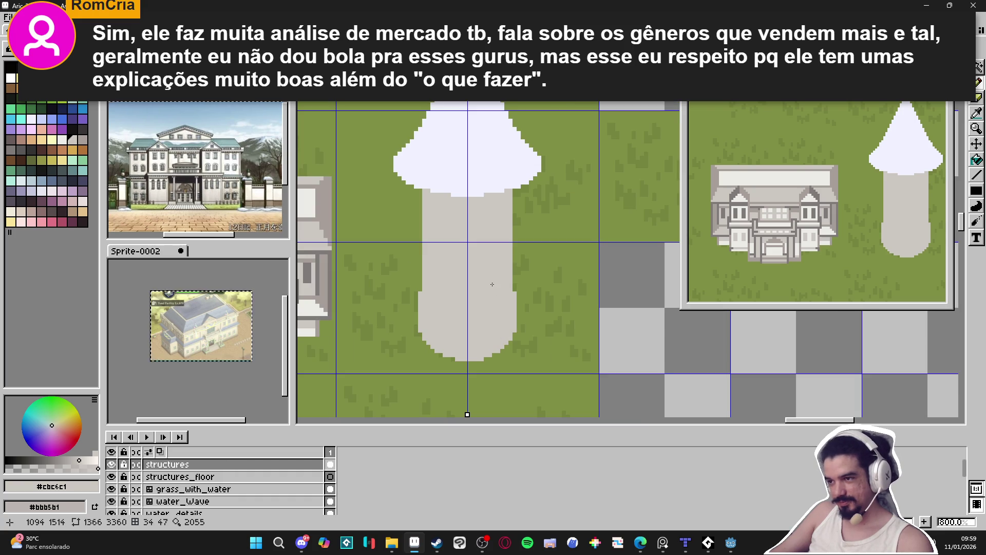
scroll(514, 192, up, 1)
key(e)
drag(514, 192, 514, 257)
scroll(514, 322, down, 3)
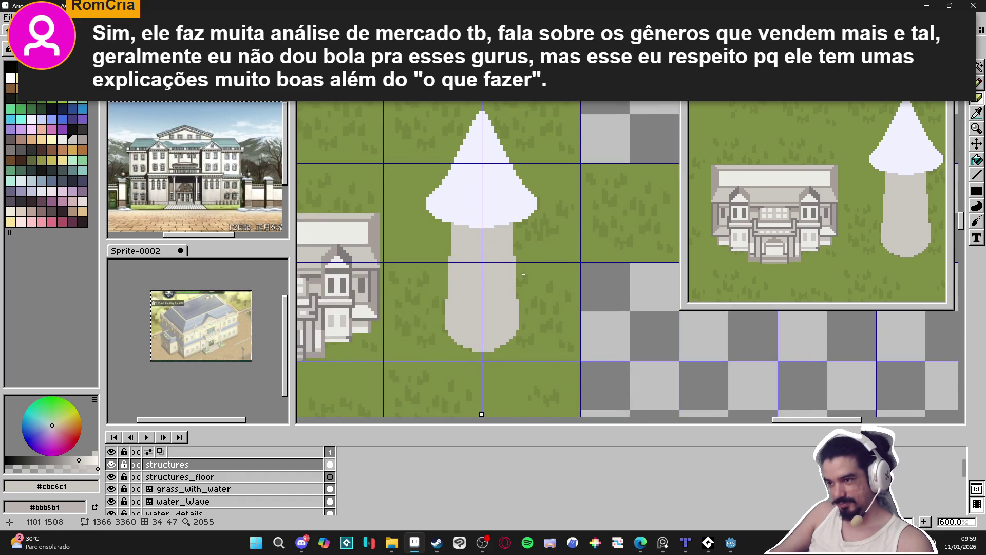
scroll(526, 266, down, 1)
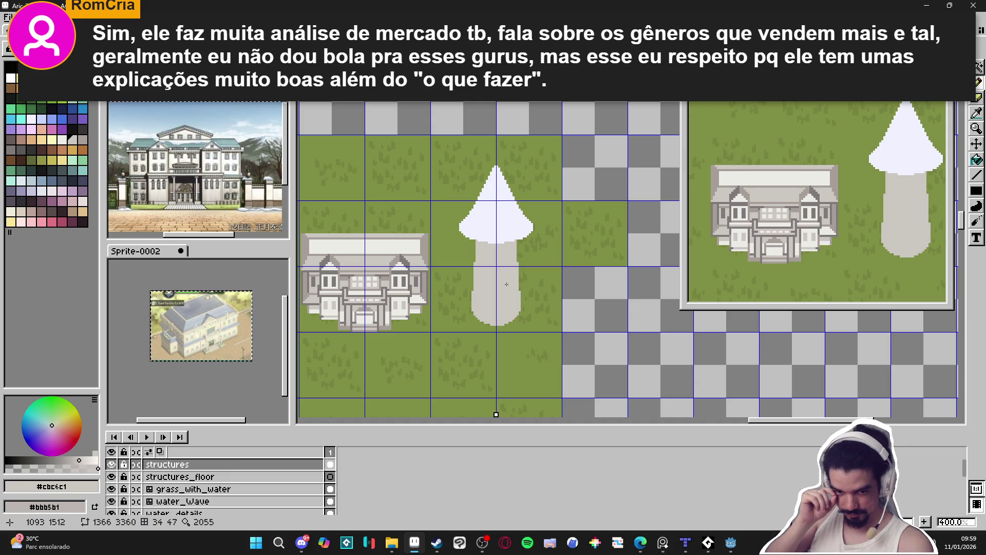
scroll(506, 284, up, 1)
drag(396, 158, 530, 355)
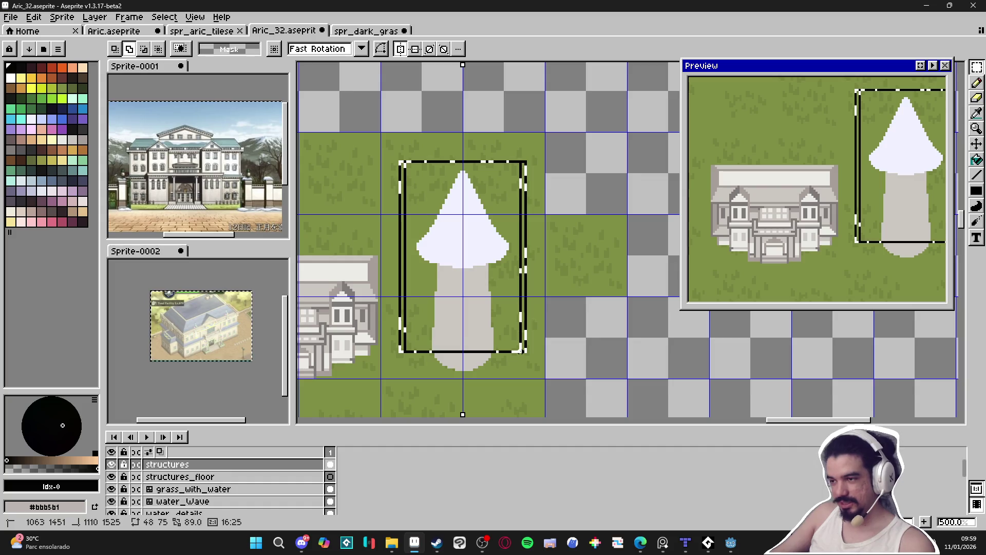
Apply a black outline around the selected tower and deselect it
key(shift+o)
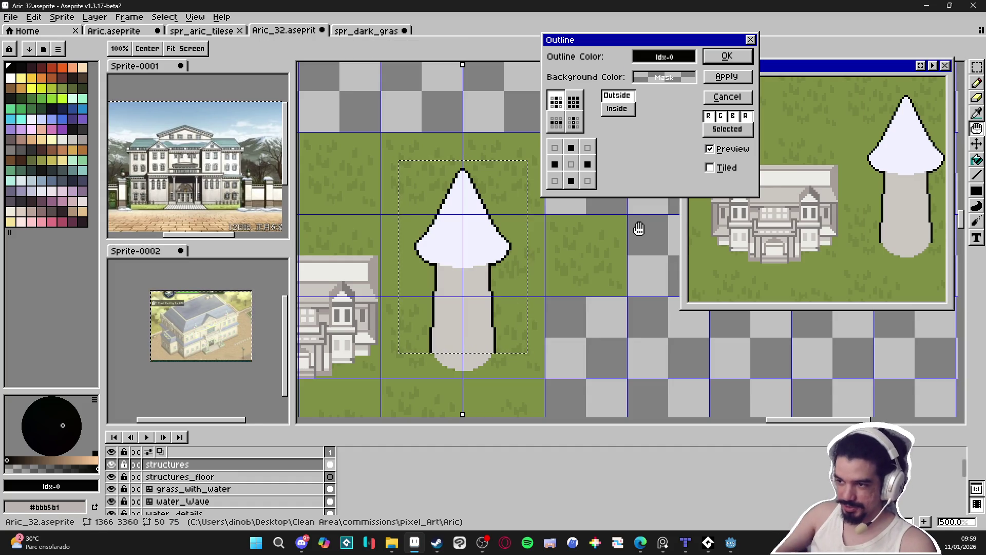
click(727, 56)
key(b)
key(ctrl+d)
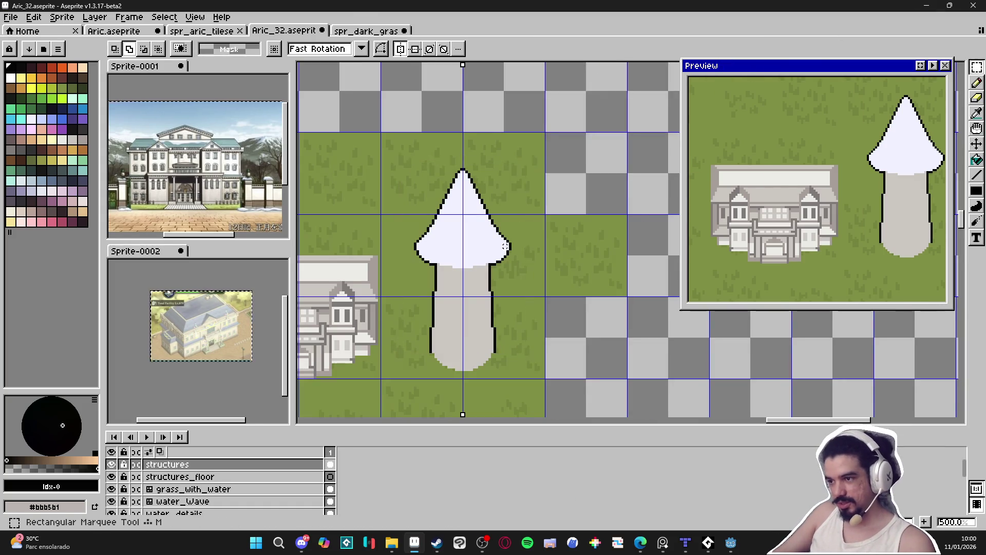
scroll(465, 276, up, 4)
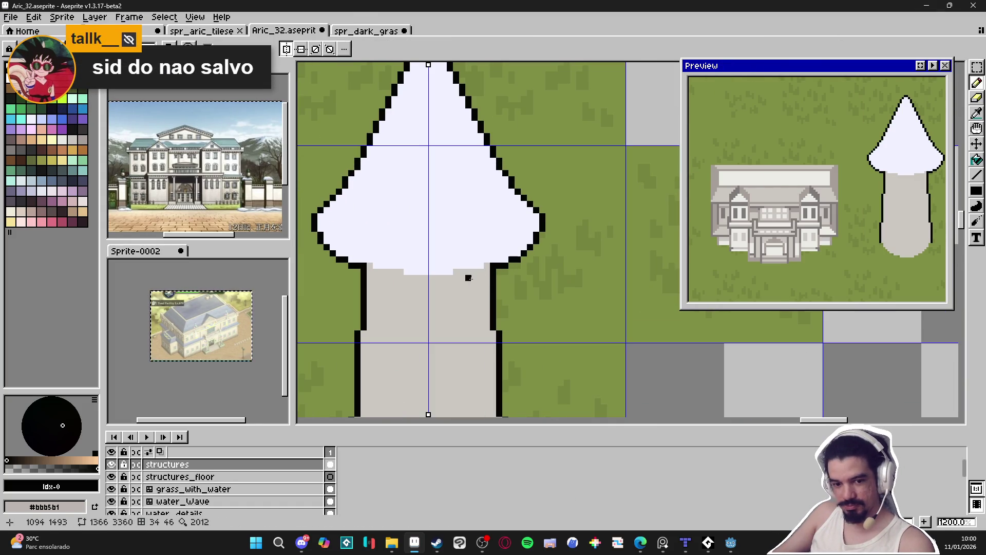
mouse_move(482, 271)
mouse_down()
mouse_move(506, 277)
mouse_move(479, 283)
mouse_up()
scroll(478, 282, down, 5)
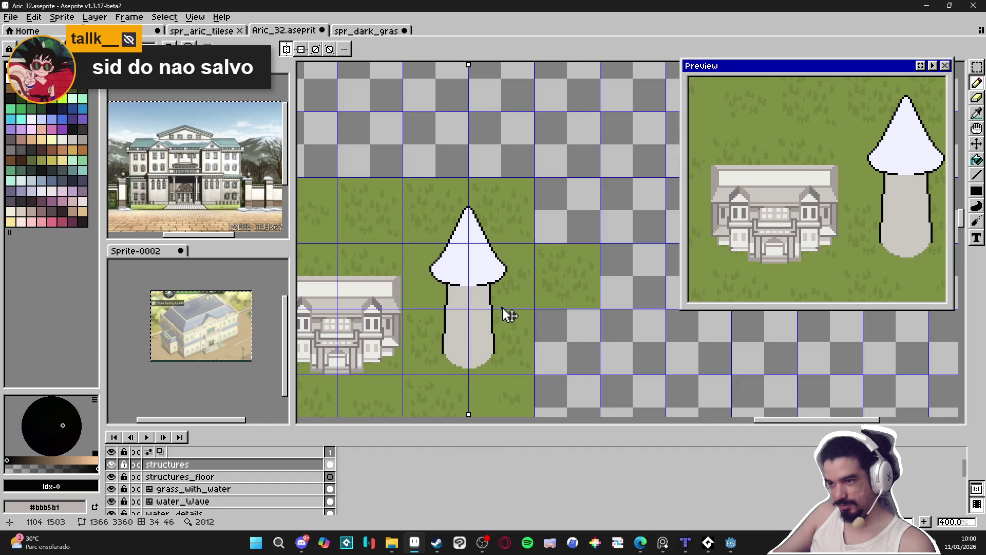
Undo the last pencil stroke, then test a dark grey trunk fill and undo it
key(ctrl+z)
scroll(401, 313, up, 2)
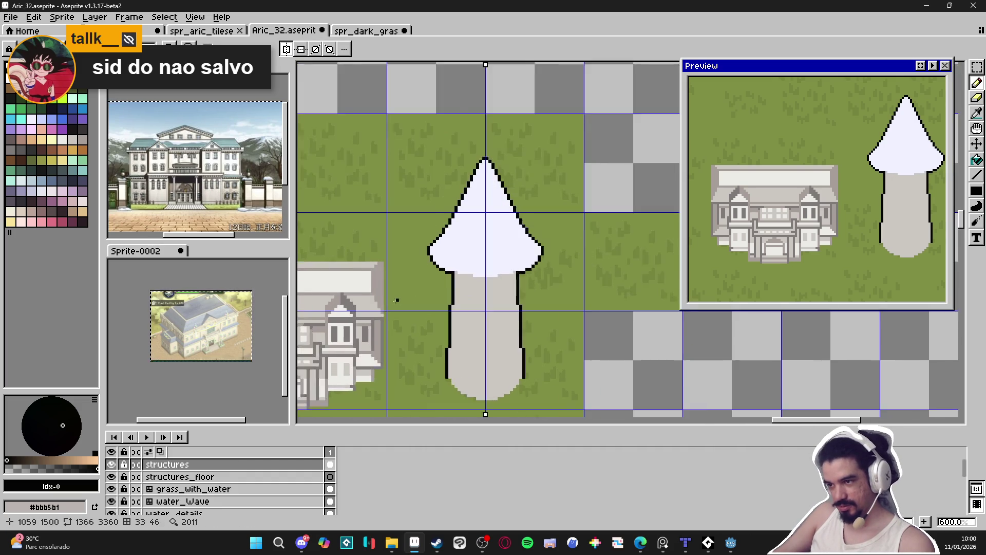
alt+click(383, 314)
alt+click(381, 323)
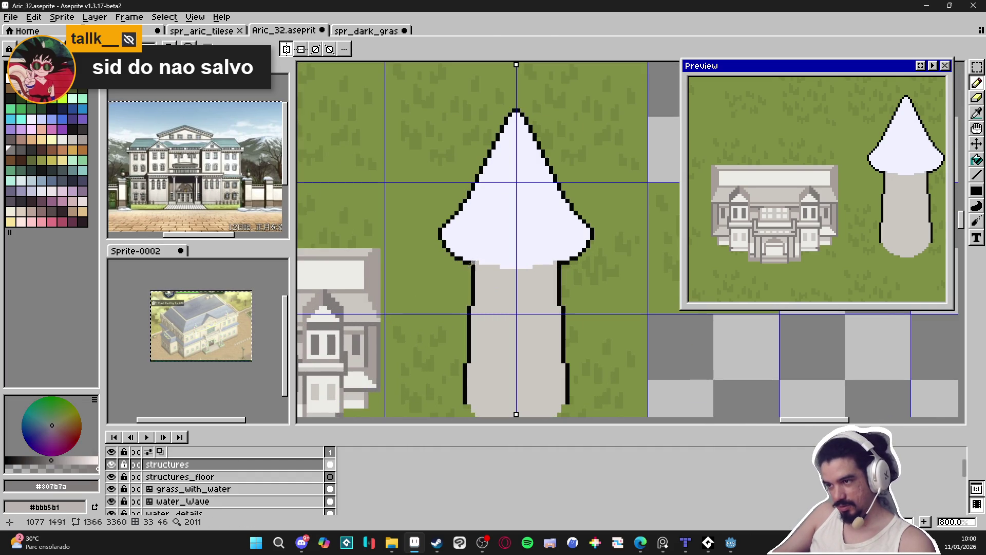
key(g)
click(473, 267)
key(ctrl+z)
scroll(473, 267, down, 3)
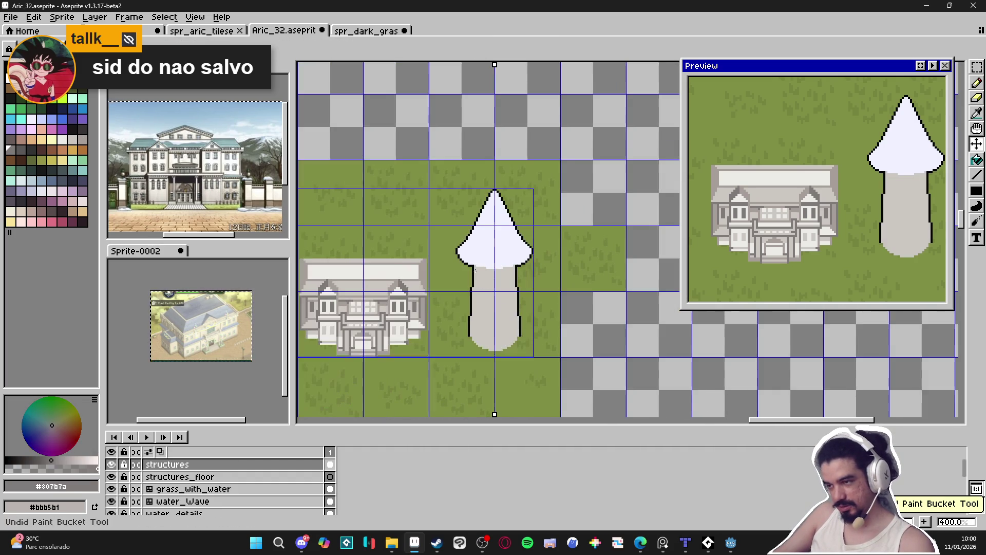
Recolour the tower's black outline to darker grey with a non-contiguous fill
key(m)
mouse_move(441, 178)
mouse_down()
mouse_move(549, 265)
mouse_move(549, 374)
mouse_up()
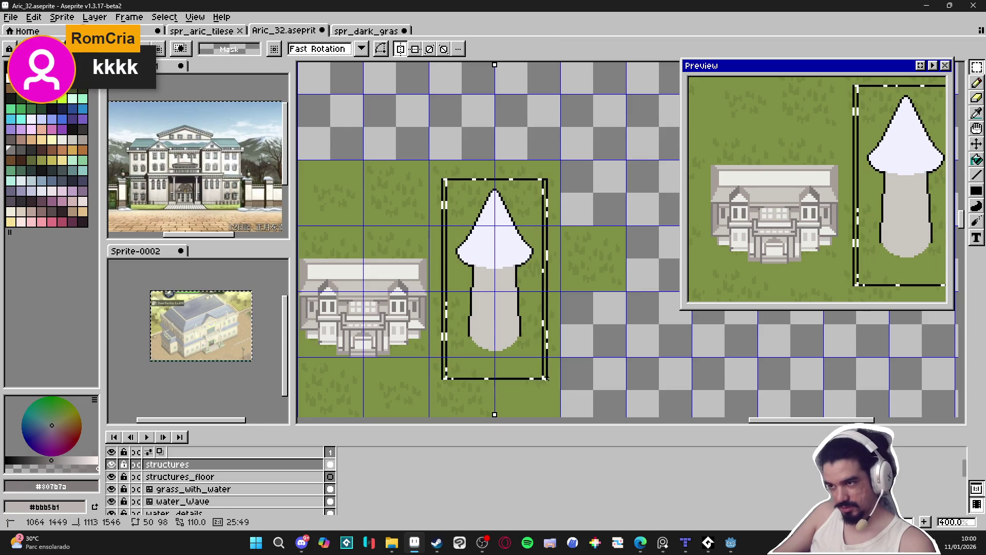
key(g)
click(219, 49)
scroll(484, 196, up, 6)
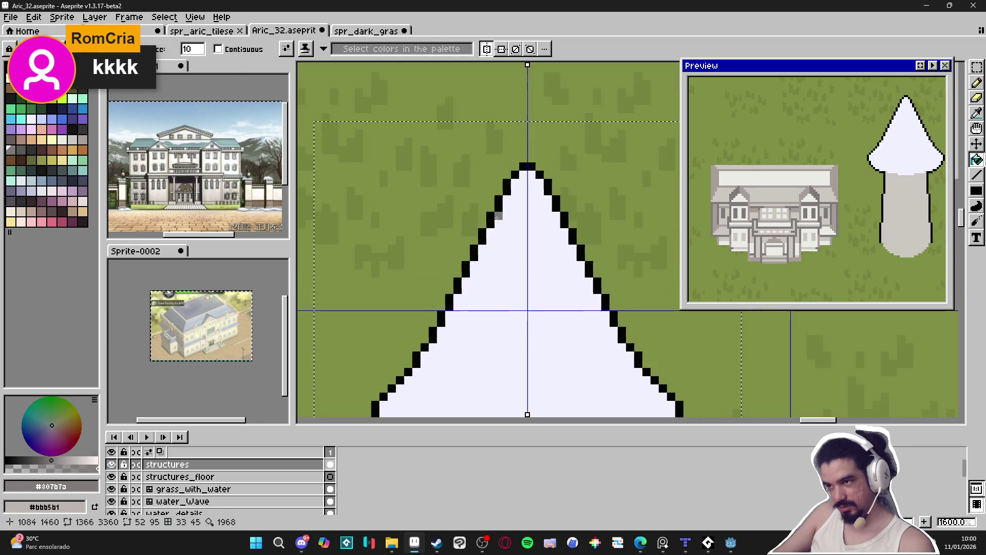
click(495, 215)
key(minus)
key(minus)
key(minus)
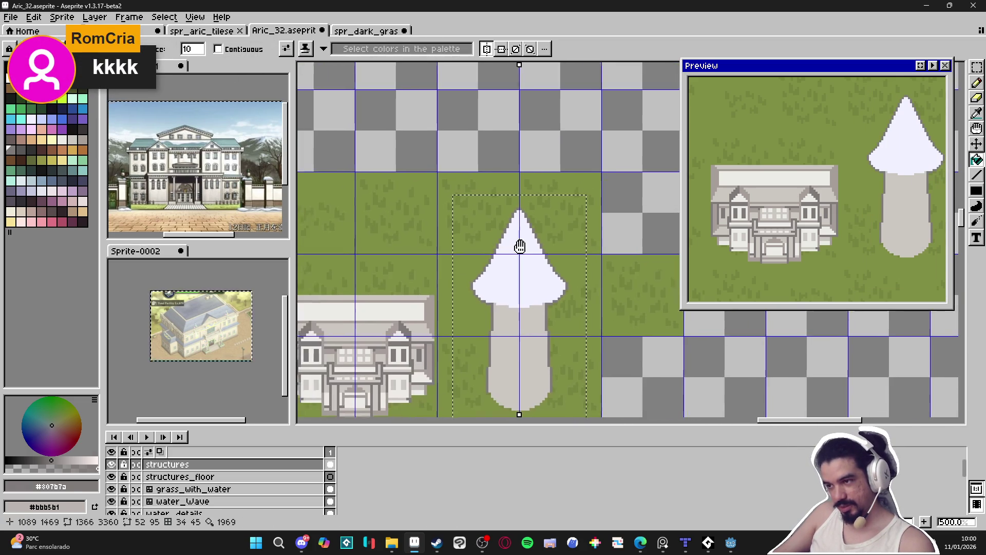
click(20, 151)
scroll(456, 227, up, 4)
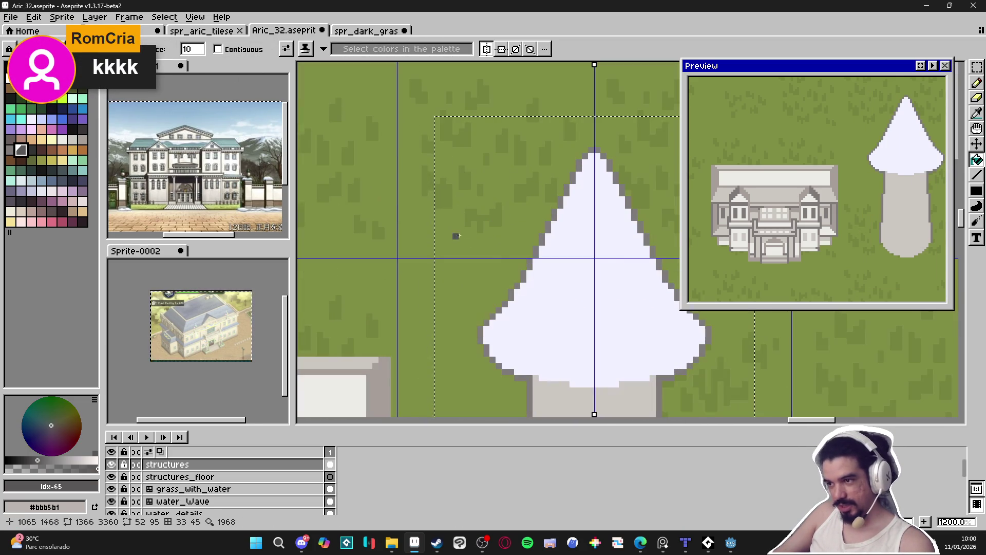
click(524, 275)
scroll(534, 301, down, 2)
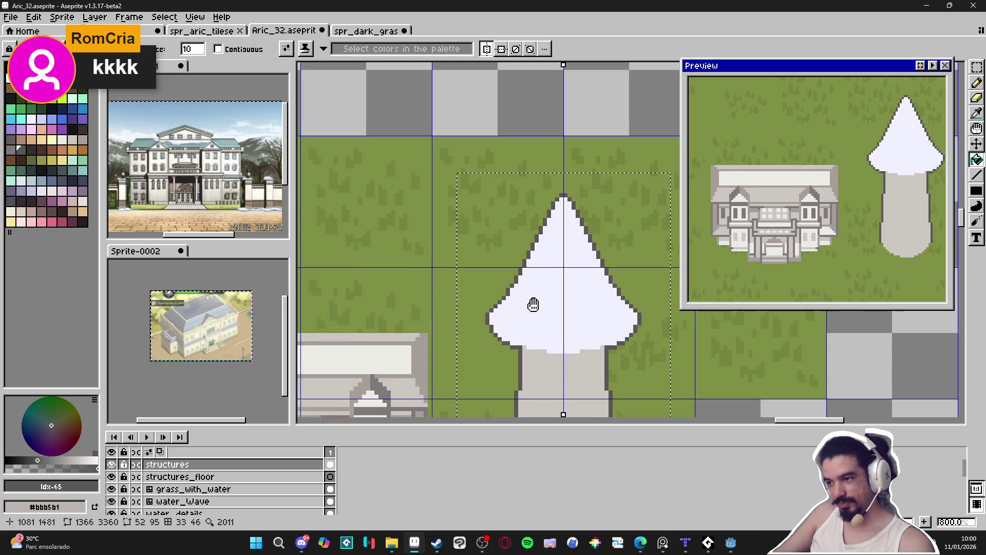
scroll(493, 334, up, 2)
Draw a dark grey line along the roof's bottom edge
key(b)
scroll(494, 334, up, 1)
mouse_move(545, 359)
mouse_down()
mouse_move(508, 359)
mouse_move(580, 366)
mouse_up()
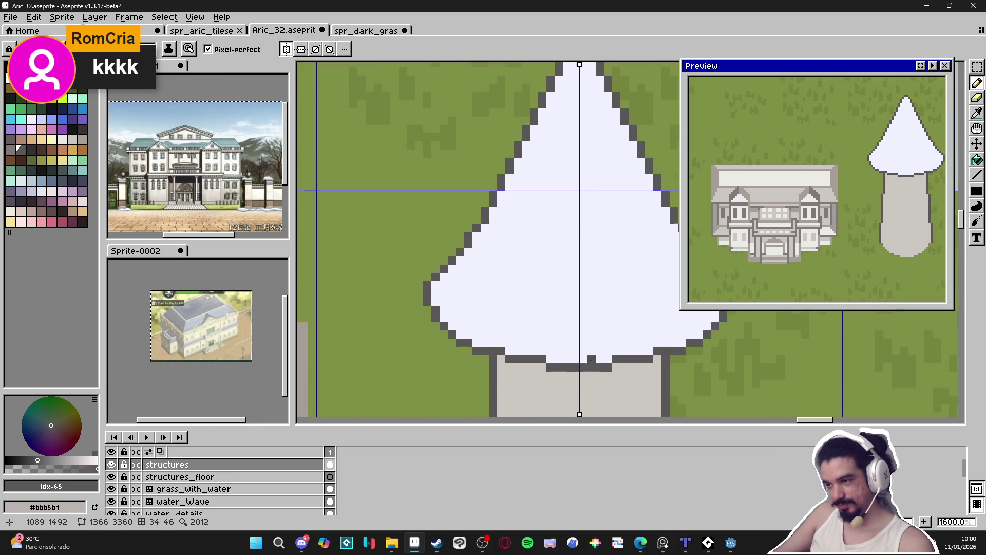
scroll(529, 280, down, 5)
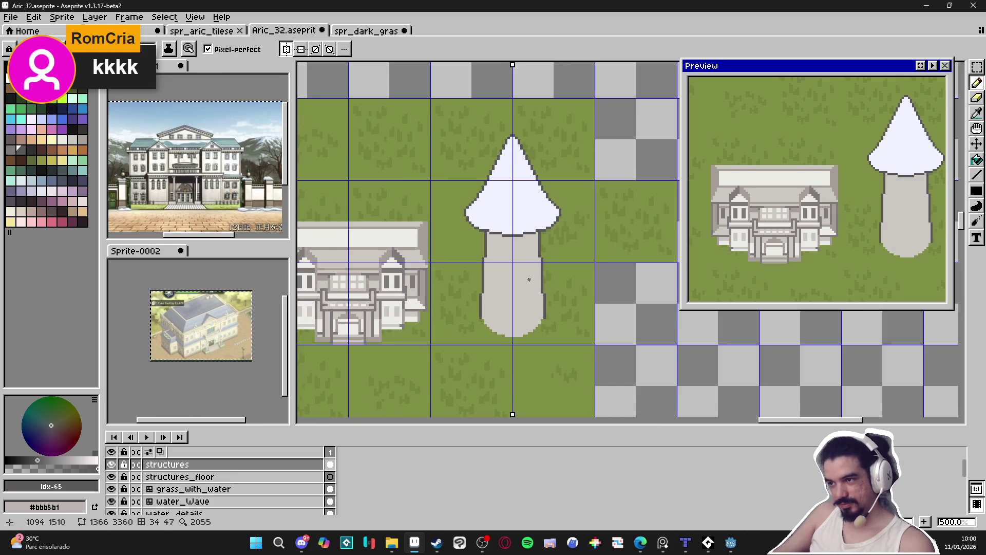
drag(532, 282, 527, 287)
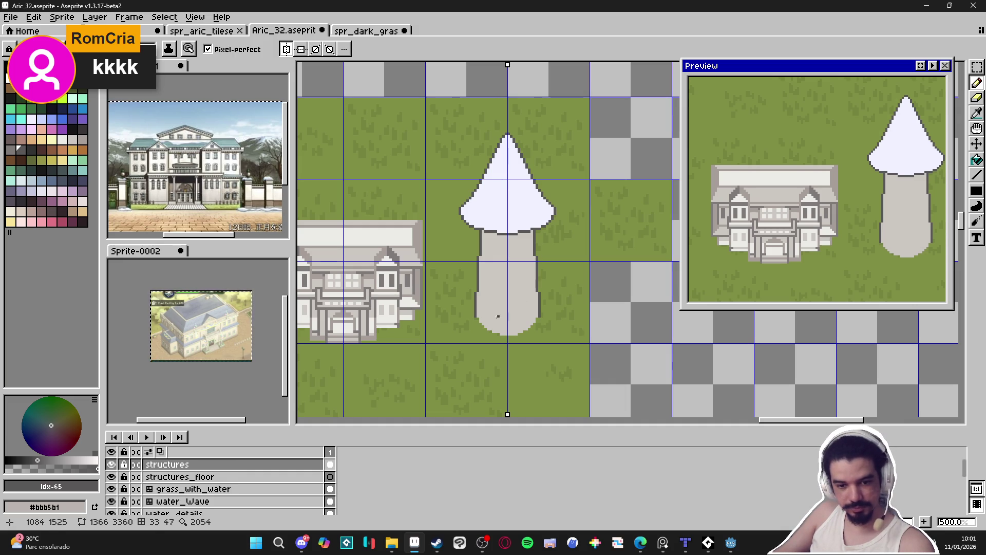
Zoom out and back in to inspect the finished tower beside the mansion
scroll(503, 316, down, 3)
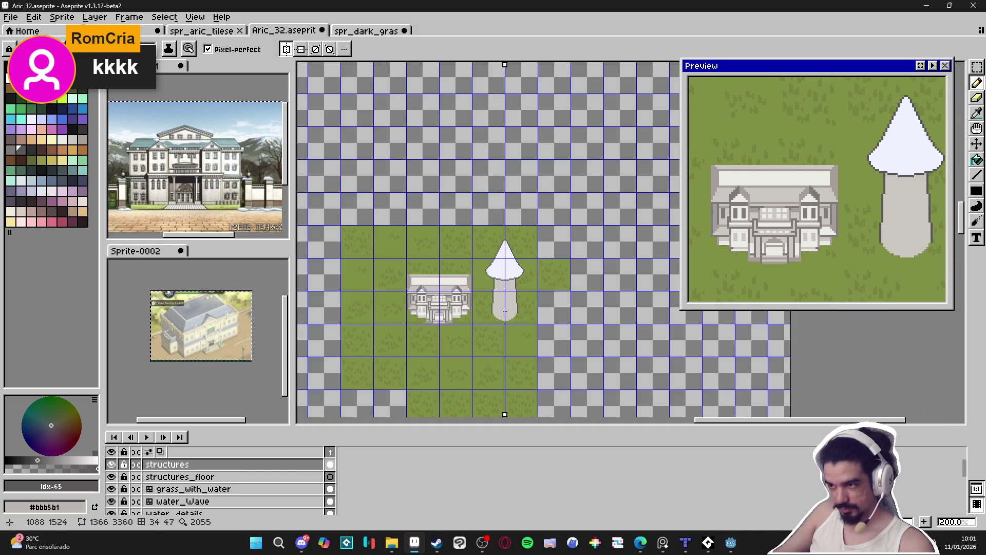
scroll(505, 311, up, 1)
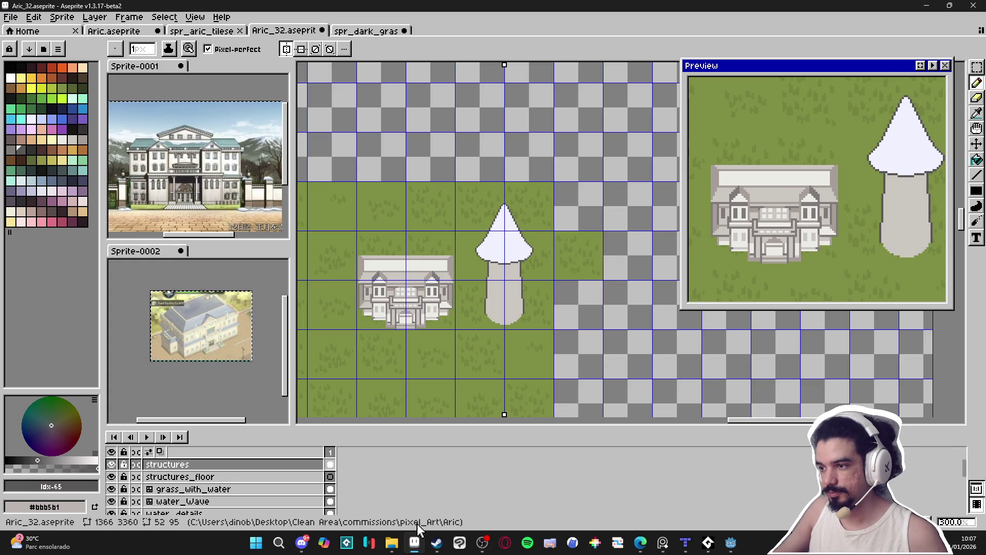
click(307, 545)
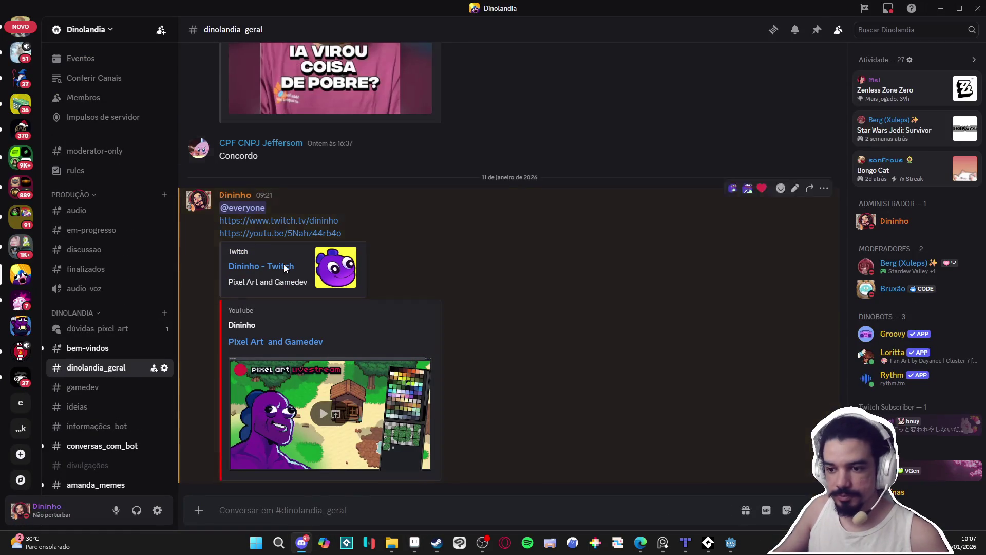
click(939, 7)
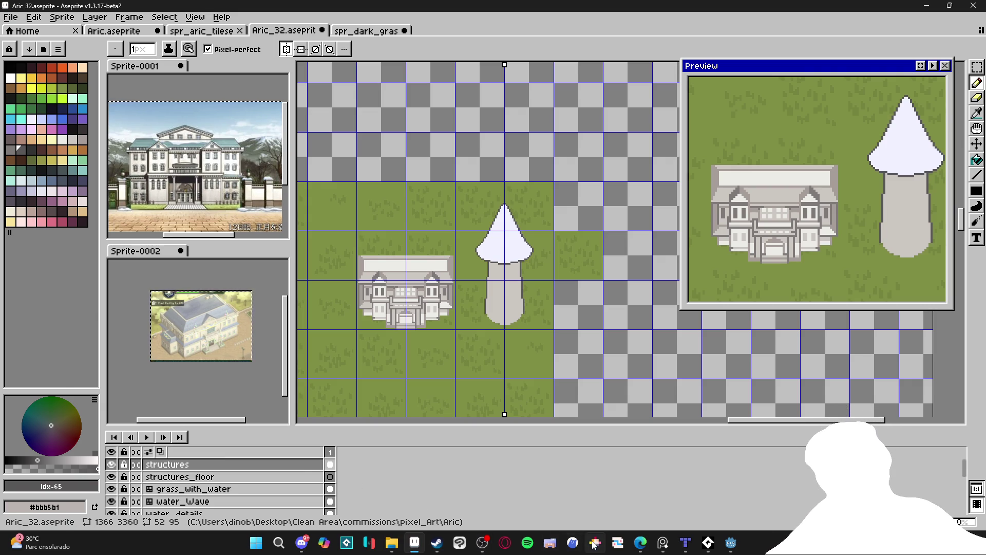
click(436, 543)
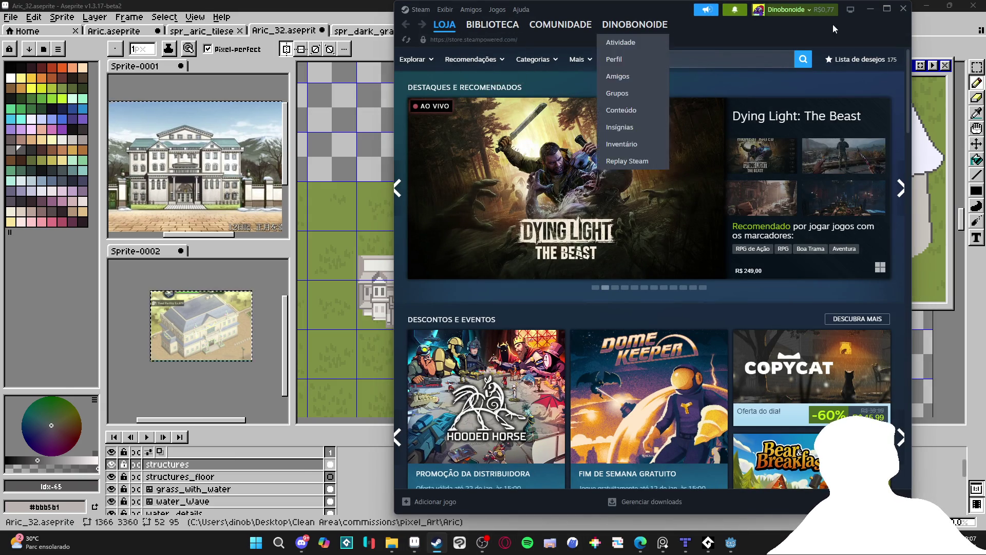
Maximize the Steam window and load the store's Destaques front page
click(878, 19)
mouse_move(50, 24)
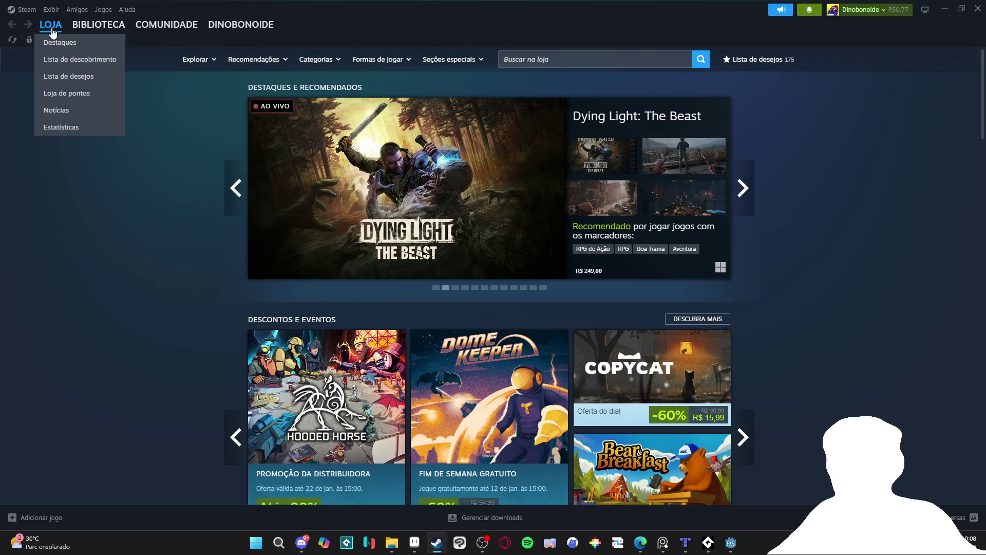
click(66, 59)
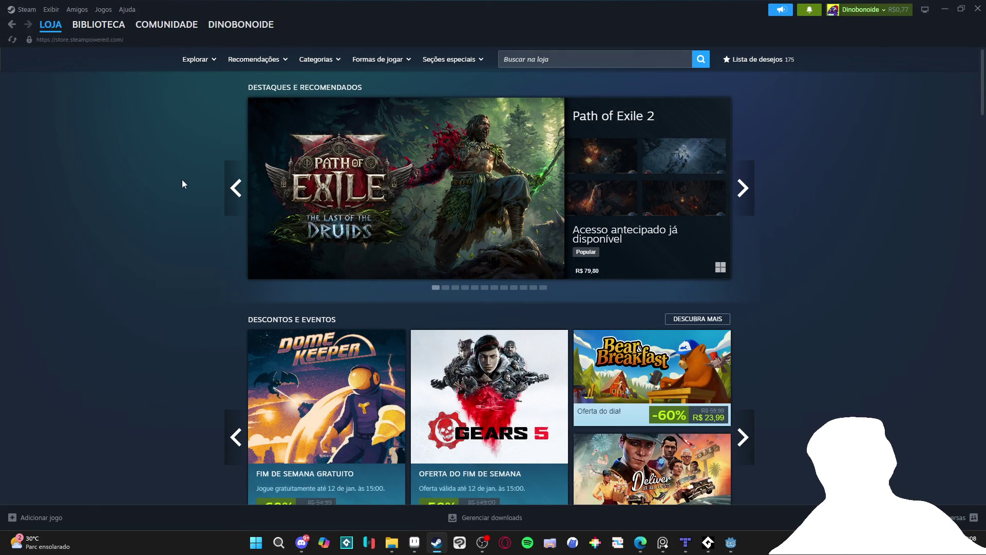
Scroll through the store front page's featured banners and weekend deals
scroll(217, 214, down, 1)
scroll(204, 211, down, 1)
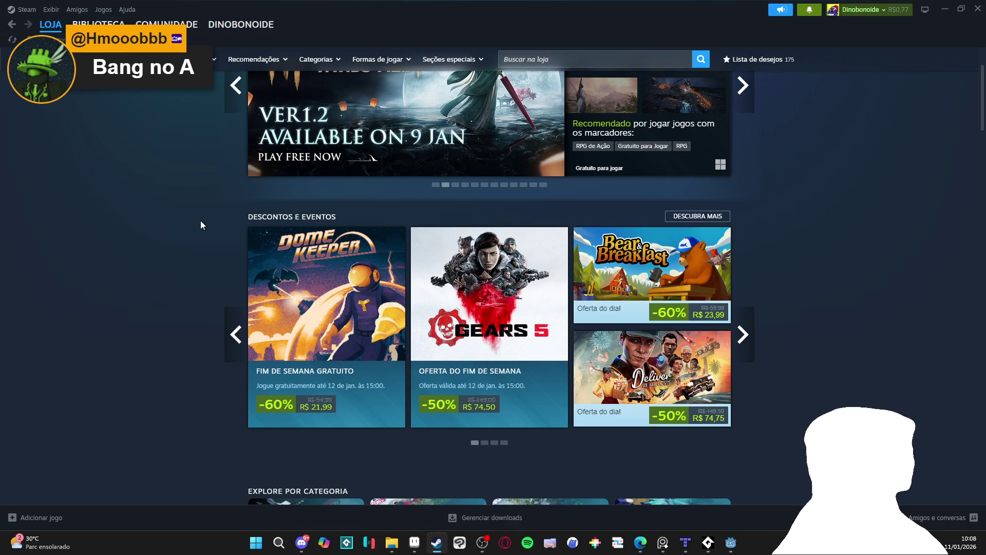
scroll(201, 224, down, 1)
scroll(205, 224, up, 3)
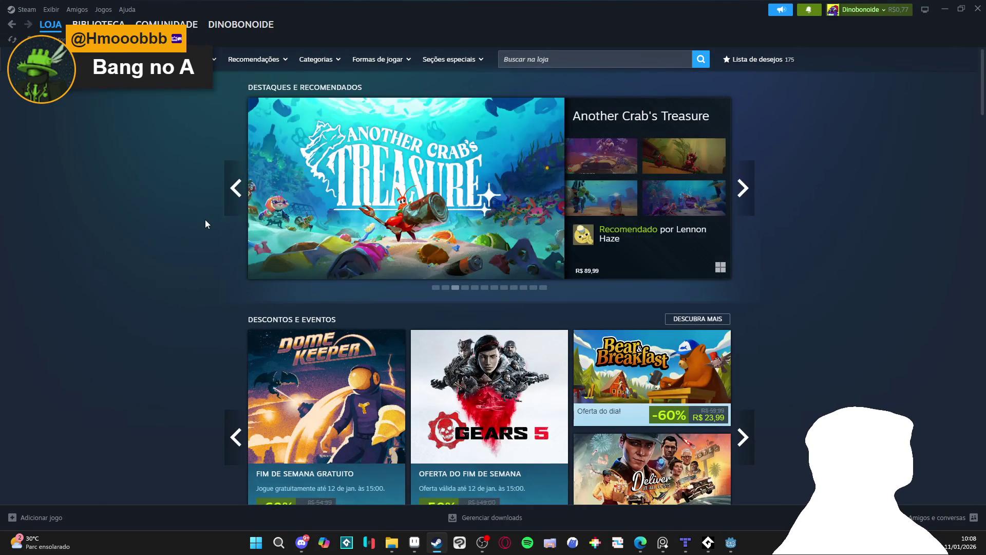
scroll(209, 208, down, 9)
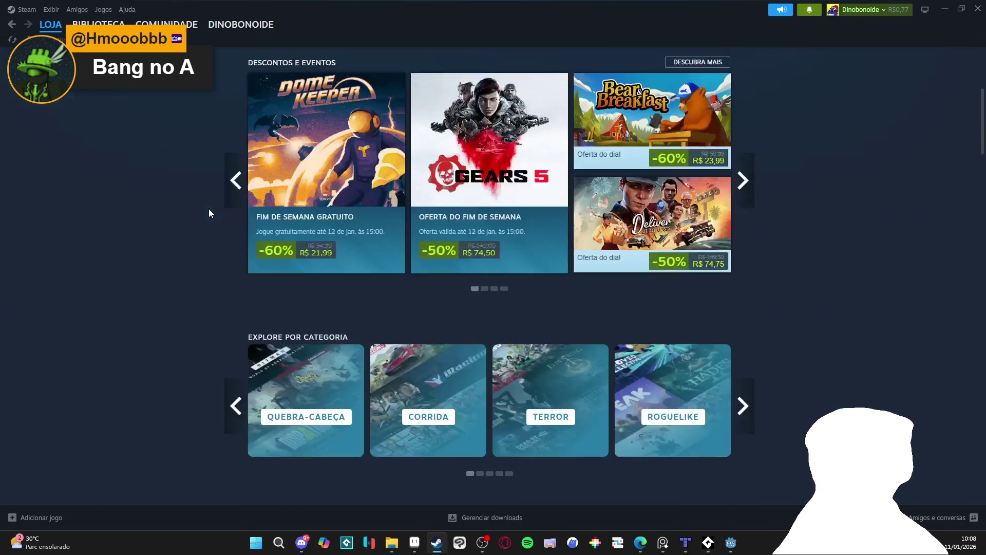
scroll(210, 208, down, 1)
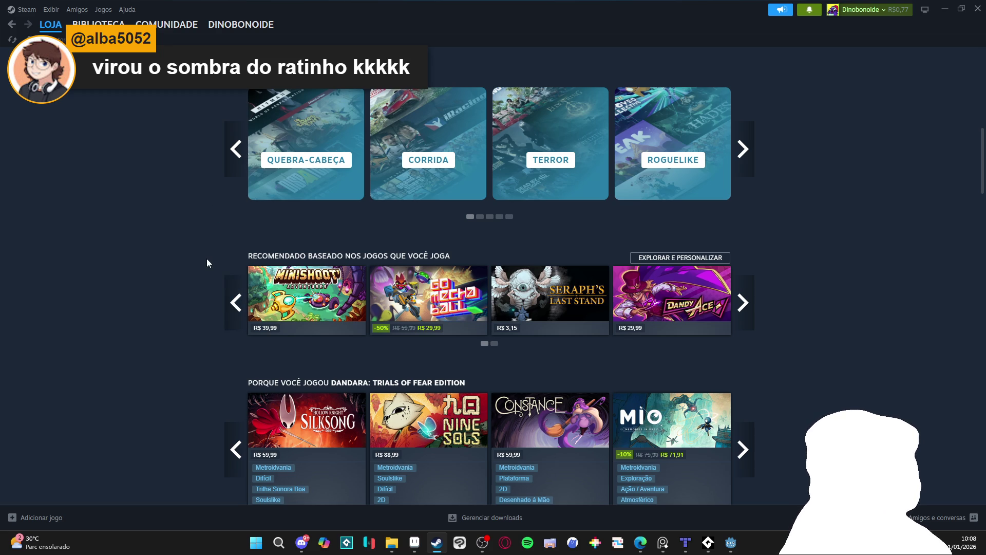
scroll(208, 252, down, 7)
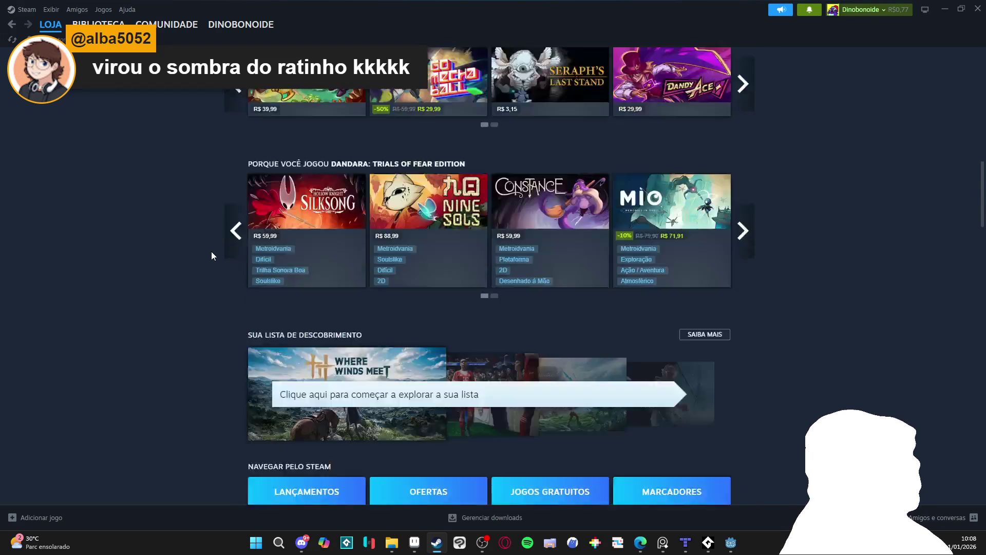
scroll(212, 255, up, 5)
scroll(212, 255, up, 8)
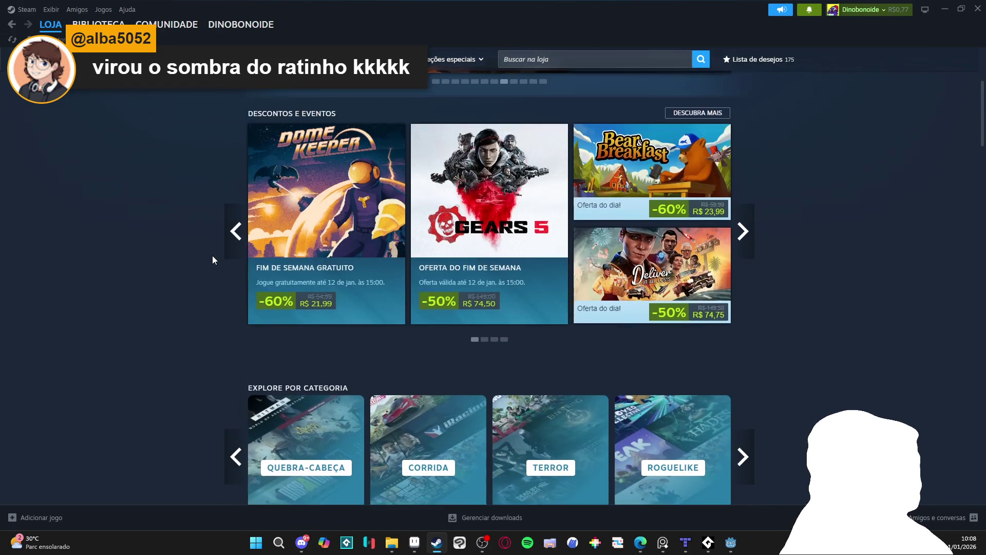
scroll(213, 259, down, 10)
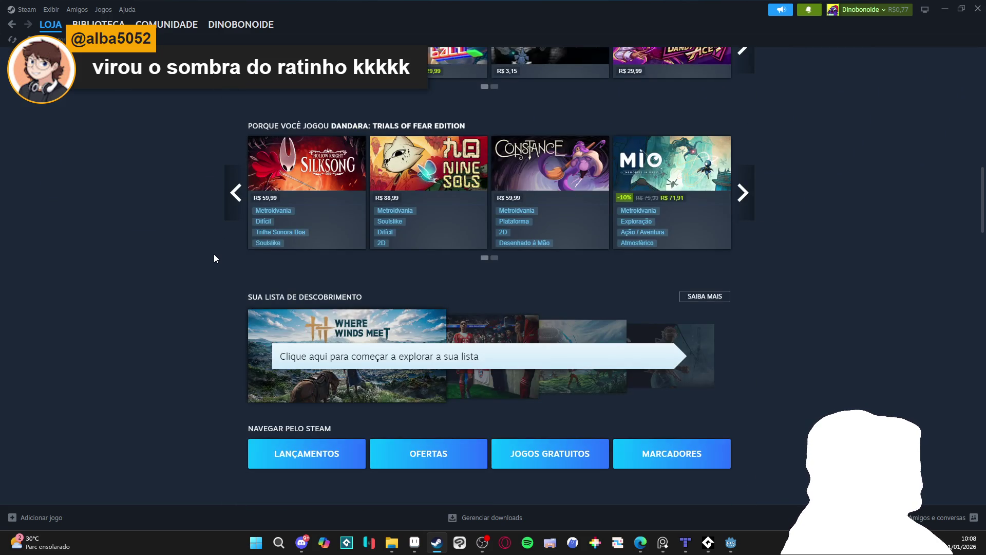
scroll(215, 255, up, 7)
scroll(214, 253, up, 4)
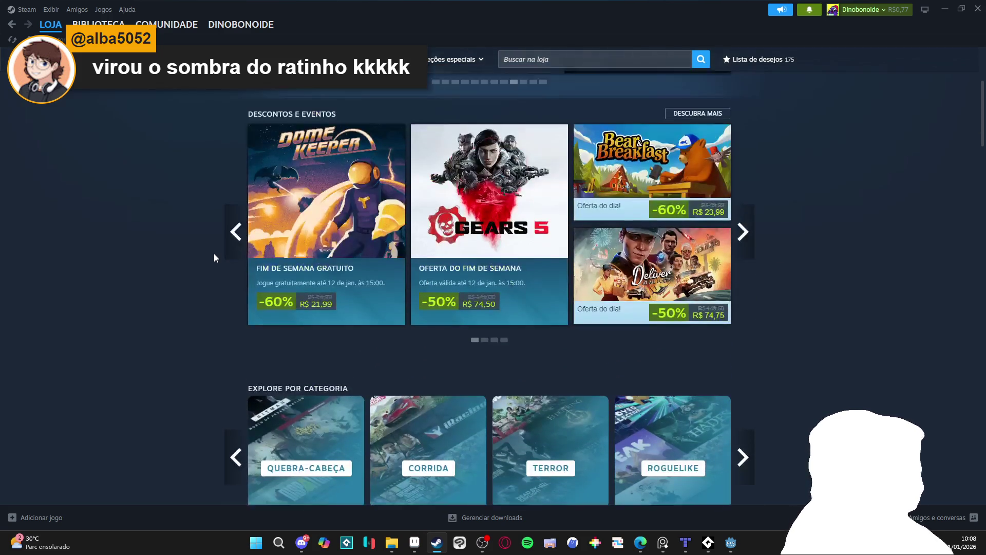
scroll(213, 254, up, 4)
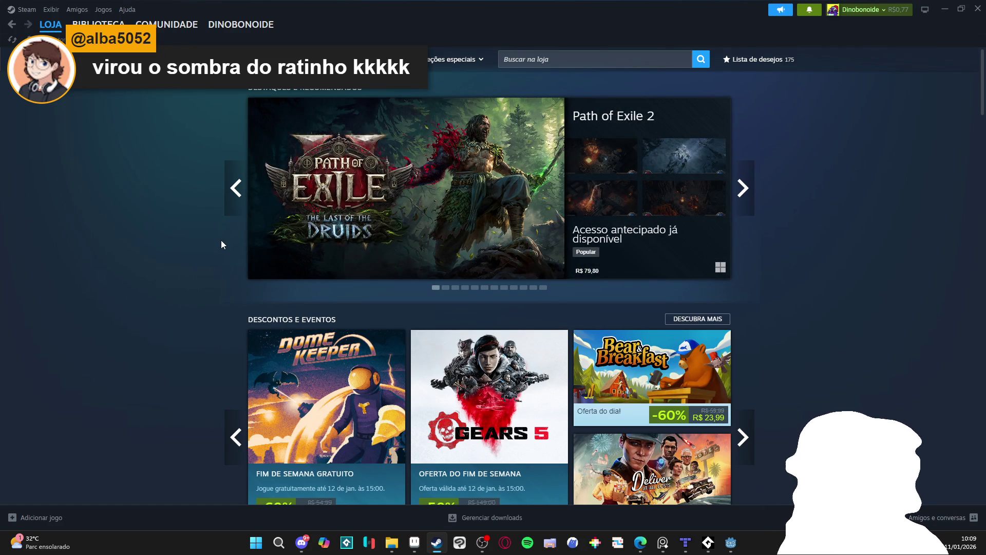
Scroll down through the store front's recommendation rows
scroll(221, 240, down, 10)
scroll(185, 243, down, 5)
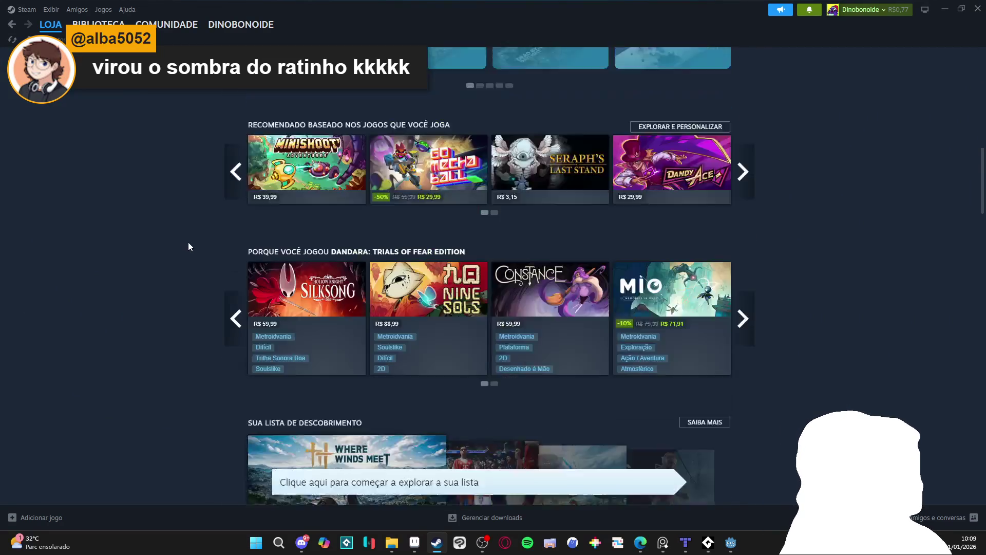
scroll(191, 239, down, 10)
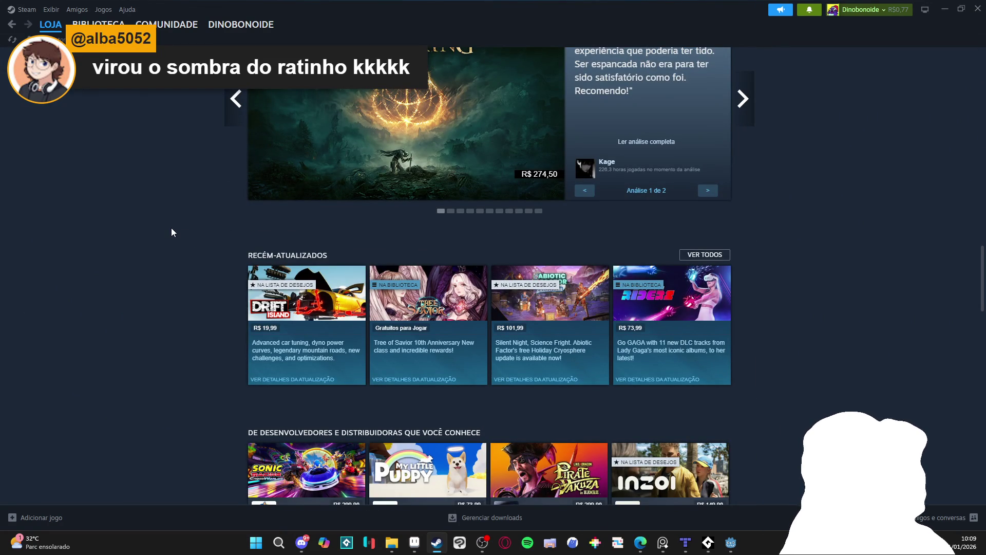
scroll(171, 232, down, 3)
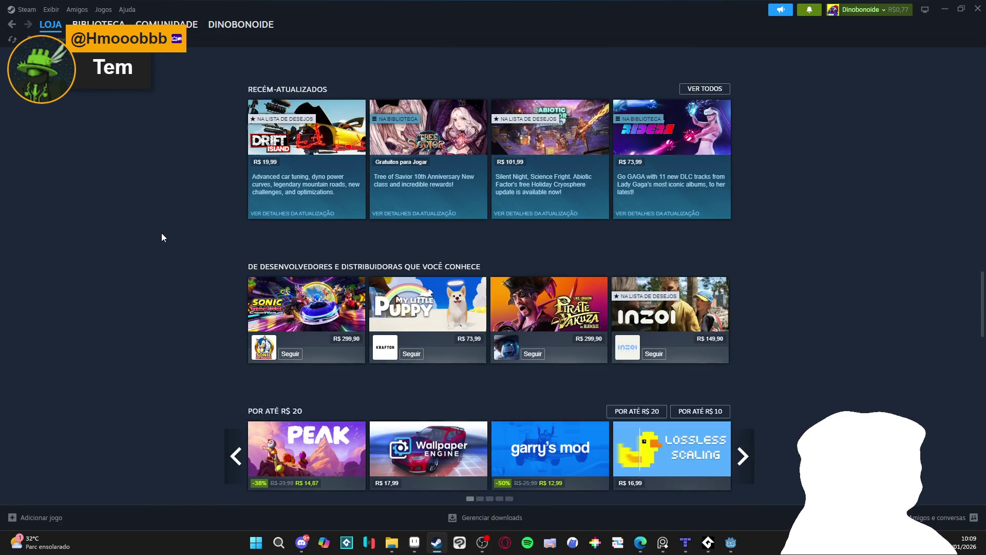
scroll(161, 237, down, 4)
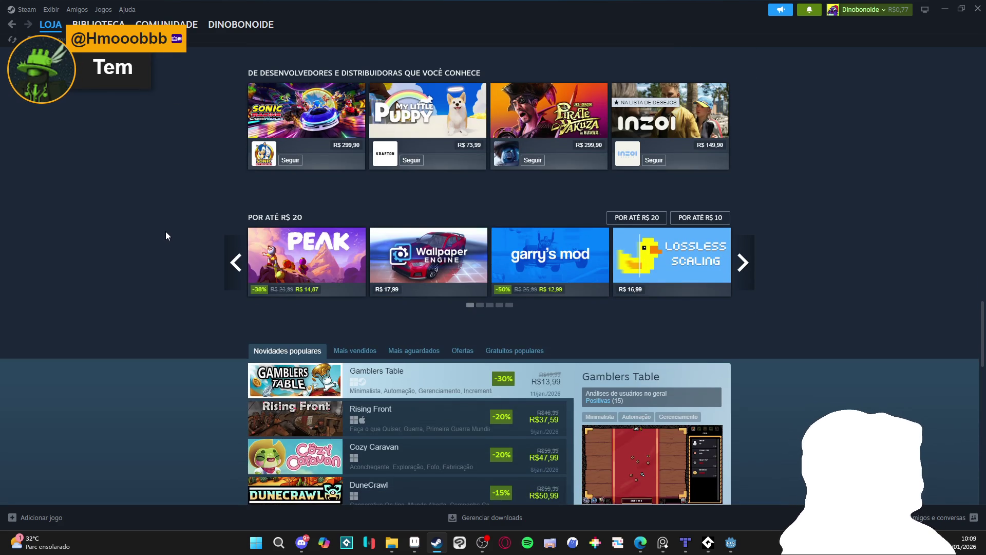
scroll(166, 231, down, 2)
scroll(172, 227, up, 12)
scroll(181, 222, up, 15)
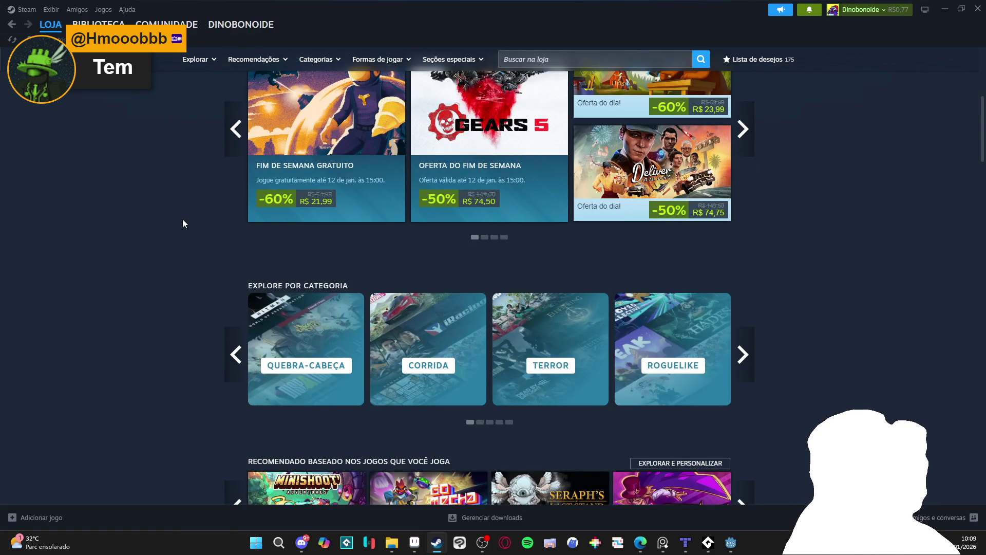
scroll(183, 223, up, 5)
scroll(181, 224, up, 1)
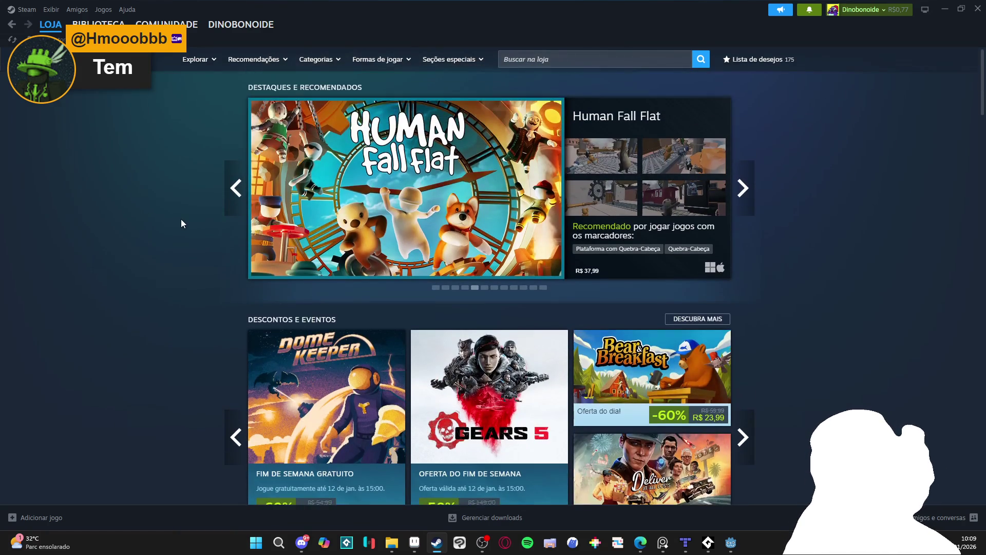
scroll(181, 219, down, 5)
scroll(169, 187, down, 3)
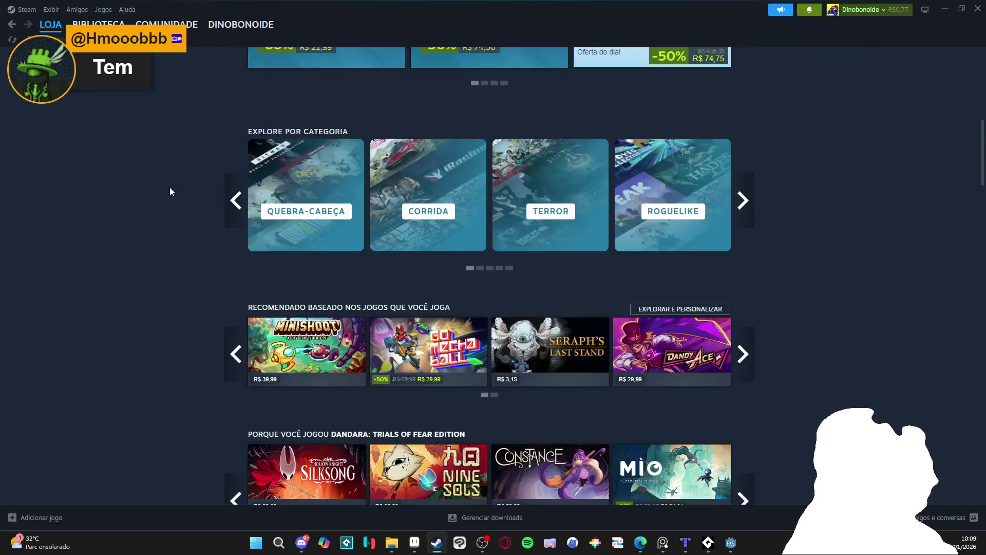
scroll(169, 187, down, 2)
Open the Constance store page from the 'Porque você jogou Dandara' row
mouse_move(695, 267)
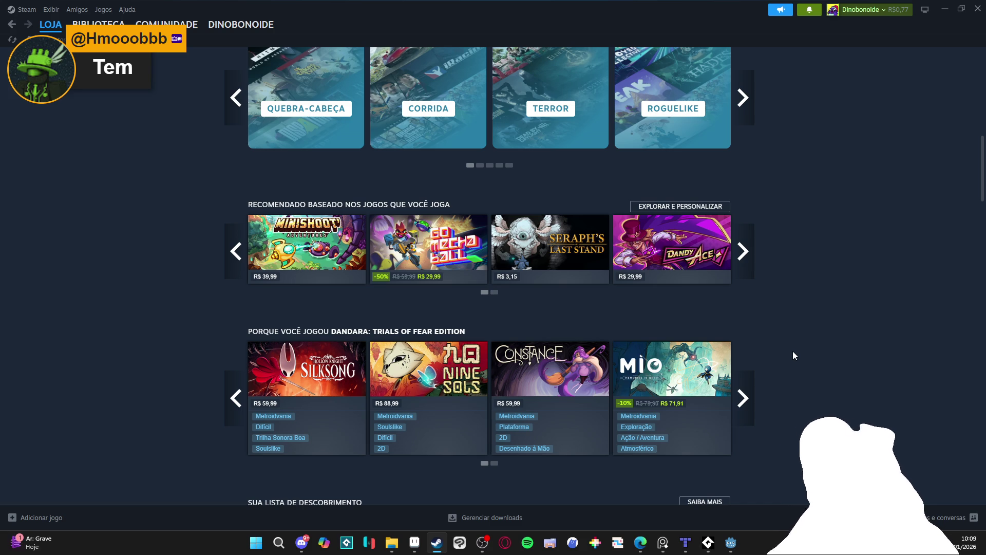
click(579, 381)
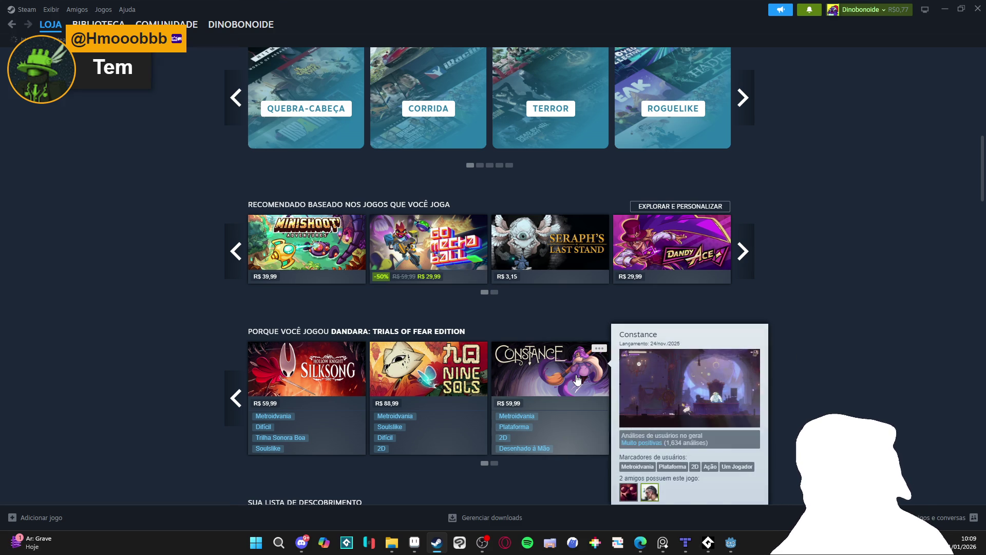
mouse_move(682, 291)
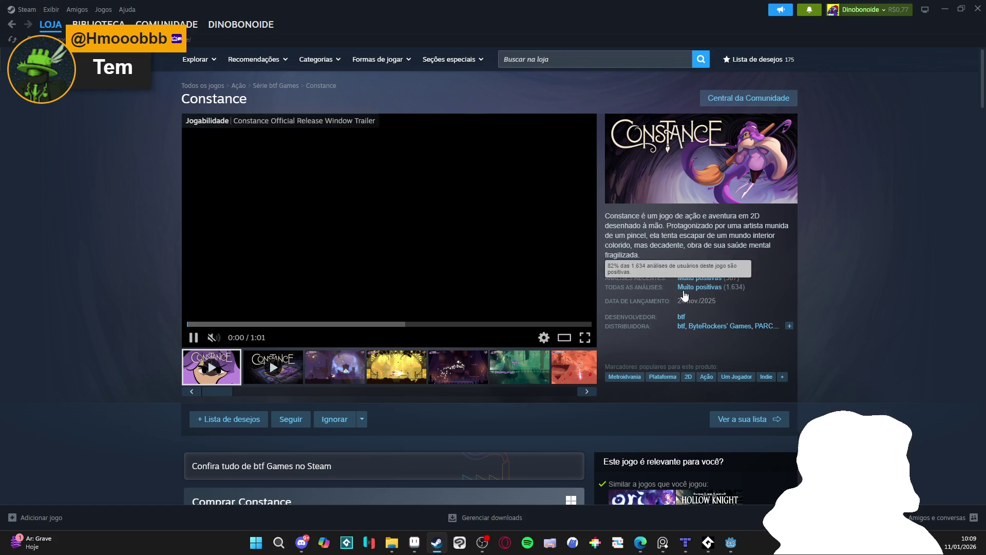
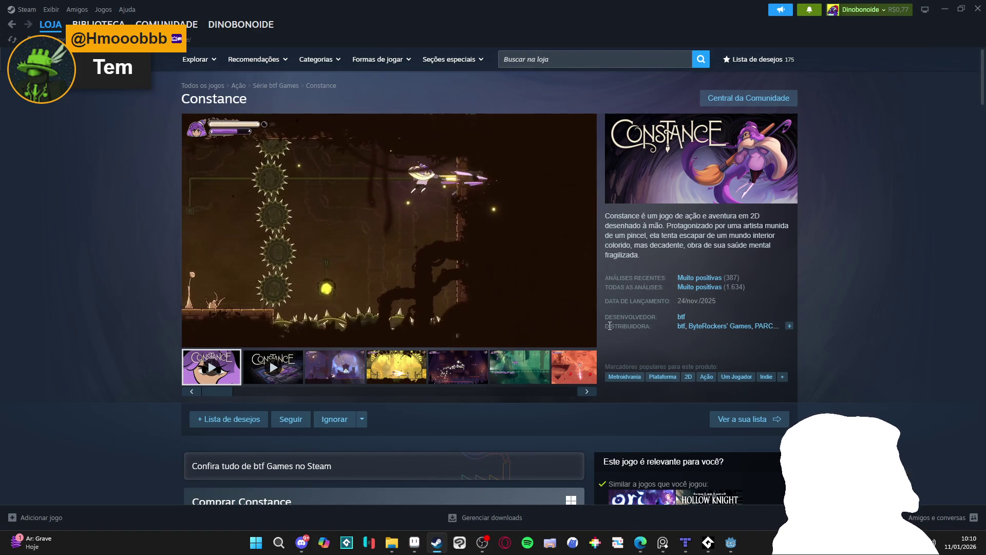
Return from the Constance game page to the Steam store home page
mouse_move(582, 319)
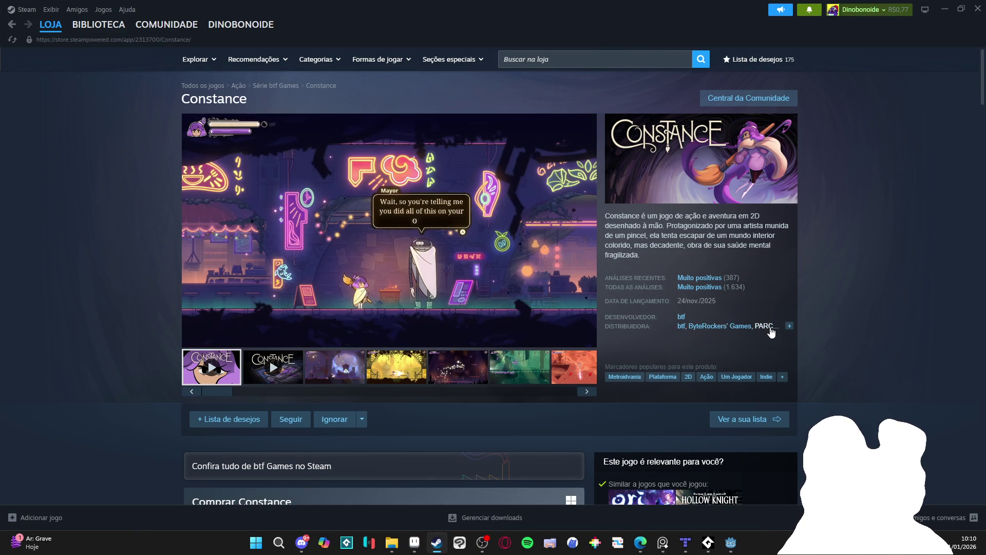
click(12, 27)
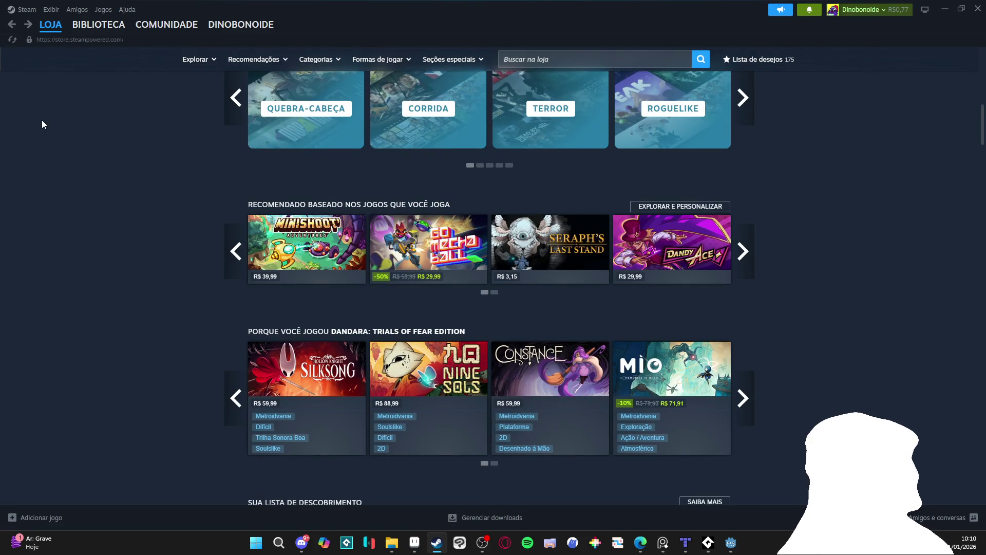
scroll(45, 123, down, 10)
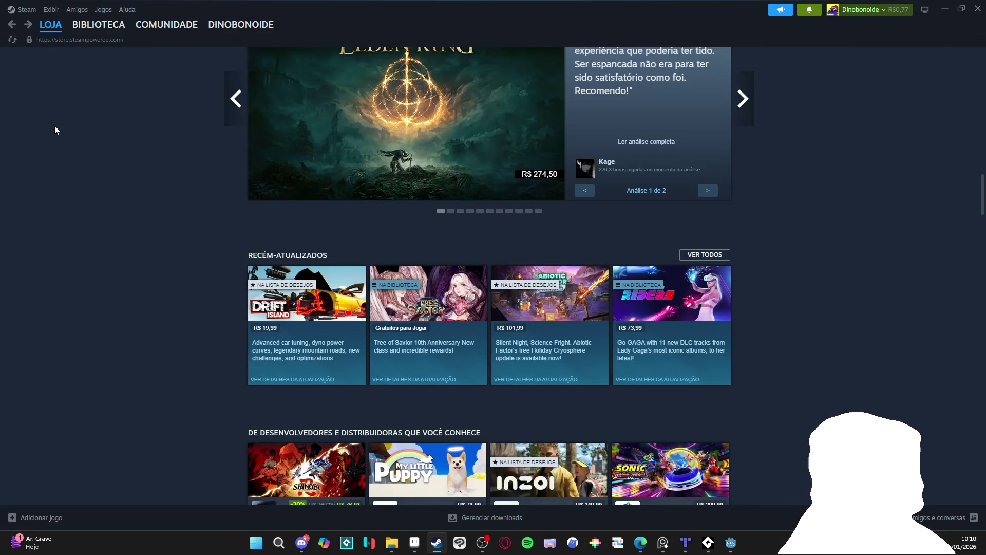
scroll(56, 128, down, 3)
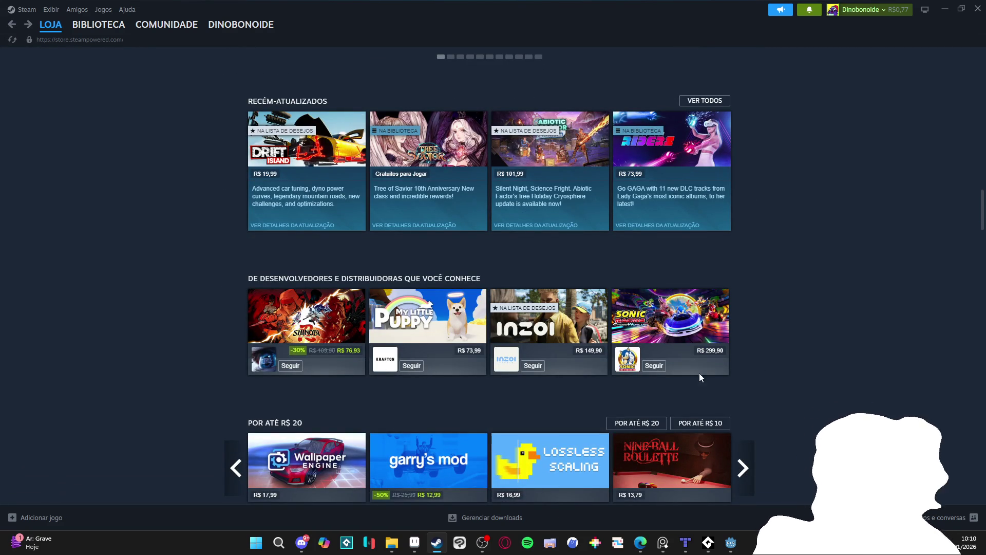
Scroll down through the popular new releases and friends' recommendation rows
mouse_move(564, 349)
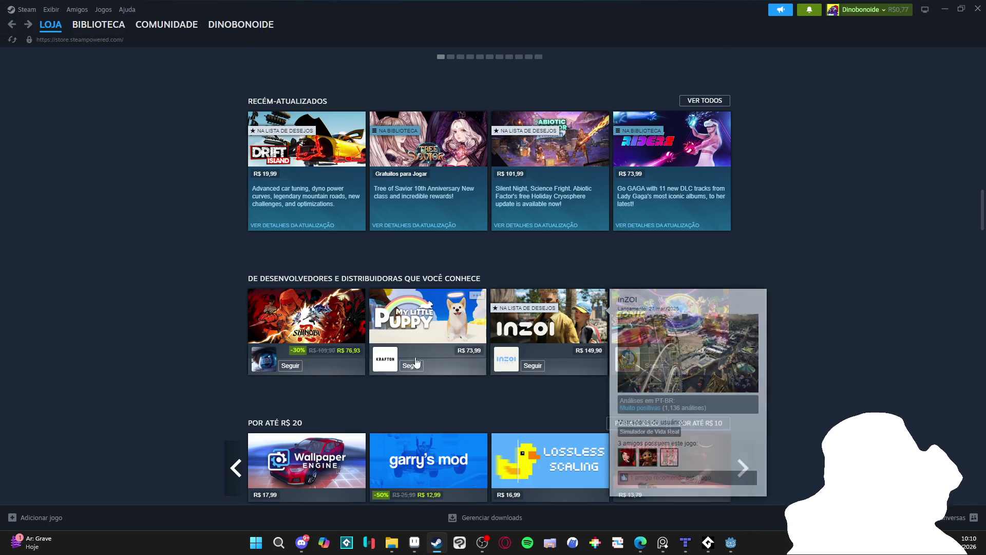
scroll(125, 342, down, 2)
scroll(118, 331, down, 1)
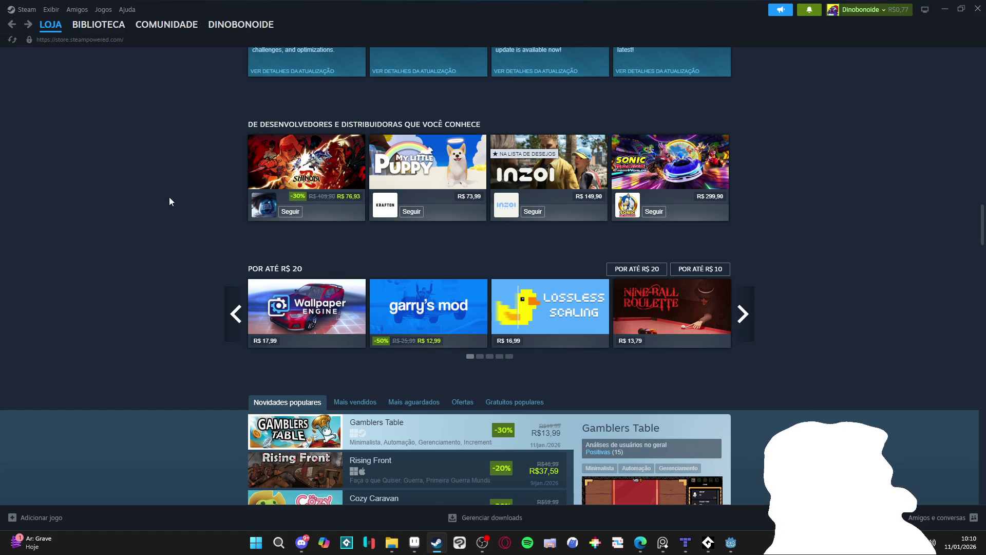
scroll(172, 230, down, 1)
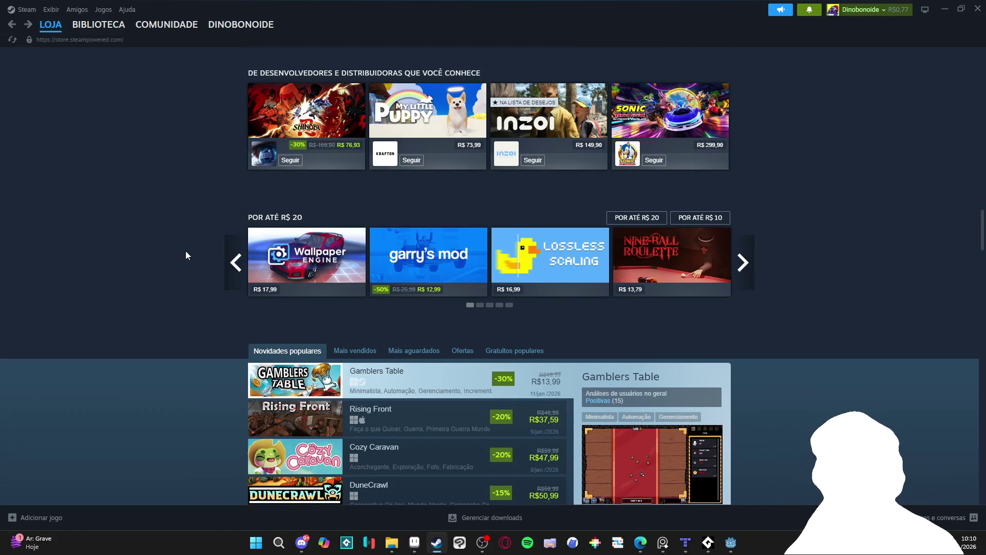
scroll(186, 252, down, 1)
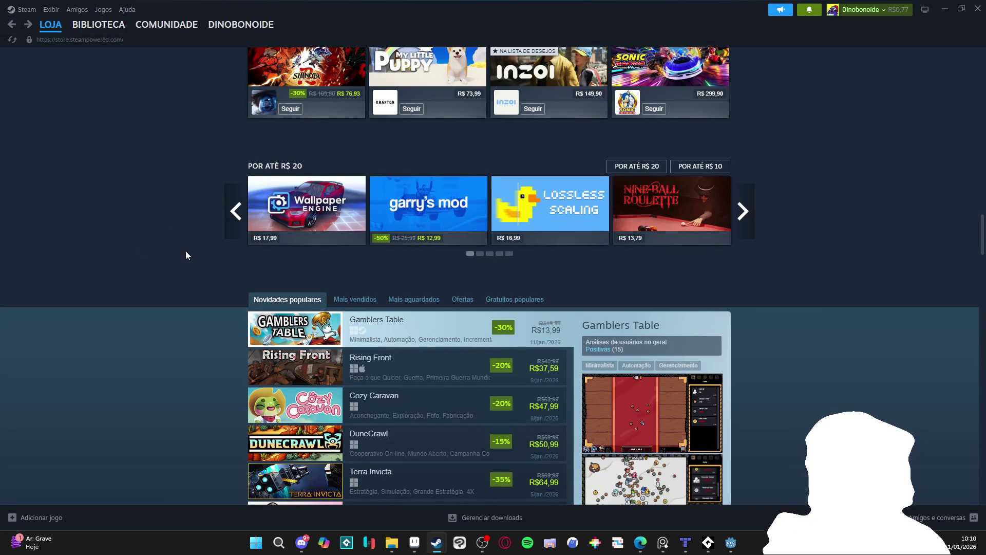
scroll(186, 256, down, 1)
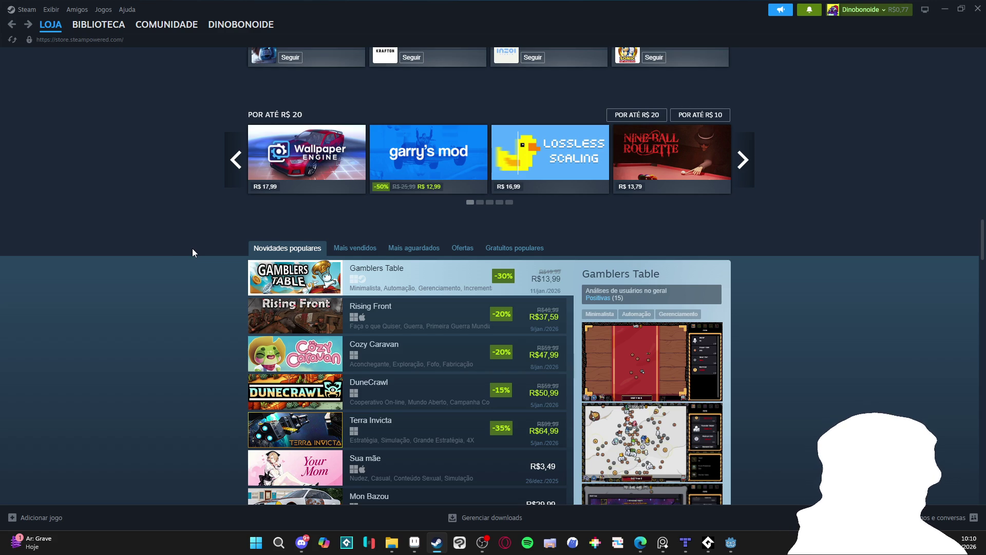
scroll(193, 248, down, 3)
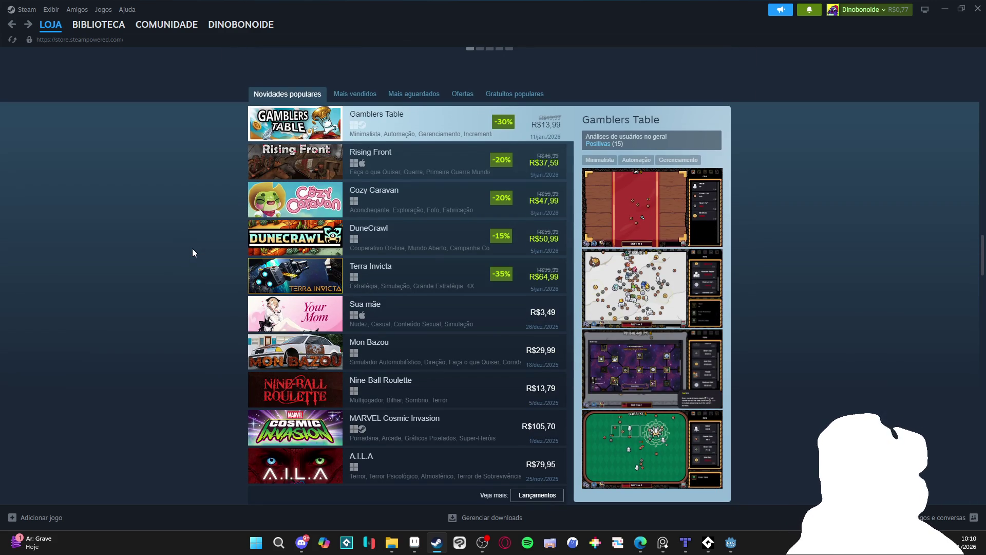
scroll(191, 247, down, 2)
scroll(189, 244, down, 2)
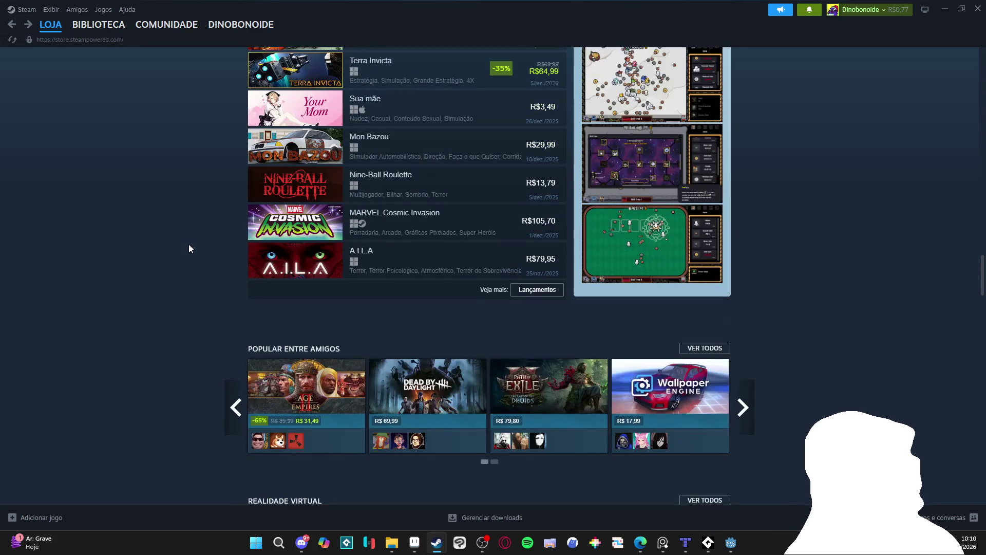
scroll(188, 247, up, 1)
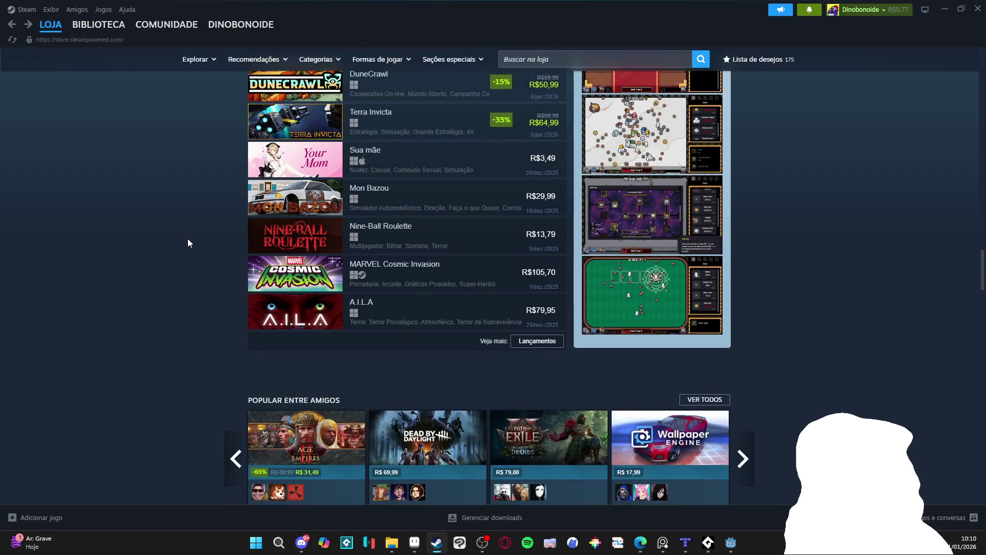
mouse_move(462, 241)
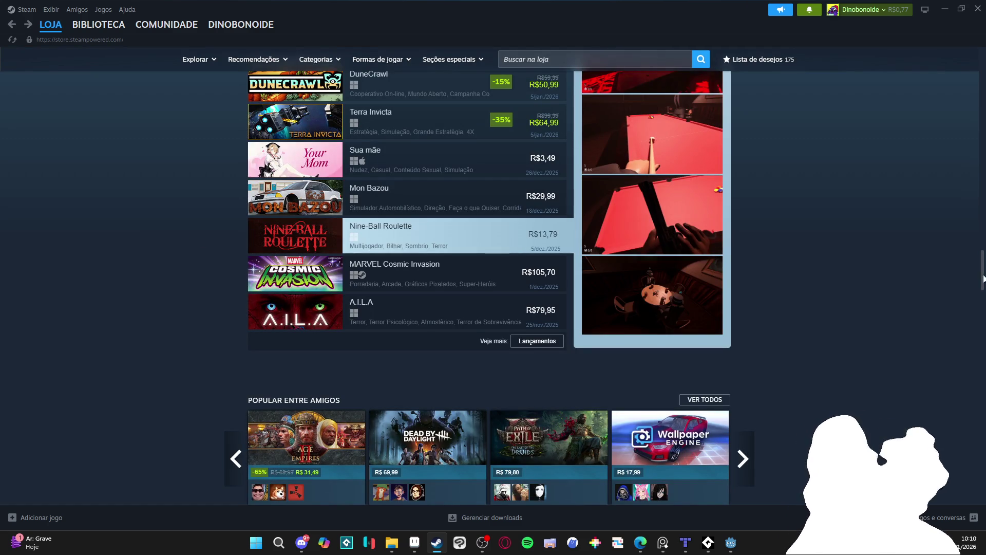
drag(984, 277, 983, 35)
Search the store for 'palia' and open the Palia store page
click(589, 59)
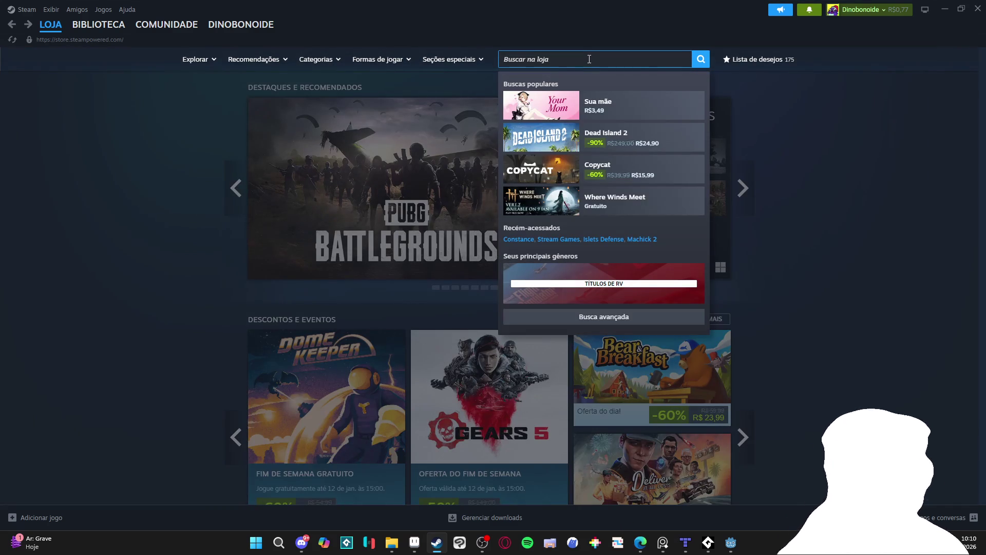
text(paia)
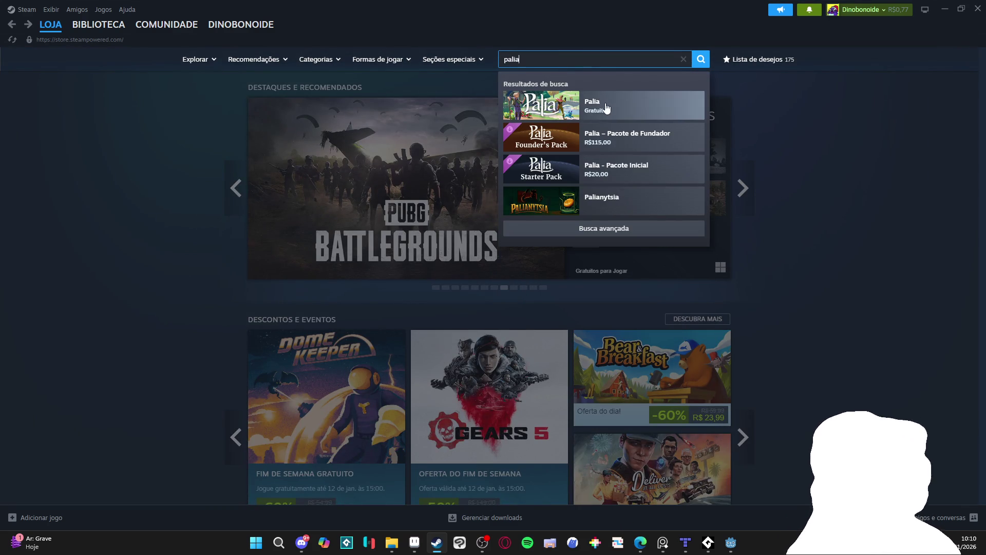
scroll(782, 202, down, 10)
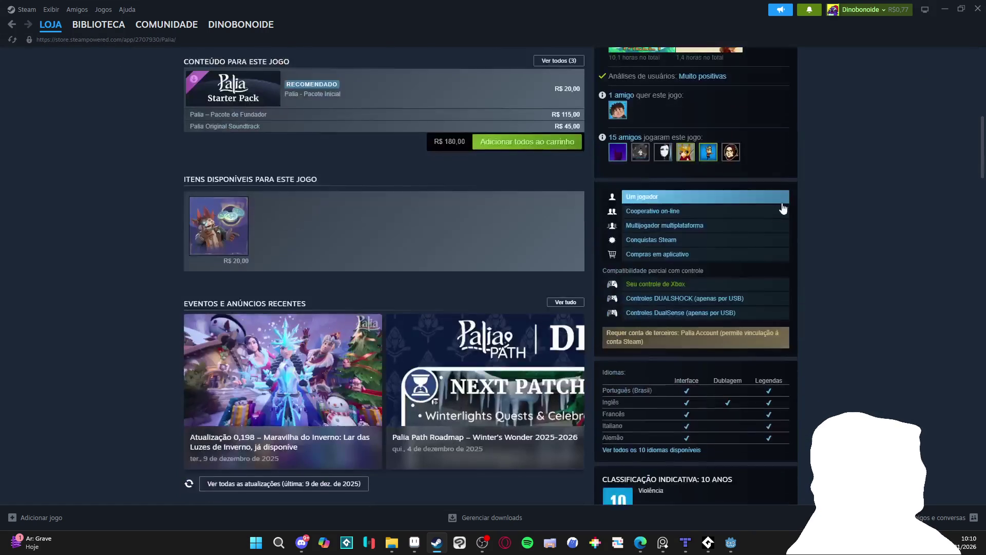
scroll(782, 208, down, 20)
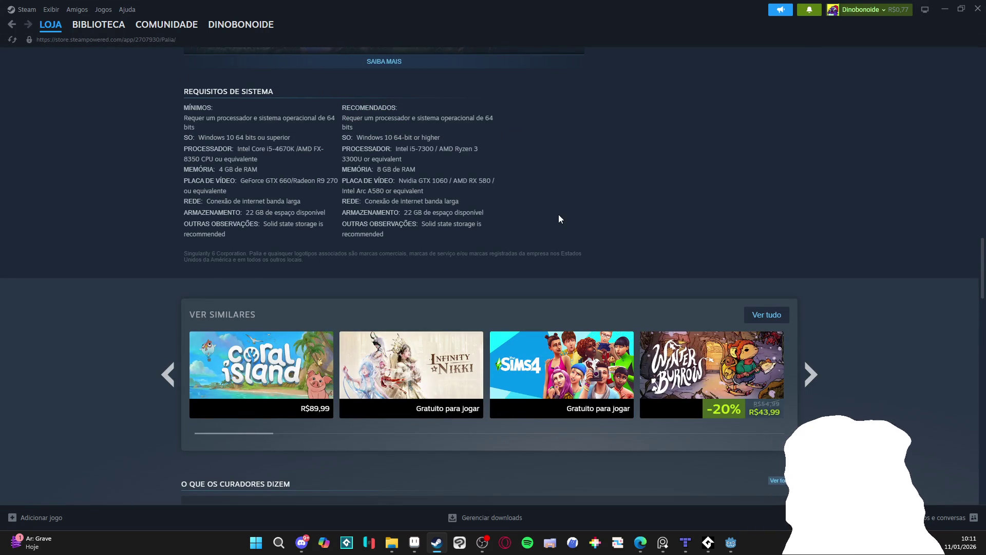
Page through the Ver similares carousel of games similar to Palia
click(821, 370)
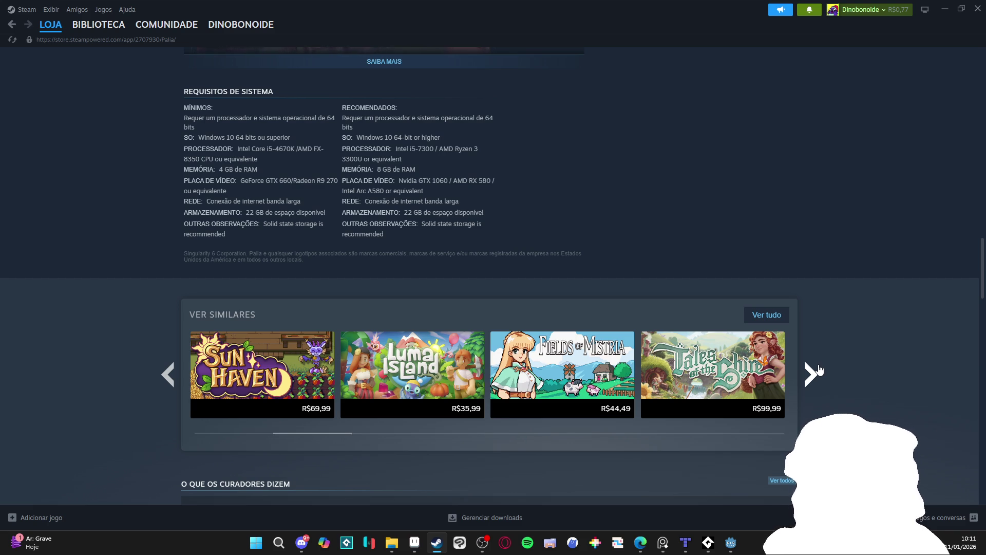
click(819, 370)
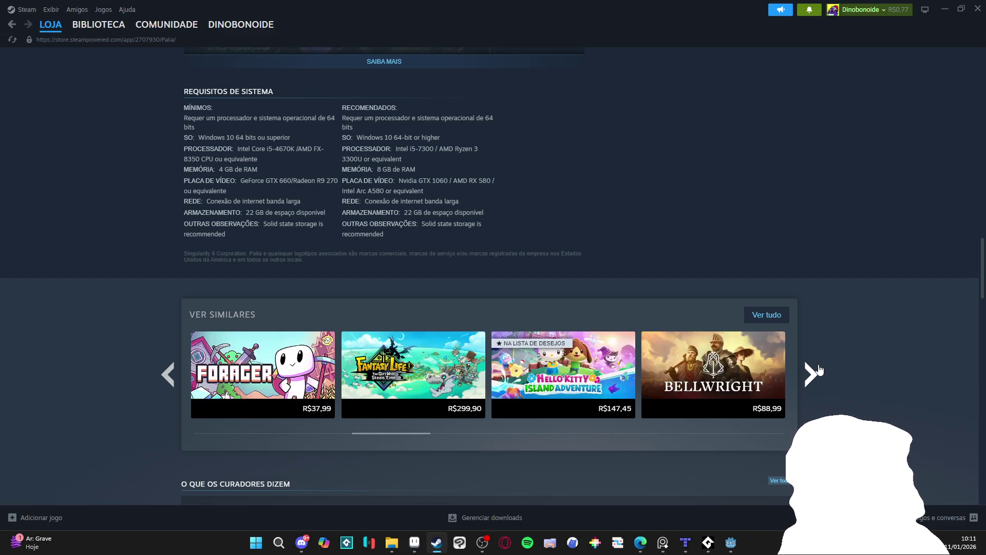
click(813, 356)
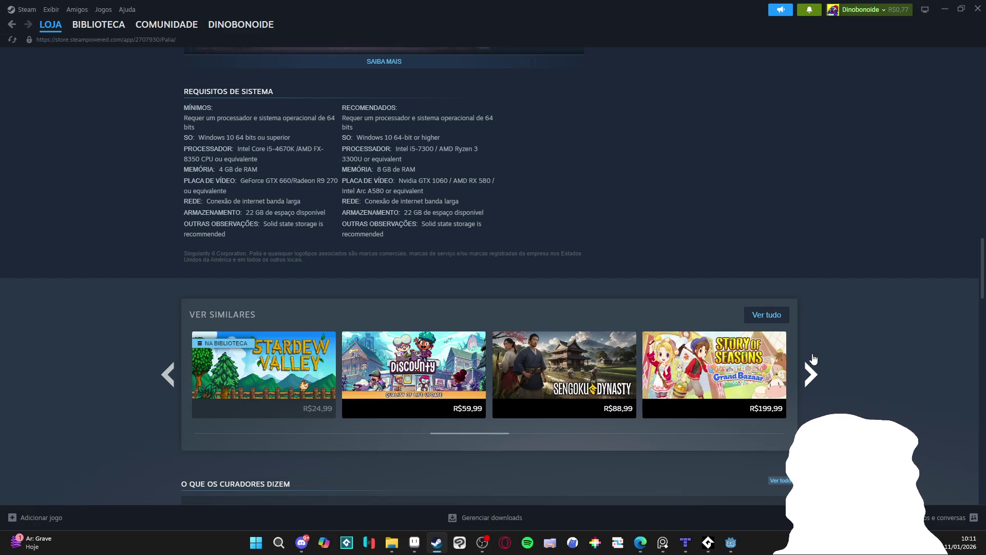
click(813, 358)
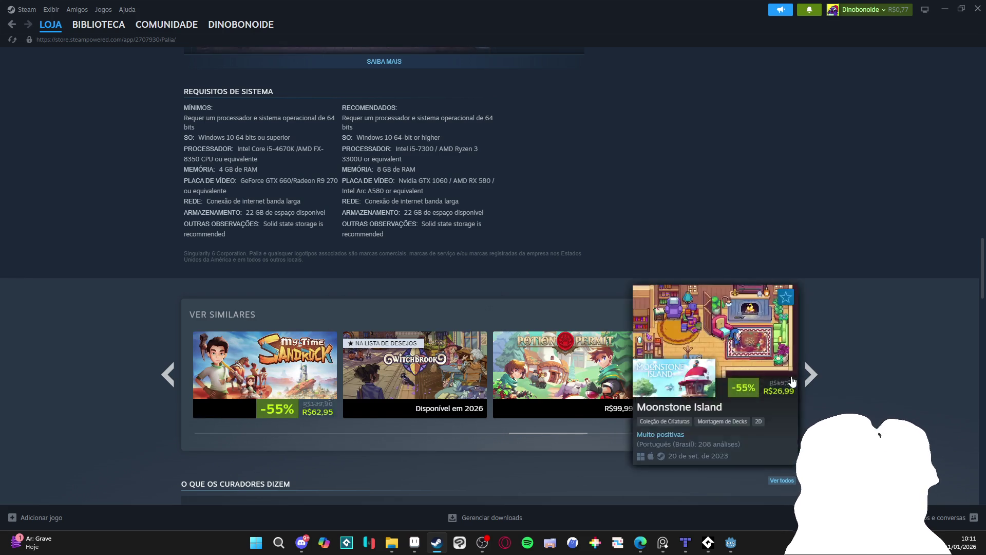
click(809, 380)
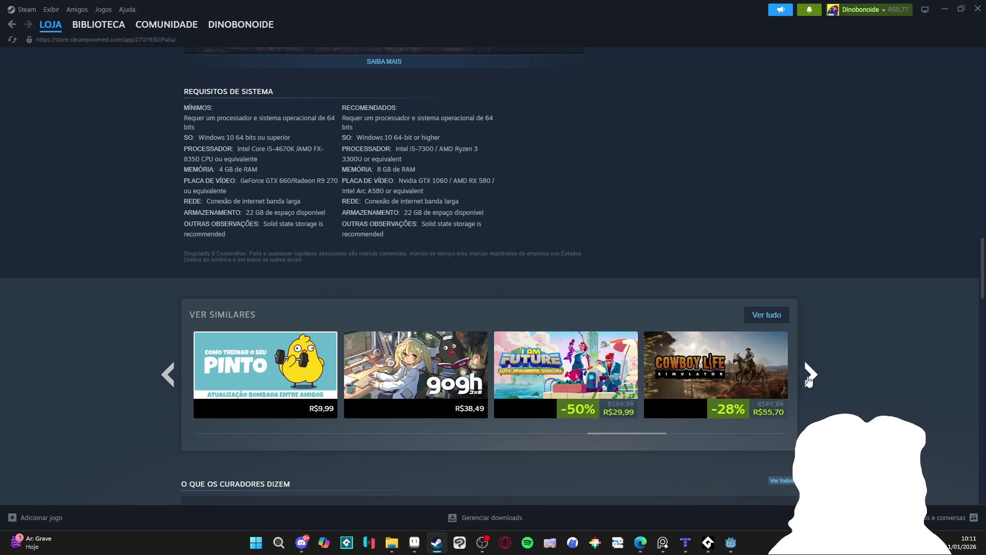
click(806, 379)
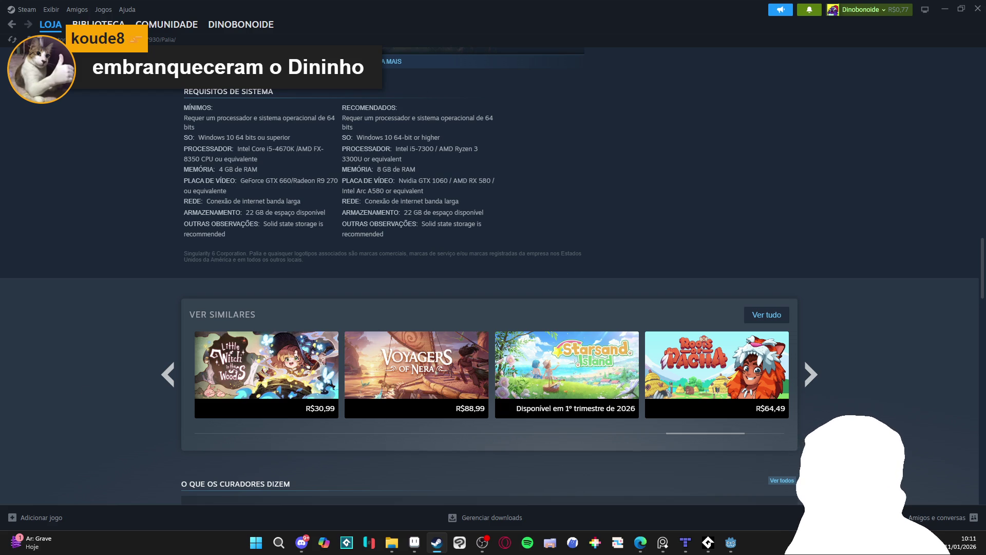
click(802, 378)
click(805, 377)
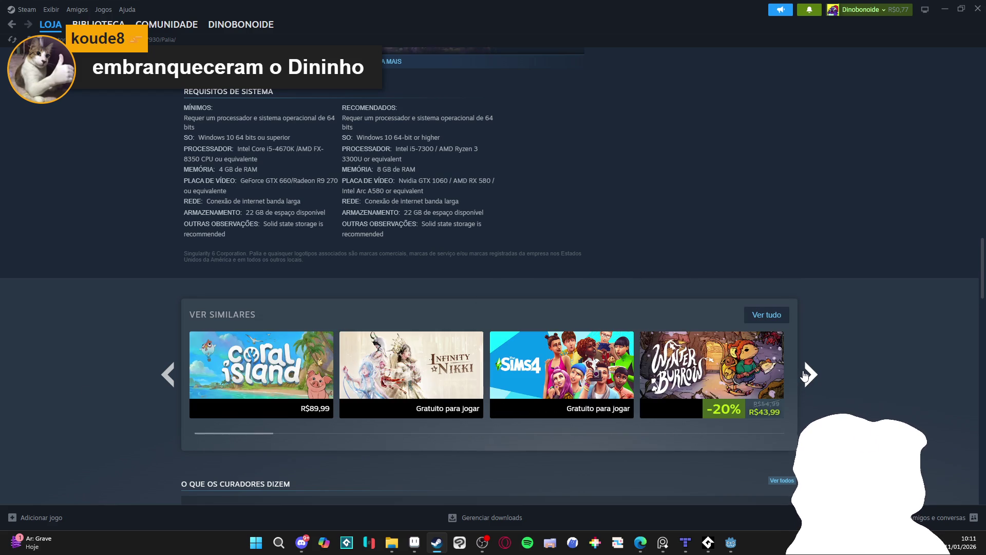
click(805, 377)
click(805, 377)
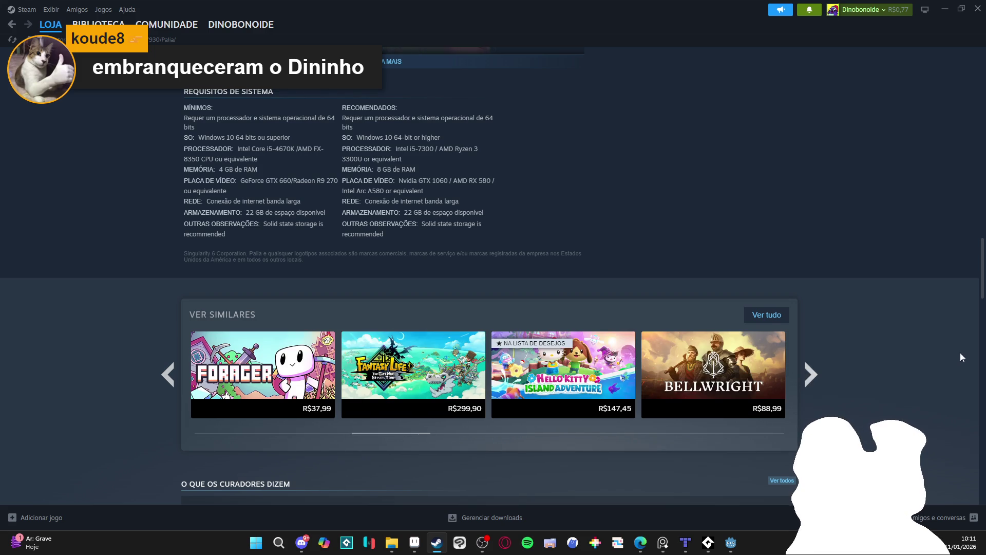
mouse_move(984, 284)
mouse_down()
mouse_move(984, 333)
mouse_move(968, 85)
mouse_up()
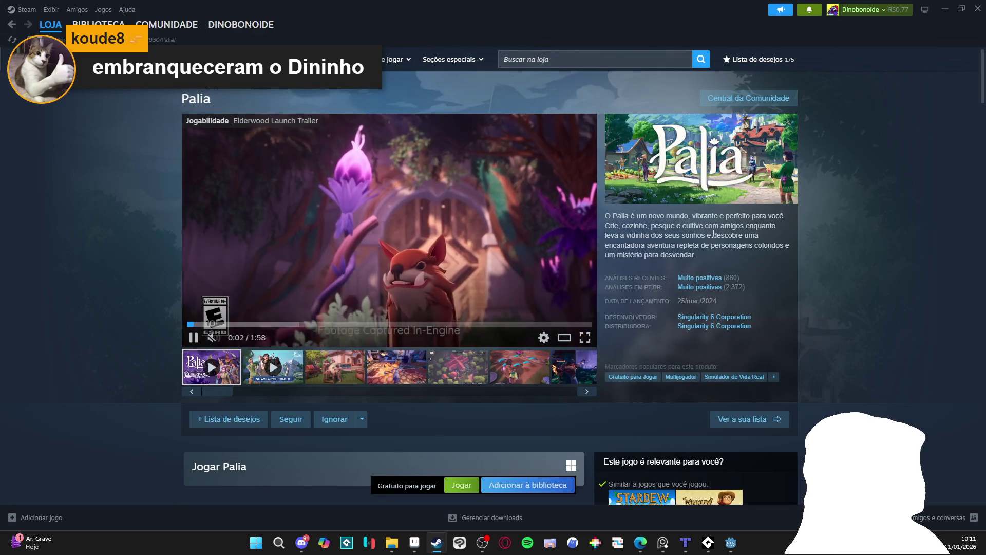
View the third Palia screenshot, then go to the store front page
click(335, 367)
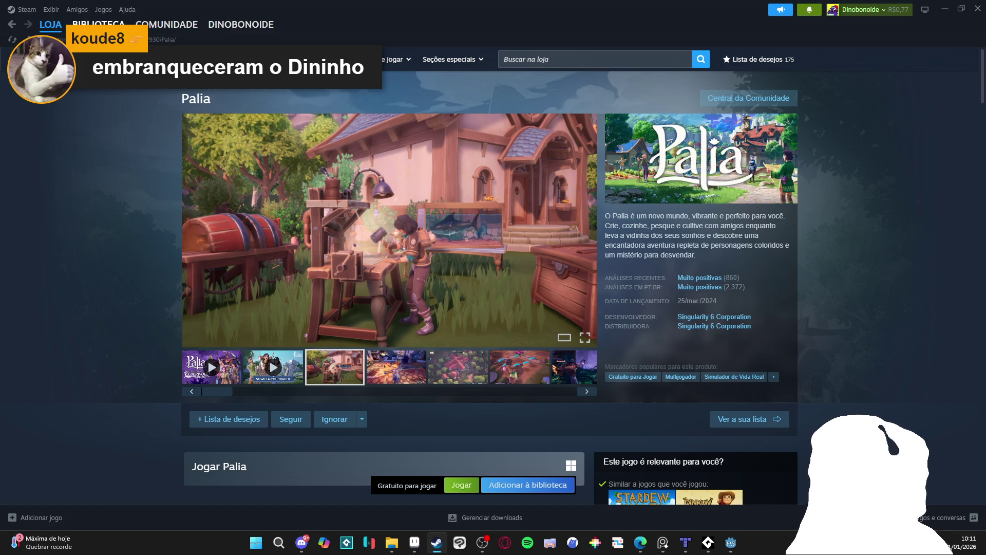
mouse_move(167, 25)
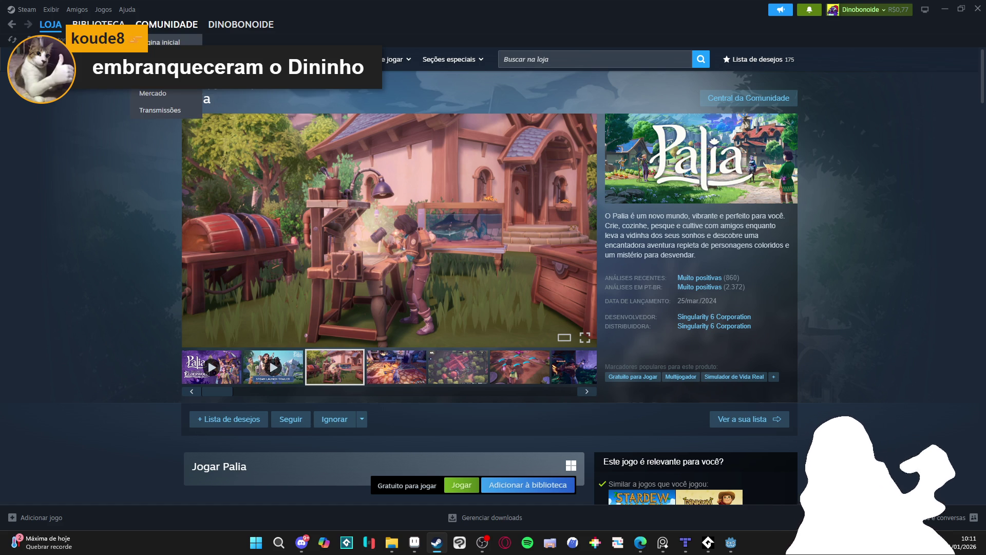
click(98, 24)
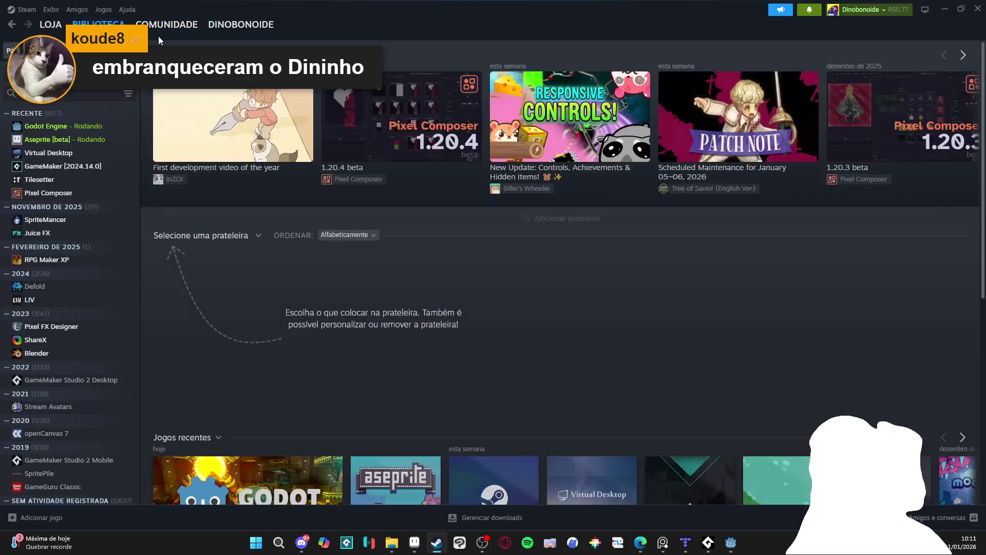
click(58, 28)
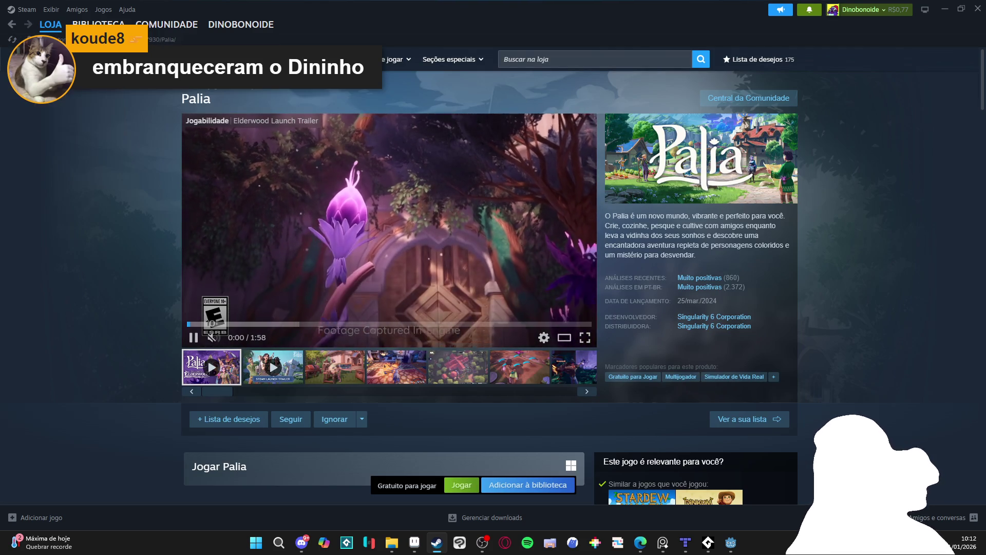
click(61, 29)
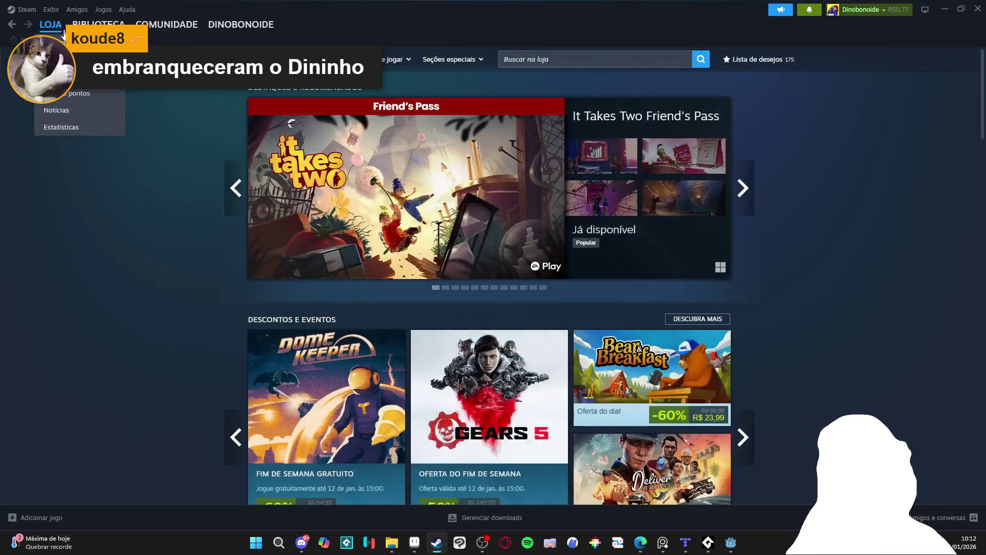
Scroll down to the Descontos e Eventos and Explore por Categoria sections
scroll(134, 218, down, 3)
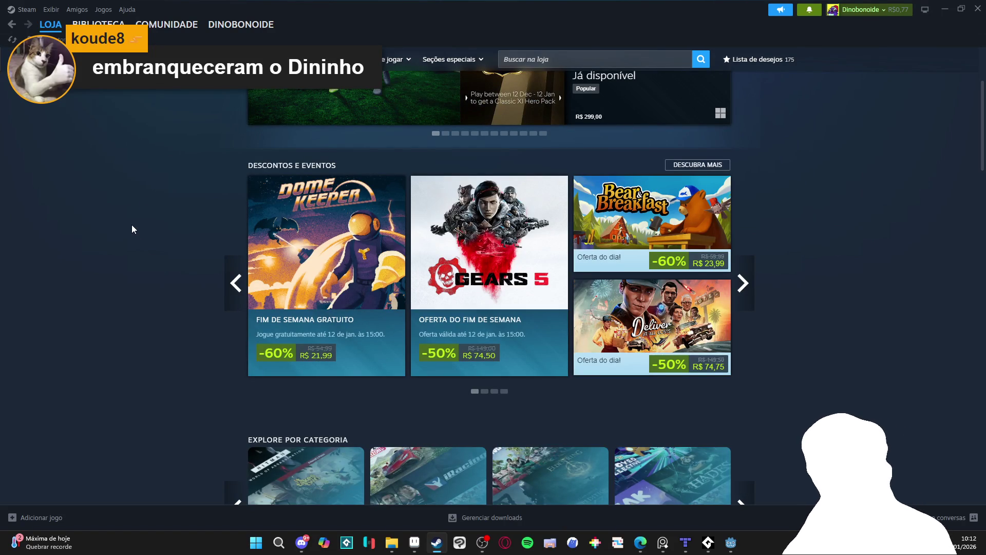
scroll(136, 232, down, 1)
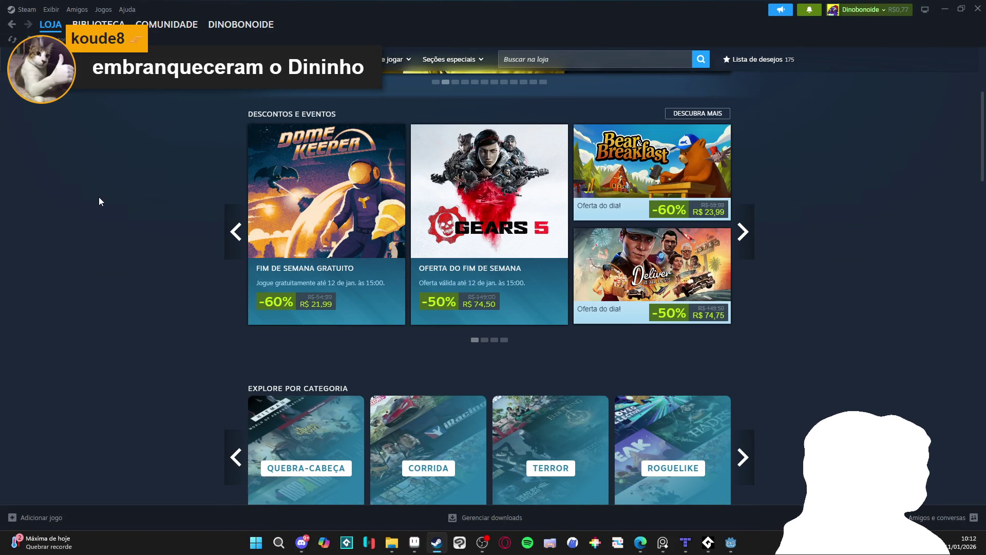
scroll(112, 208, down, 2)
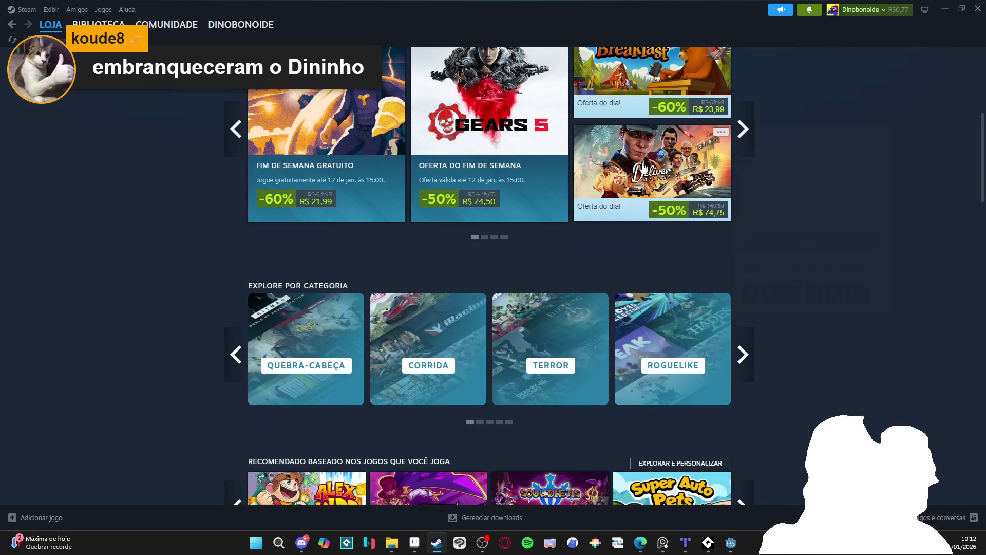
Open the Deliver At All Costs store page and pause its trailer
mouse_move(644, 167)
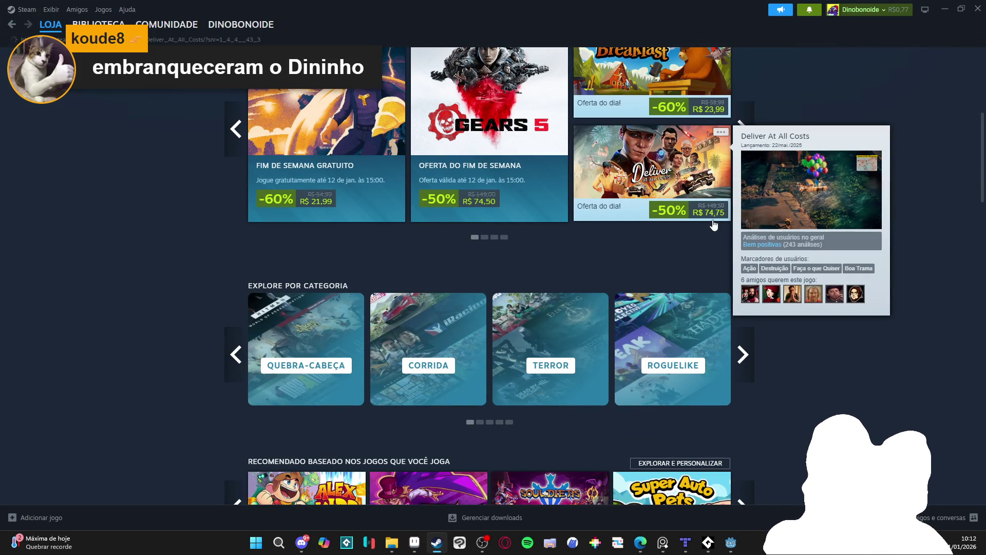
click(711, 209)
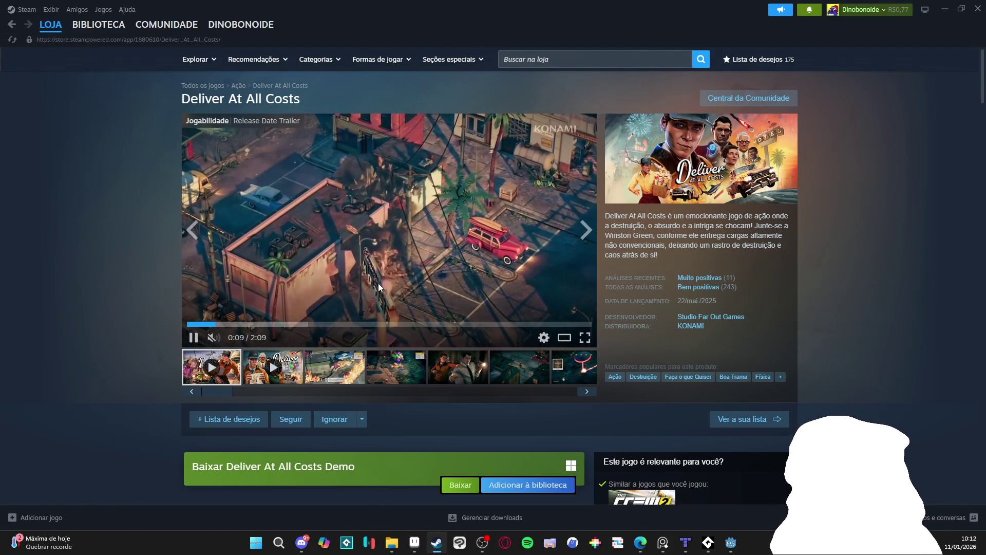
scroll(332, 233, down, 1)
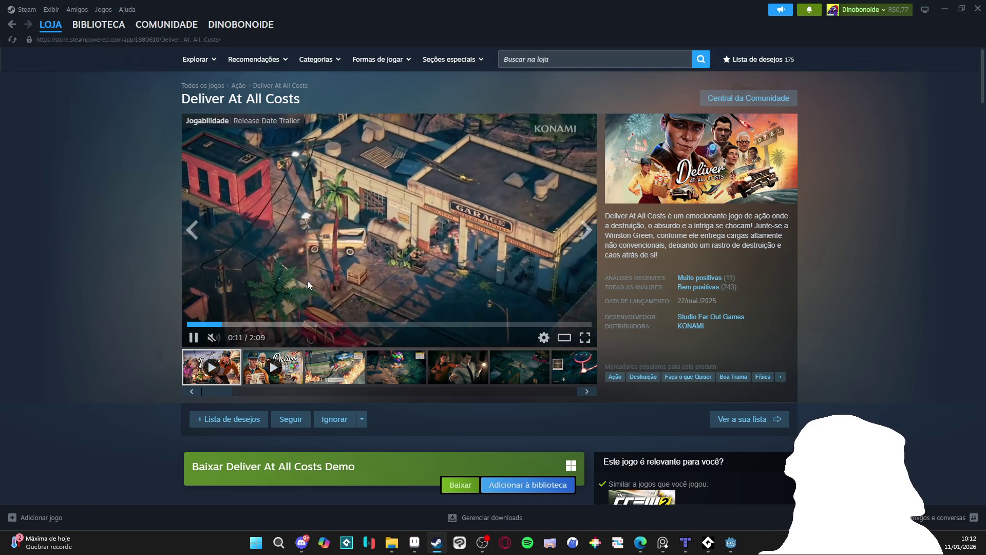
scroll(302, 248, down, 1)
scroll(294, 223, up, 1)
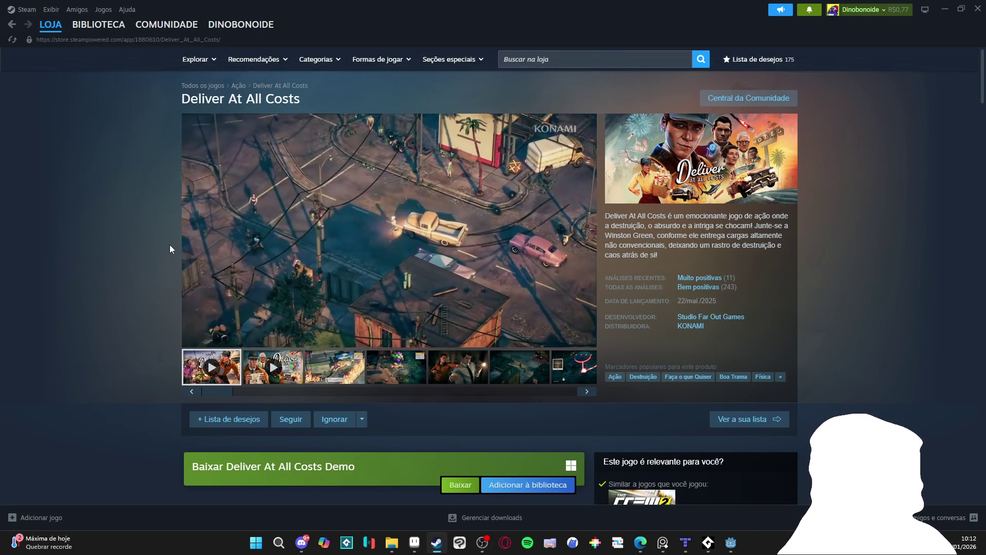
mouse_move(444, 232)
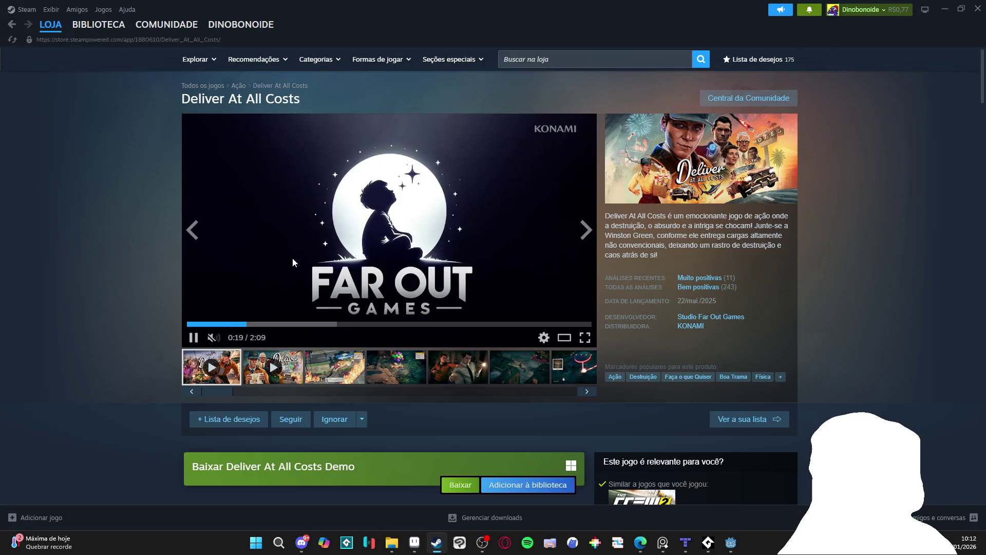
click(293, 257)
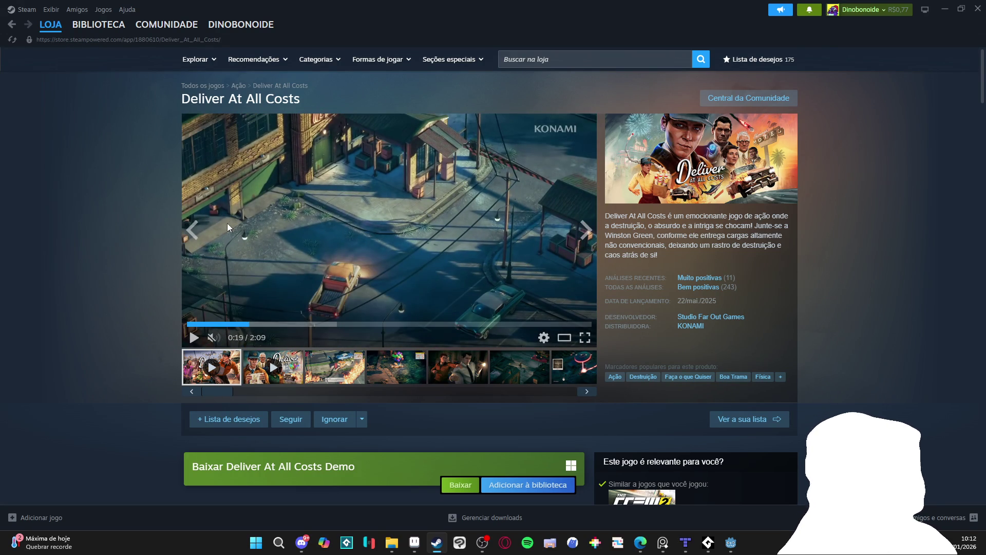
Copy the Deliver At All Costs page address, then minimize Steam
right_click(313, 189)
click(333, 252)
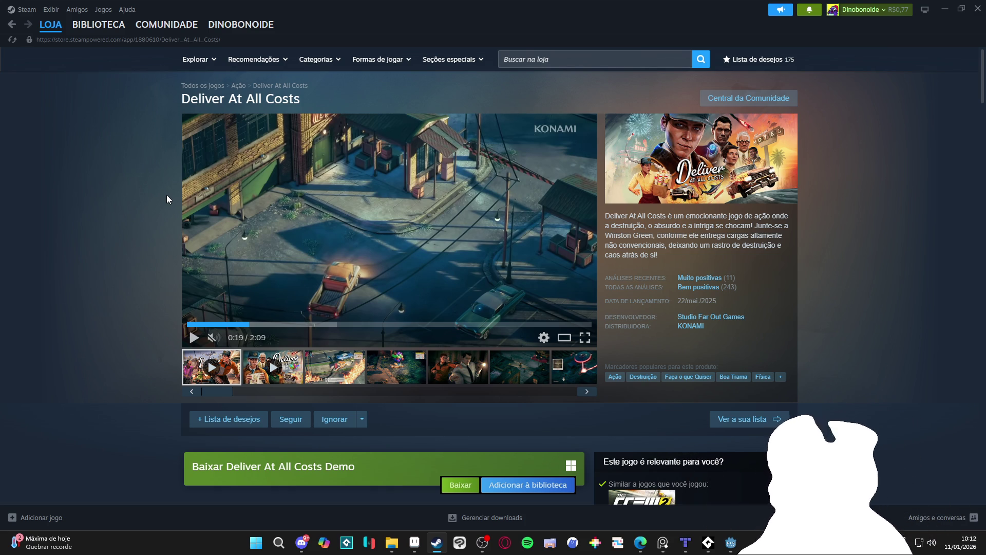
right_click(421, 194)
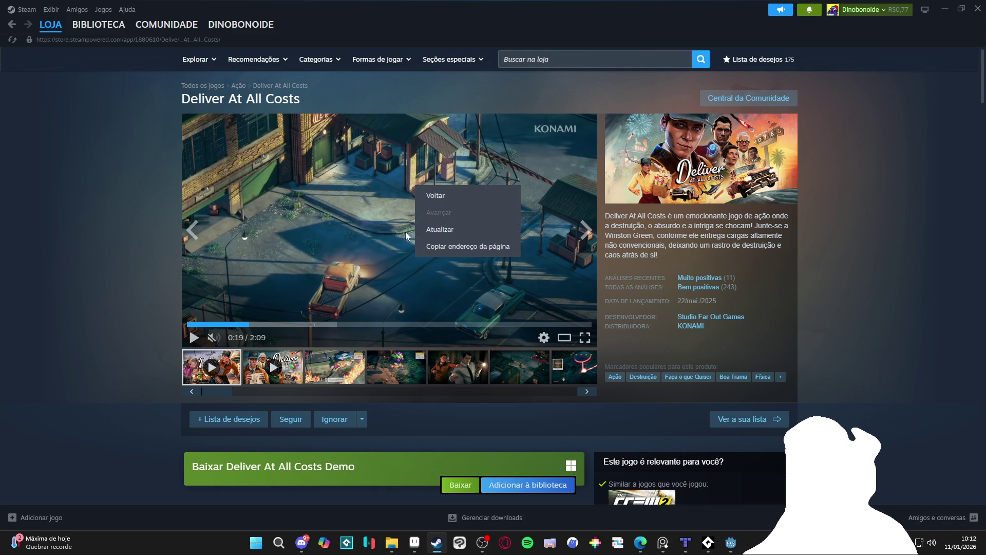
click(451, 249)
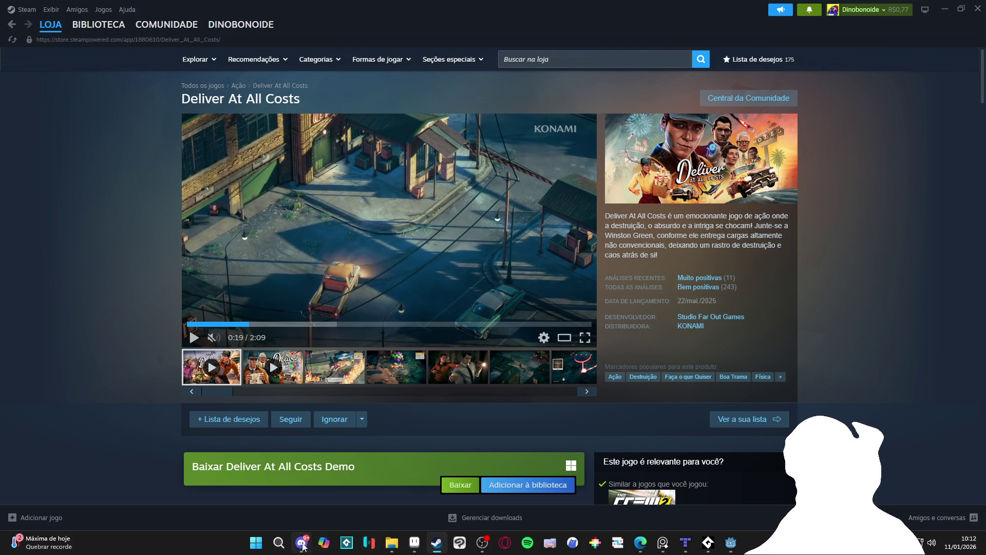
click(302, 542)
key(alt+Tab)
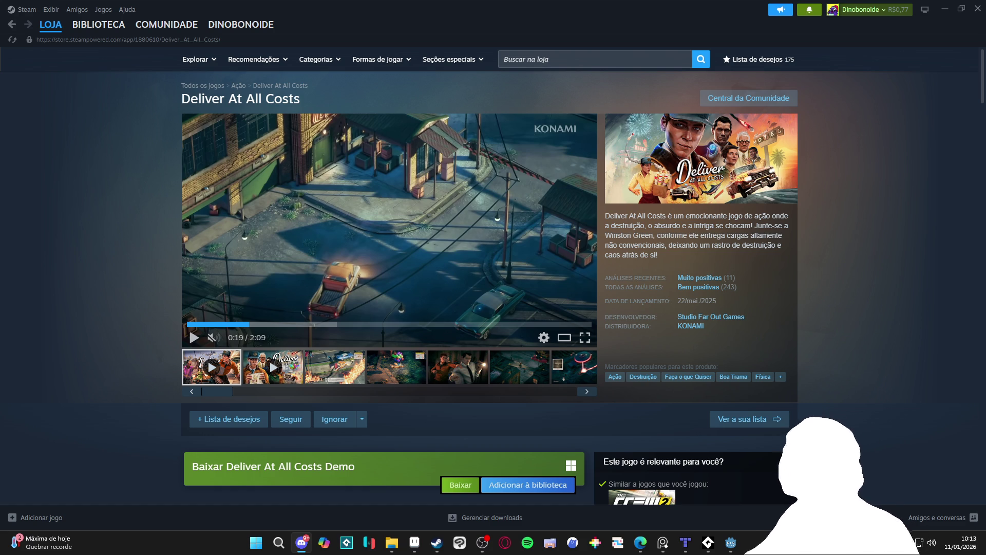
click(945, 8)
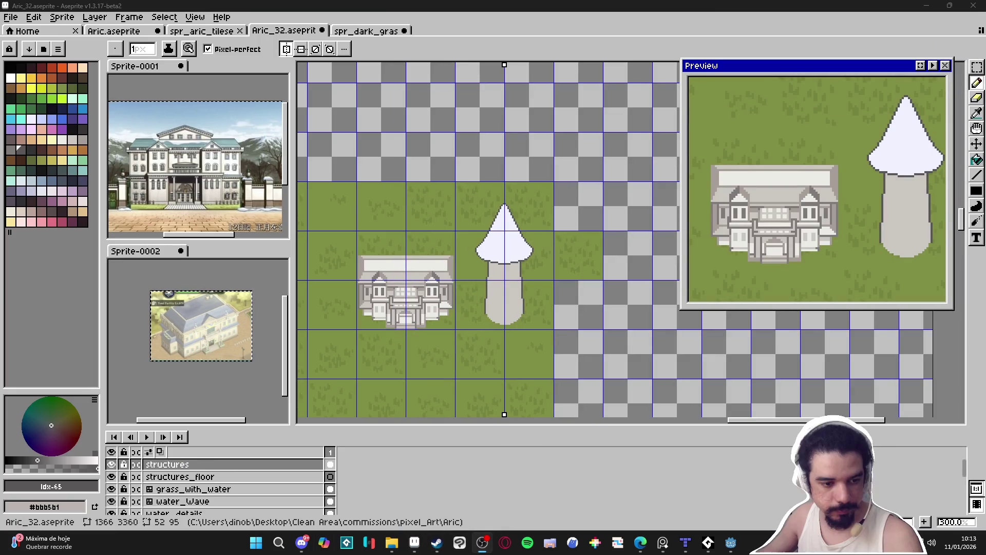
Bring Aric_32.aseprite forward, zoom to the tower, and eyedrop the roof white #F1F2FF
click(414, 543)
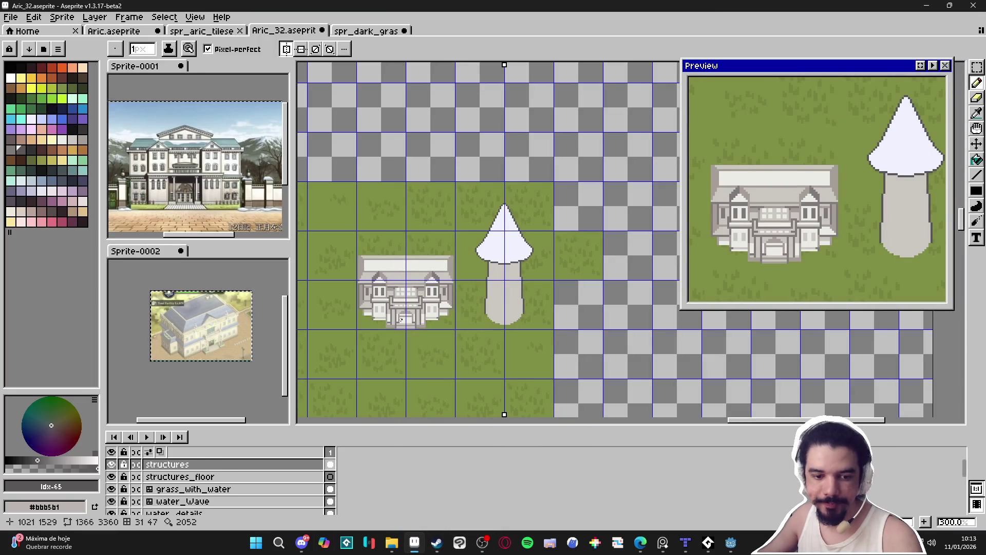
scroll(488, 279, up, 2)
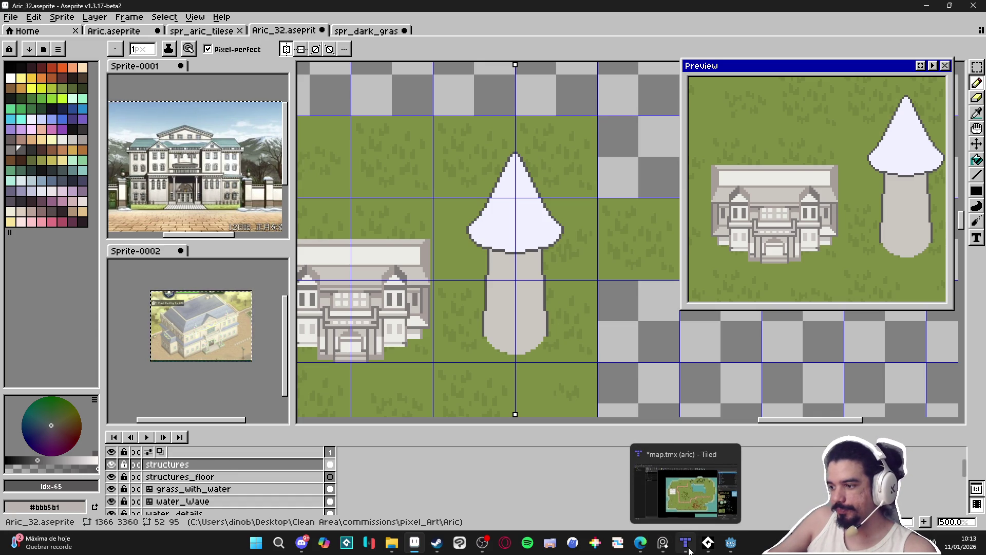
click(687, 547)
click(689, 550)
mouse_move(729, 550)
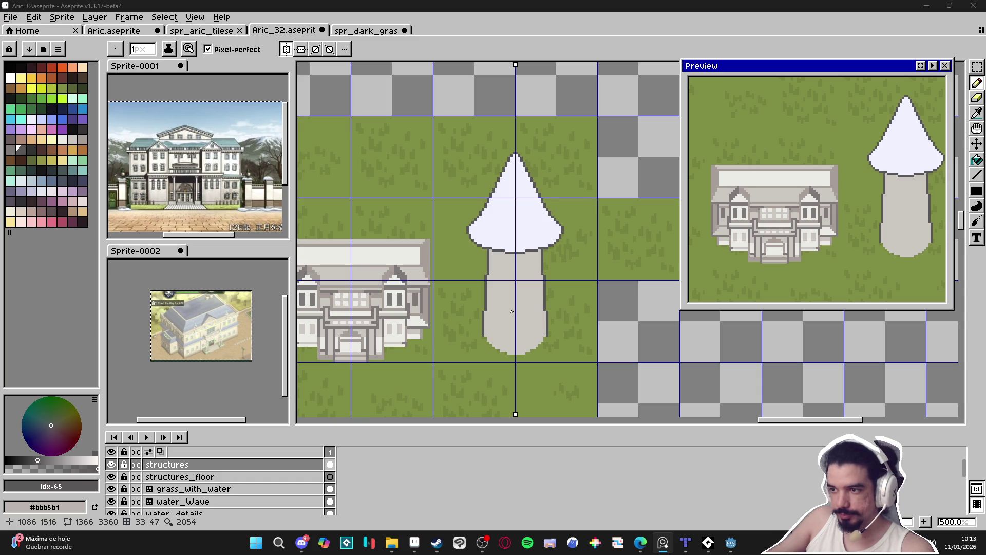
scroll(521, 308, up, 1)
scroll(528, 298, down, 1)
scroll(525, 302, up, 2)
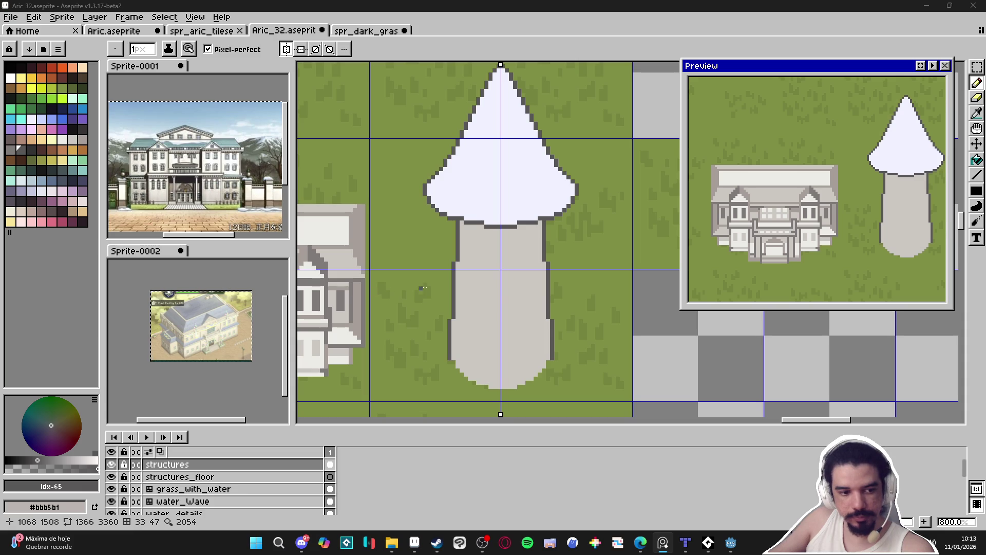
scroll(527, 267, up, 2)
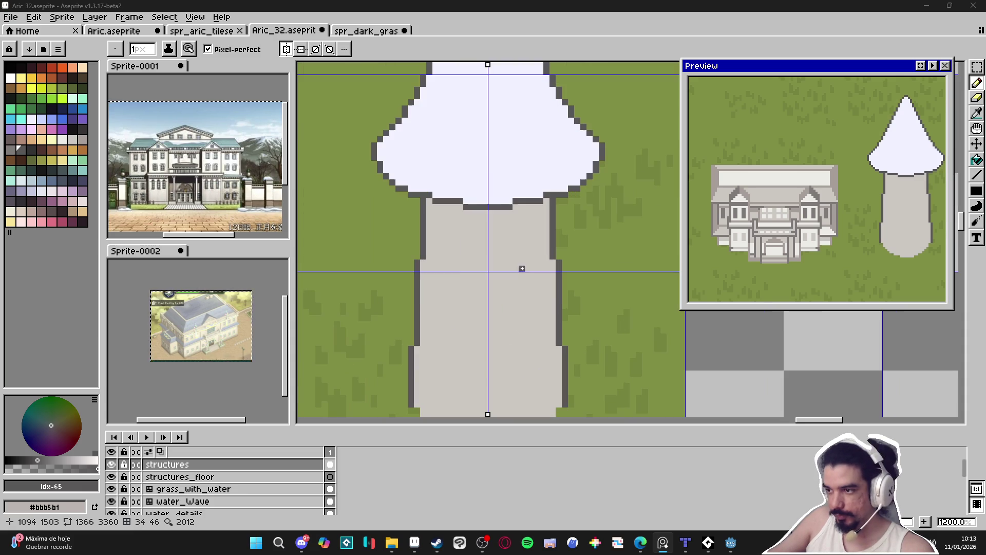
alt+click(509, 185)
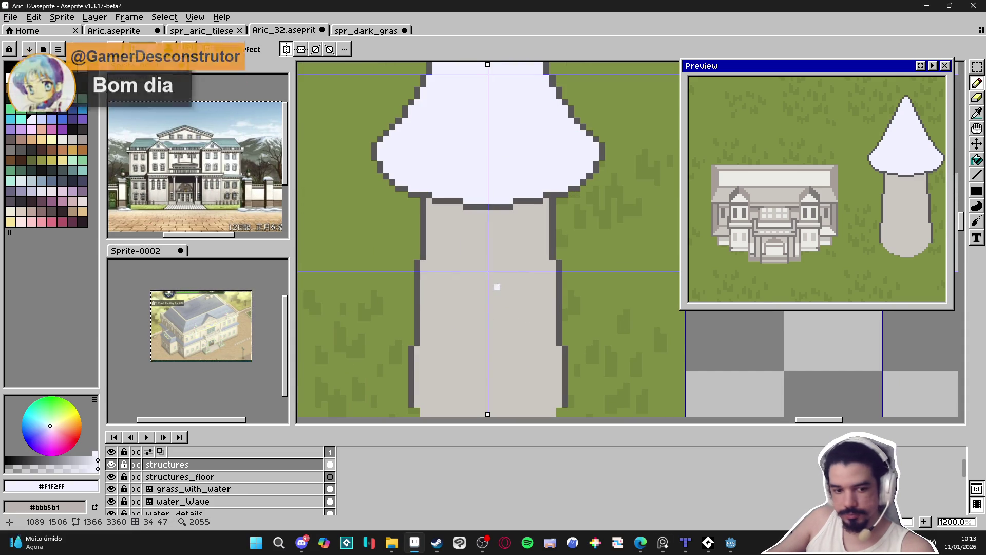
drag(497, 282, 486, 287)
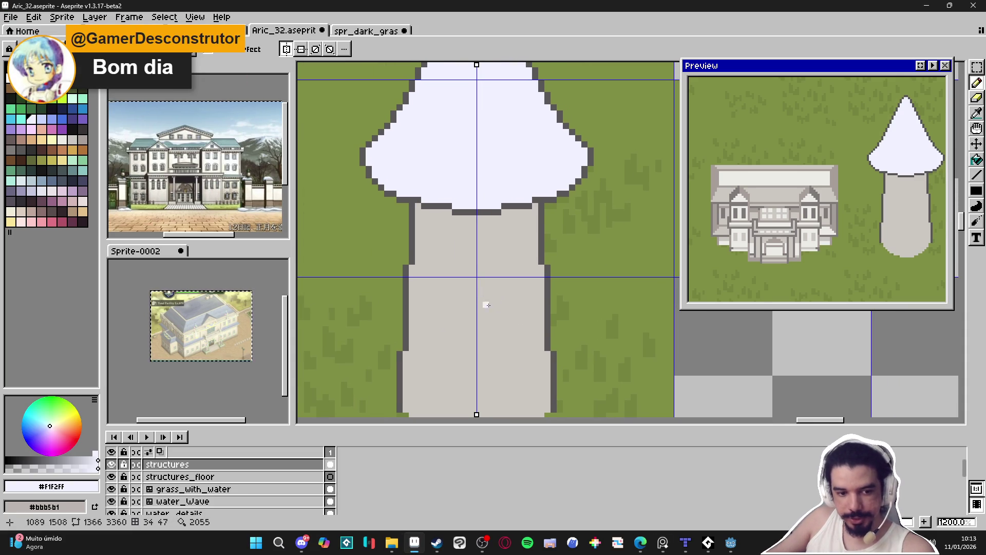
Sketch a white curved band across the tower, then undo all of it
mouse_move(483, 294)
mouse_down()
mouse_move(515, 295)
mouse_move(560, 267)
mouse_move(572, 244)
mouse_move(556, 219)
mouse_up()
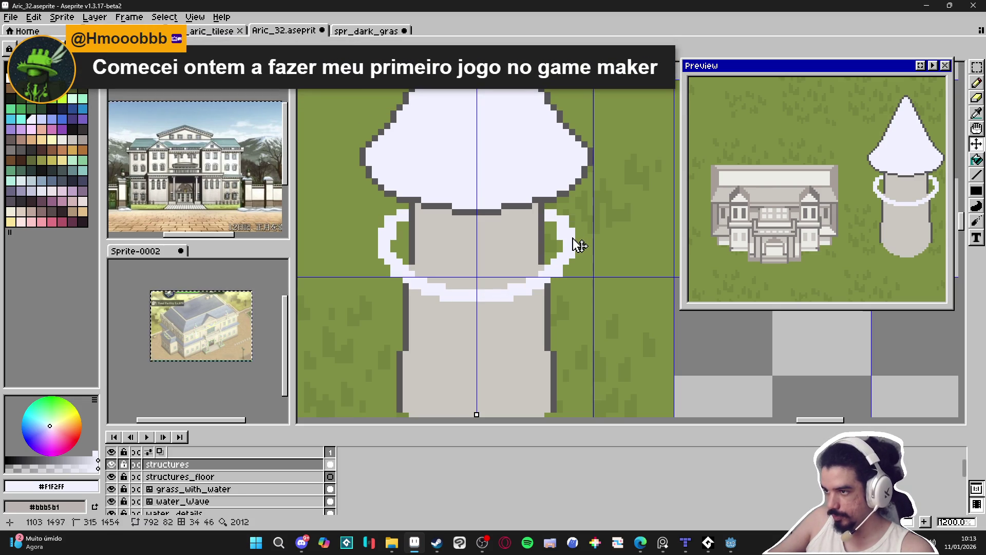
key(ctrl+z)
drag(575, 246, 578, 254)
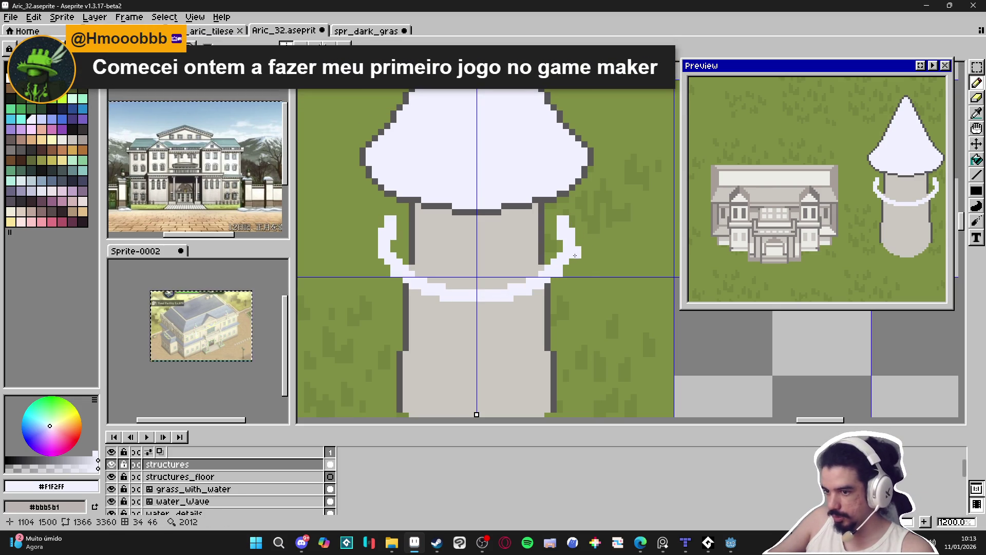
key(ctrl+z)
key(ctrl+z)
key(ctrl+z)
drag(572, 270, 564, 257)
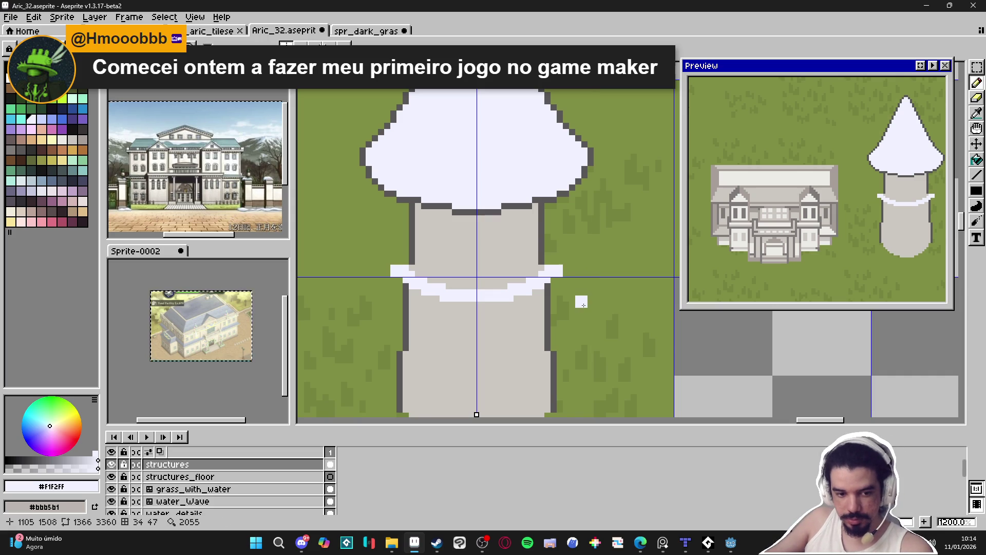
key(ctrl+z)
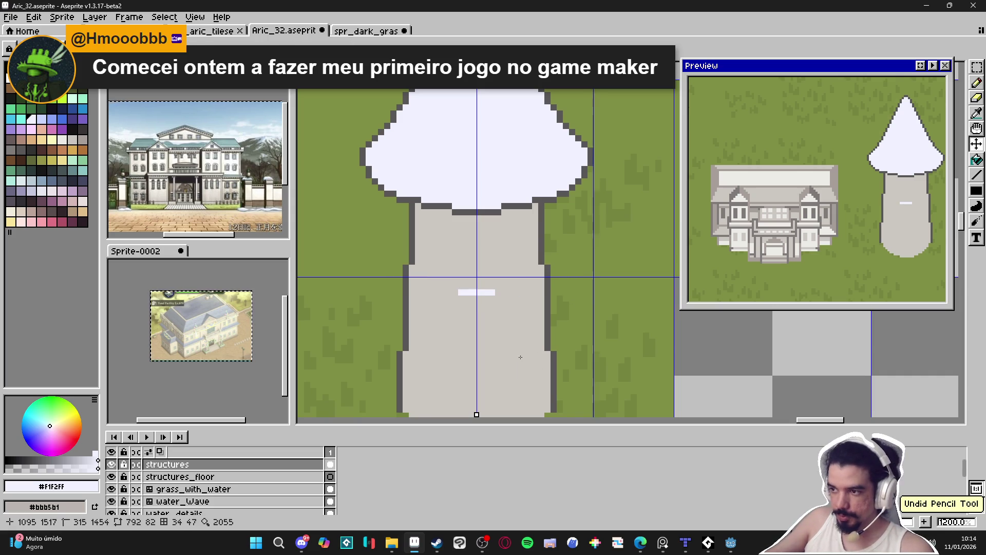
key(ctrl+z)
key(ctrl+z)
key(ctrl+z)
Add a new layer and try white ellipse rings around the tower, undoing them
key(shift+n)
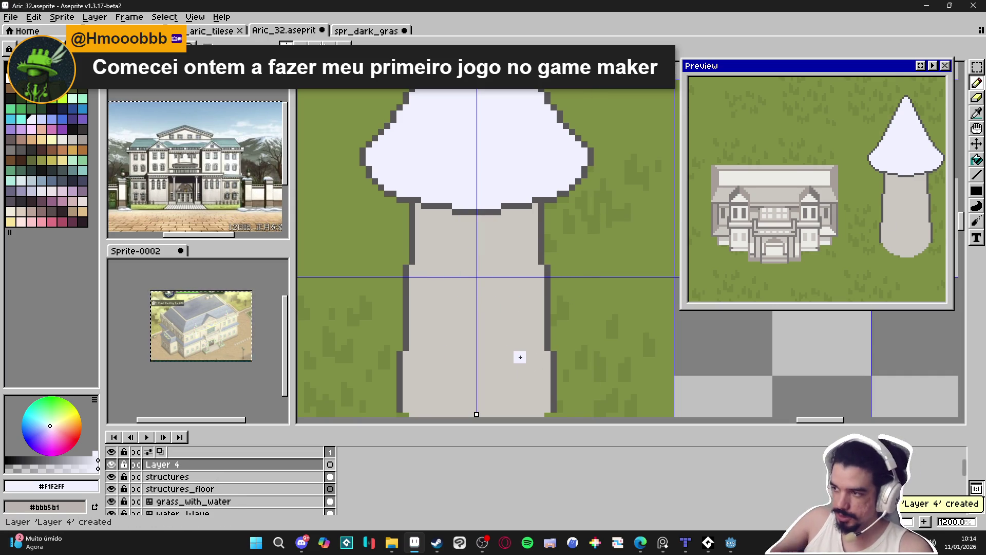
click(977, 190)
click(946, 190)
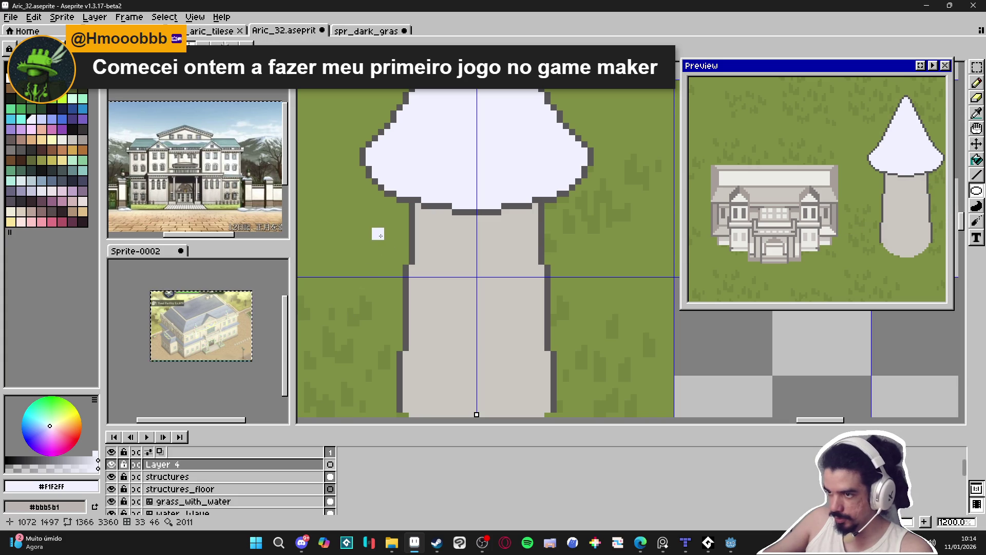
drag(368, 216, 577, 328)
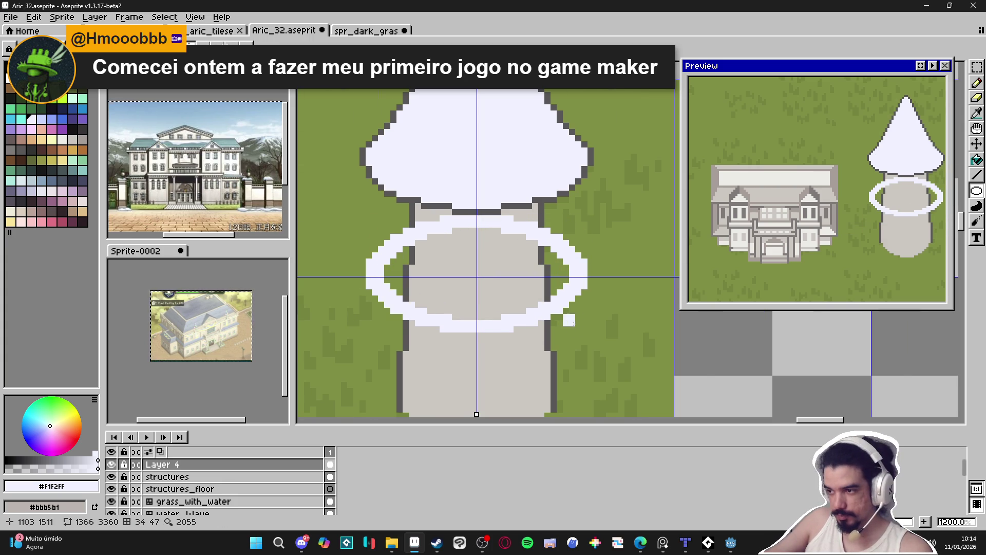
scroll(580, 326, down, 3)
key(ctrl+z)
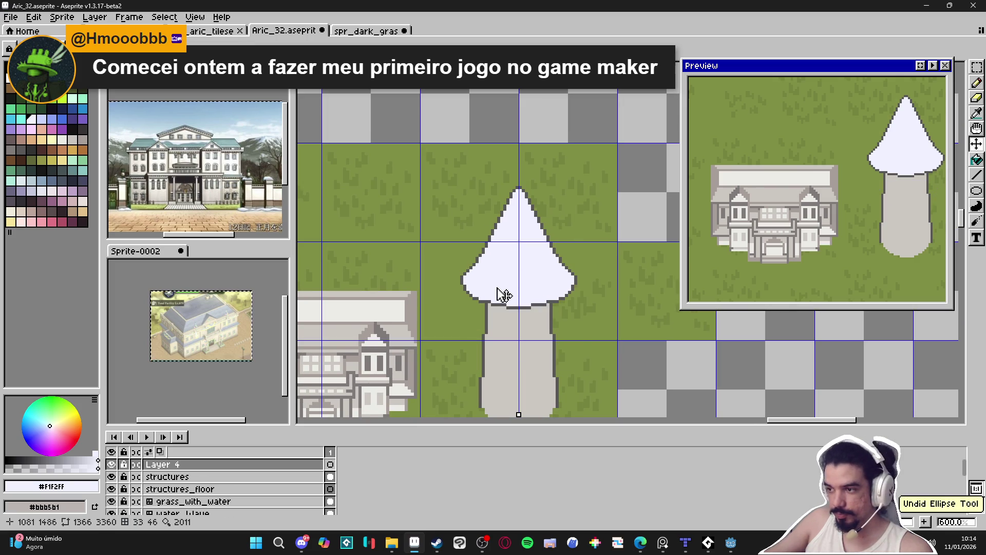
mouse_move(472, 284)
mouse_down()
mouse_move(586, 339)
mouse_move(572, 332)
mouse_move(573, 349)
mouse_up()
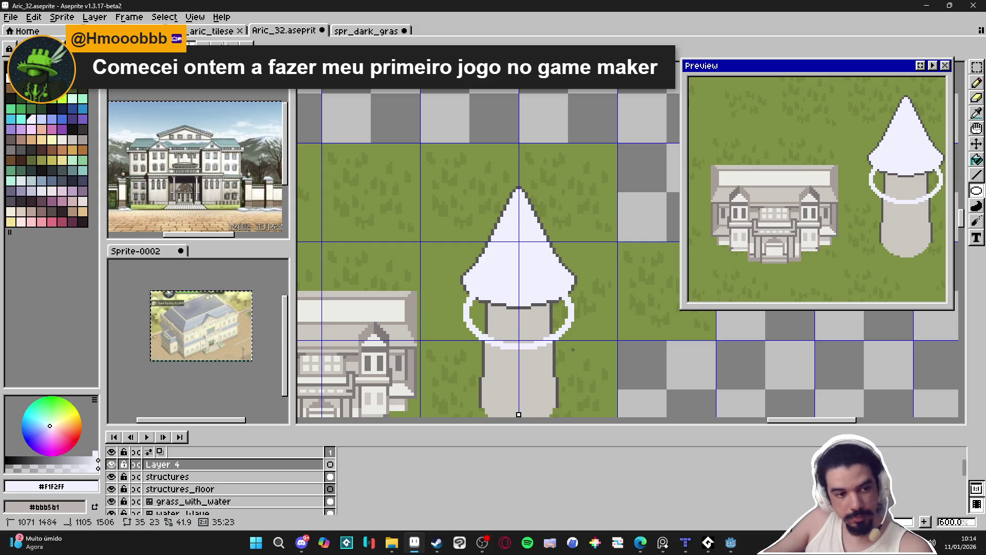
drag(573, 349, 573, 349)
key(ctrl)
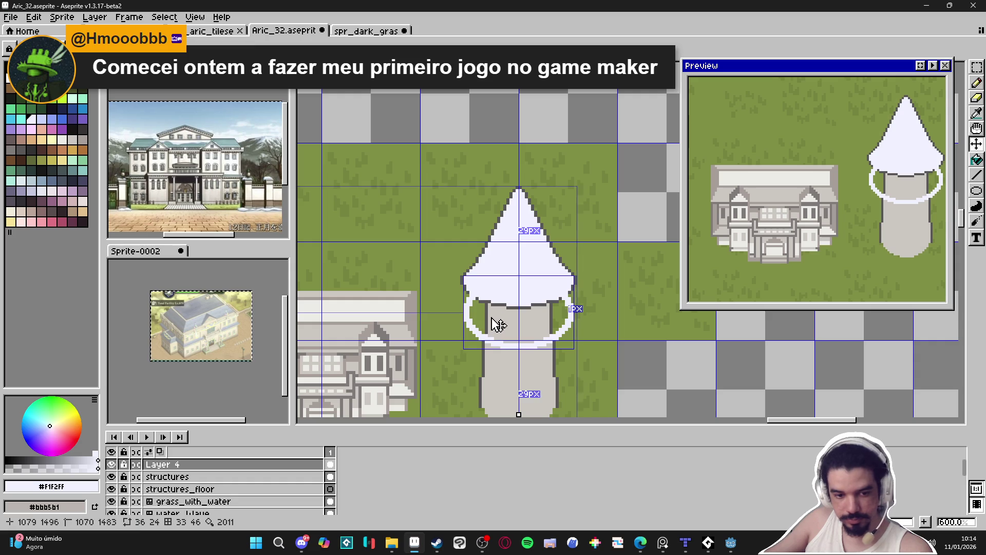
key(ctrl+z)
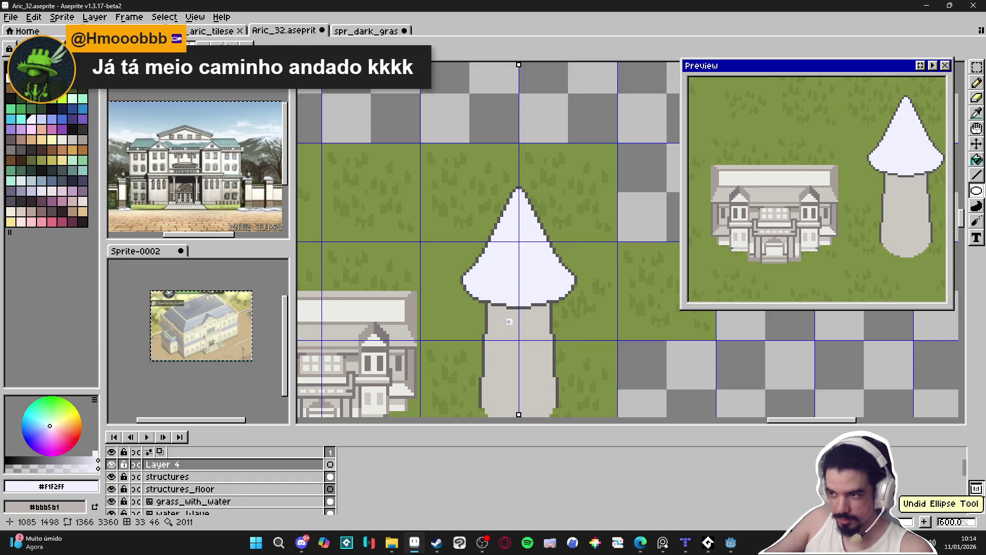
Draw a flatter white ellipse around the tower and erase its upper arc
scroll(485, 324, up, 1)
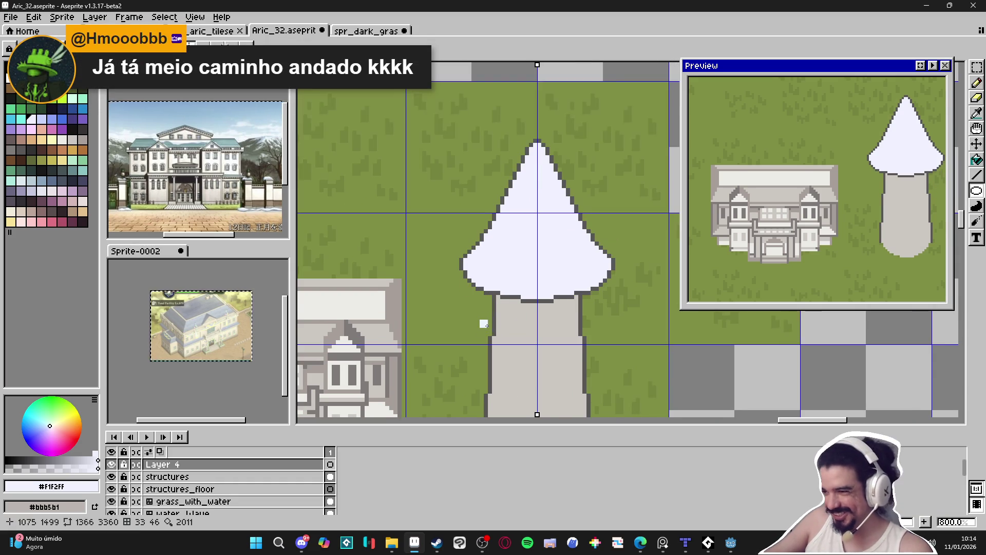
scroll(441, 319, up, 1)
mouse_move(439, 312)
mouse_down()
mouse_move(547, 327)
mouse_move(547, 361)
mouse_up()
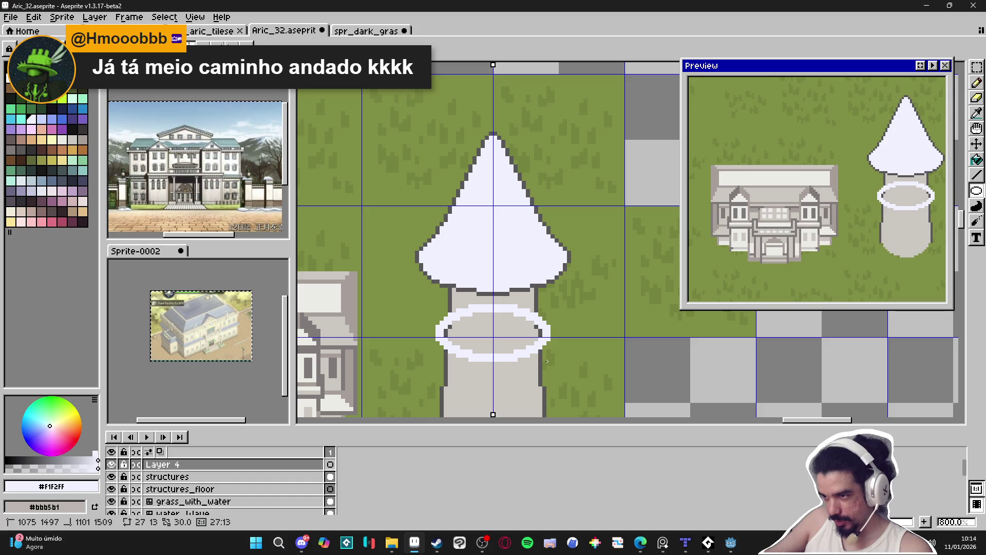
scroll(468, 326, up, 2)
key(ctrl)
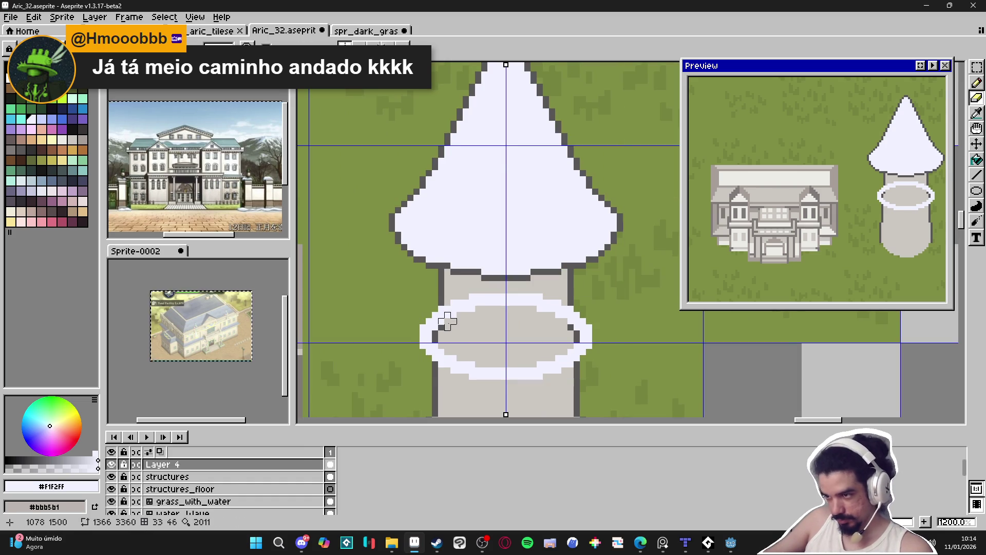
key(e)
mouse_move(441, 318)
mouse_down()
mouse_move(563, 313)
mouse_move(450, 306)
mouse_move(514, 297)
mouse_move(445, 306)
mouse_up()
scroll(462, 319, down, 4)
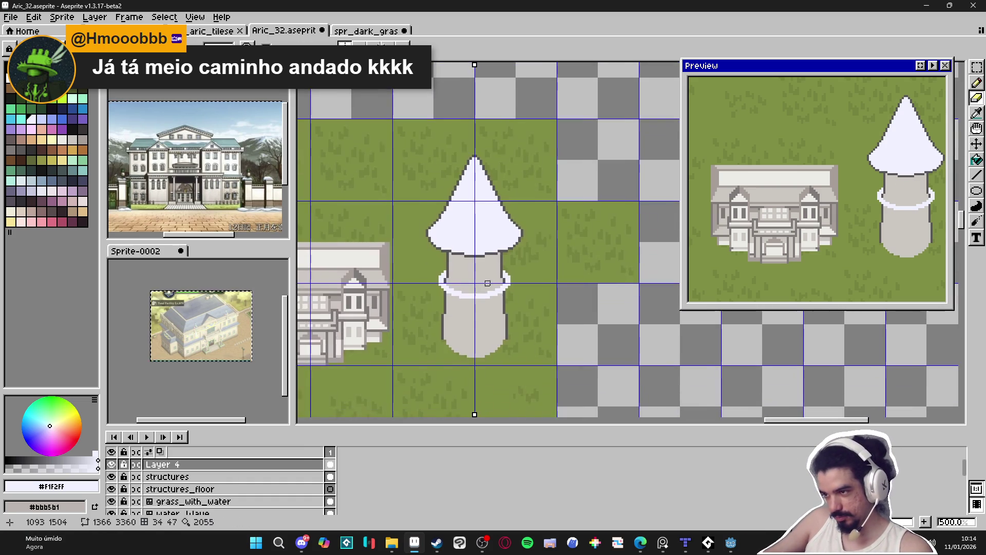
scroll(485, 285, up, 2)
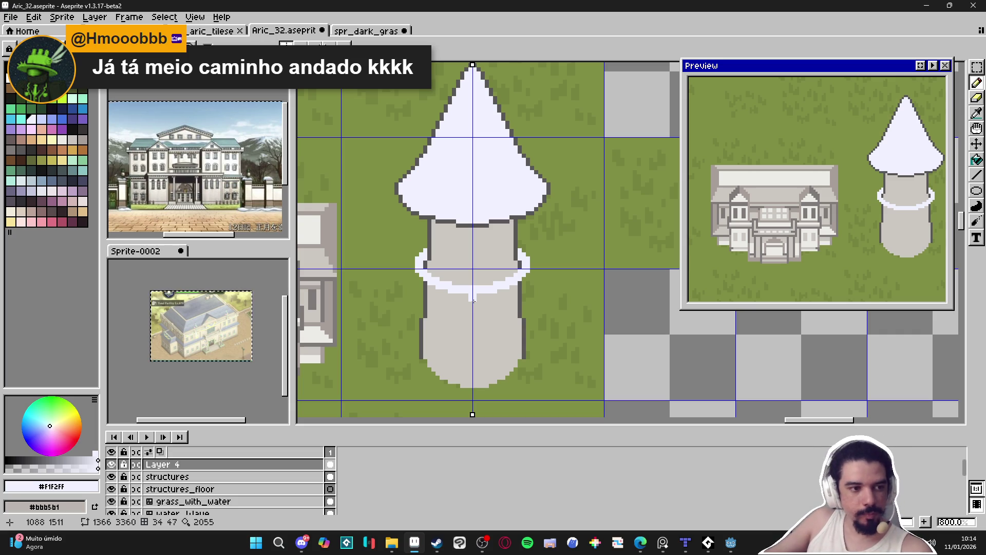
scroll(474, 301, up, 1)
Pencil white drip pixels below the band and fill its edges
click(483, 298)
click(445, 298)
click(501, 298)
click(513, 294)
click(415, 292)
click(514, 298)
click(531, 285)
click(390, 277)
click(536, 285)
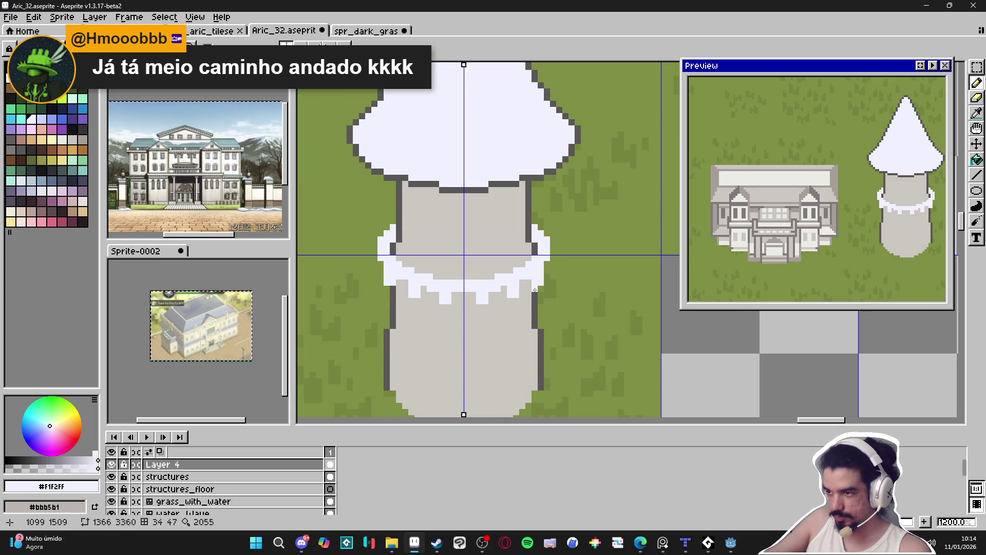
Paint a darker grey shadow (palette Idx-63) under the white frill
alt+click(509, 306)
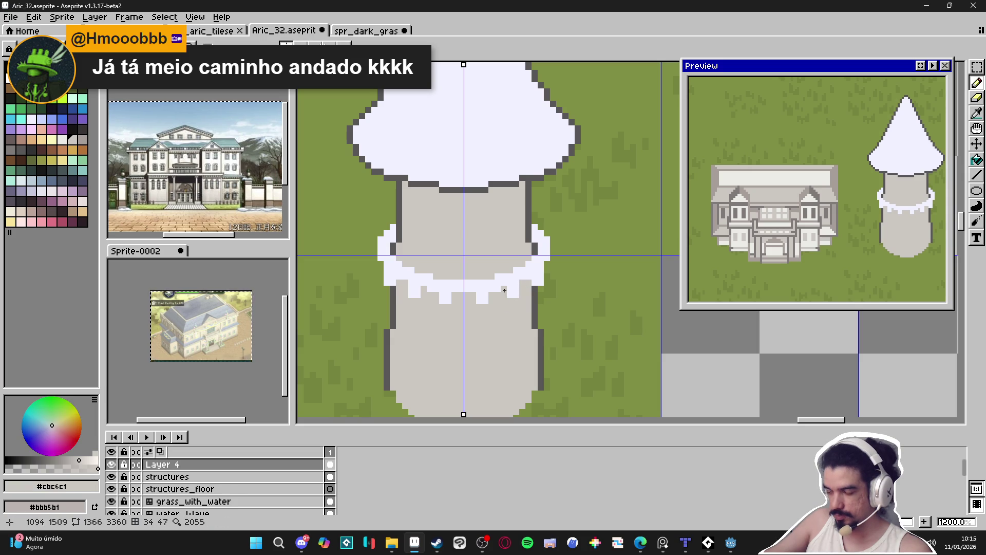
alt+click(535, 247)
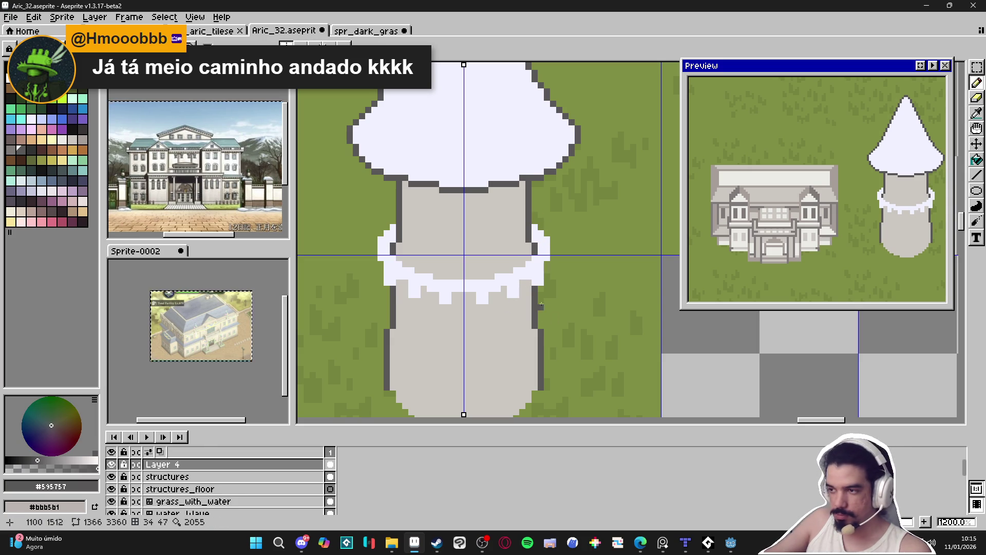
alt+click(479, 270)
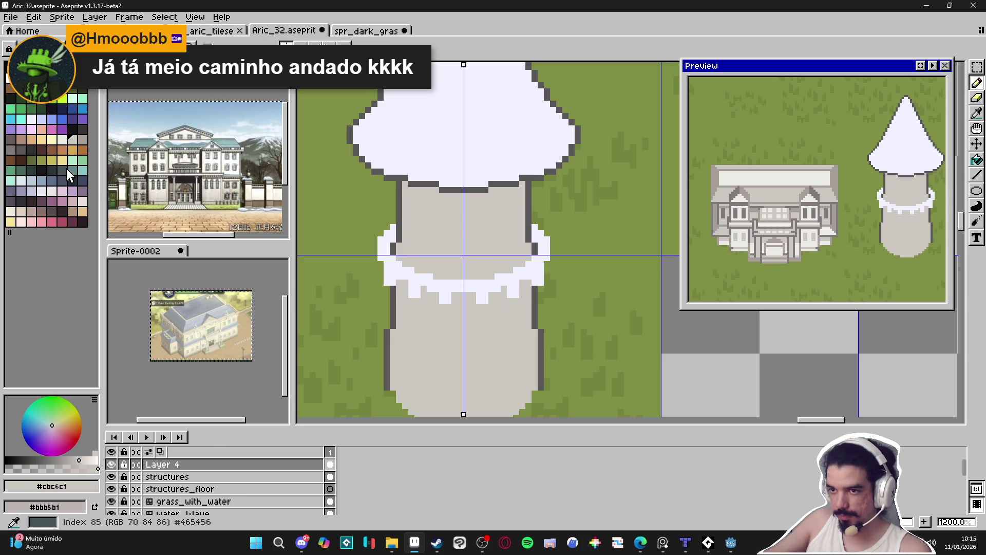
click(83, 143)
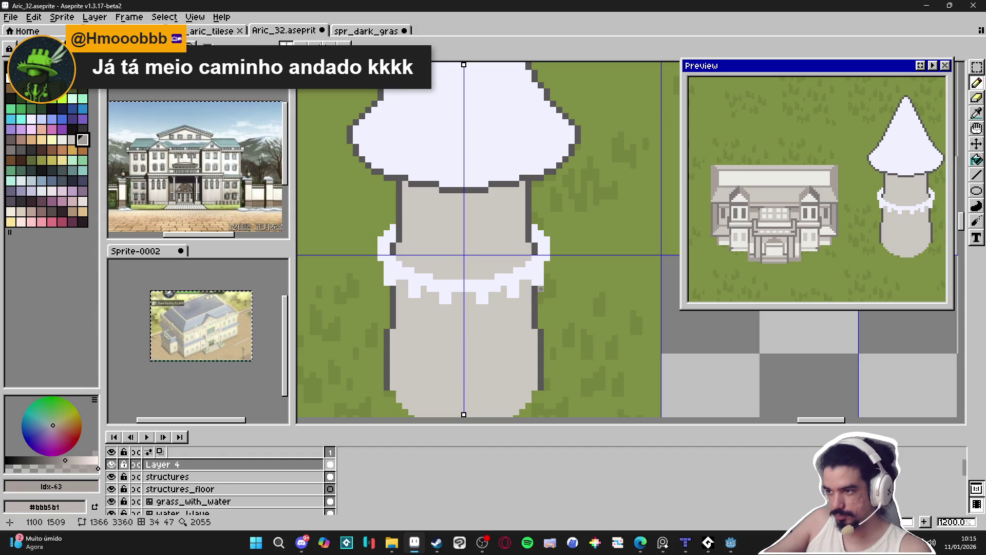
drag(539, 294, 458, 312)
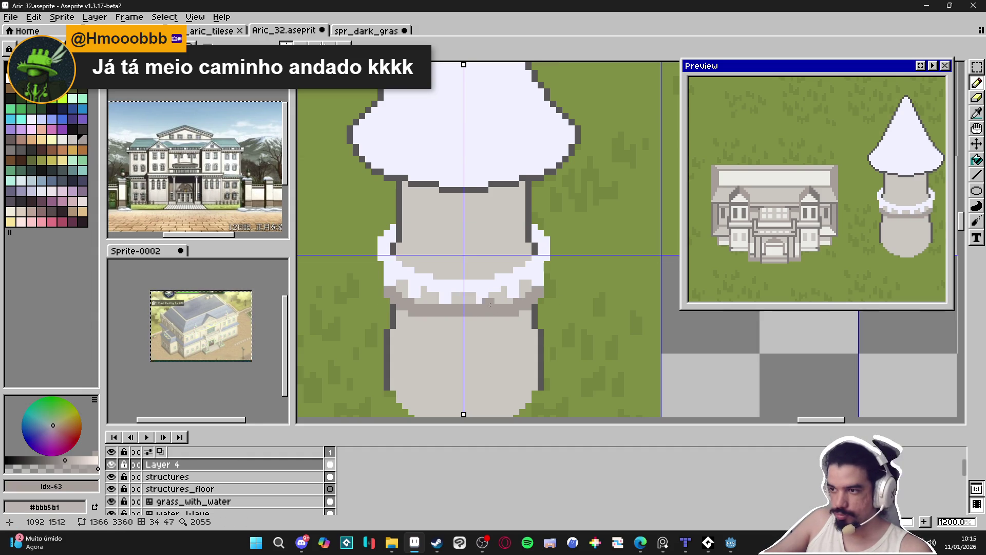
scroll(482, 302, down, 3)
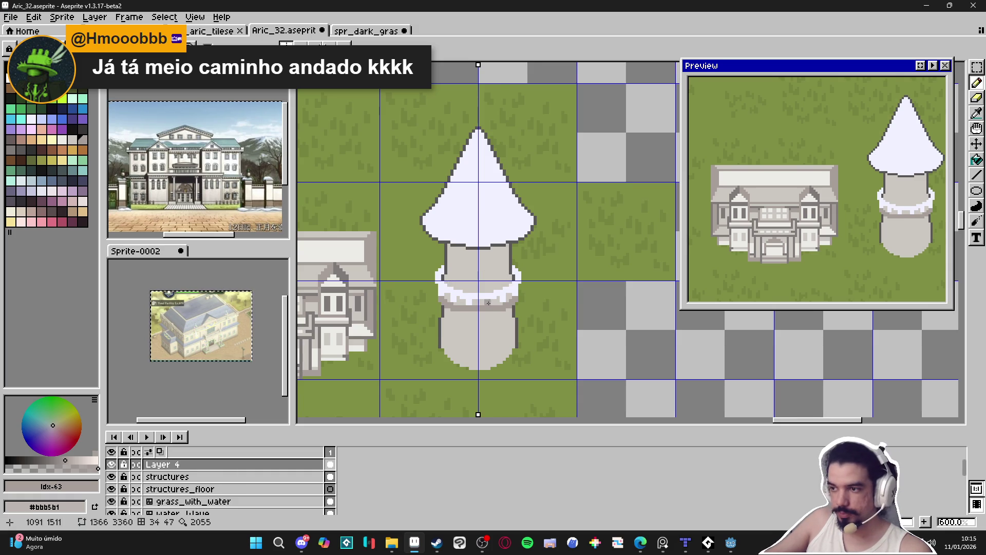
scroll(487, 302, up, 1)
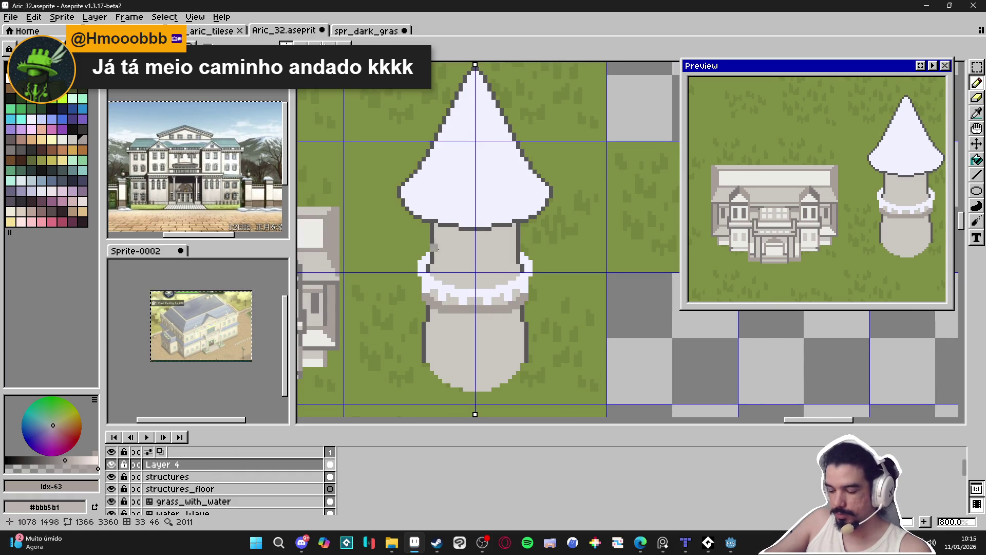
Move the tower's banded middle section up toward the roof and sketch a mirrored arched door
click(976, 66)
drag(366, 233, 585, 337)
drag(533, 312, 522, 276)
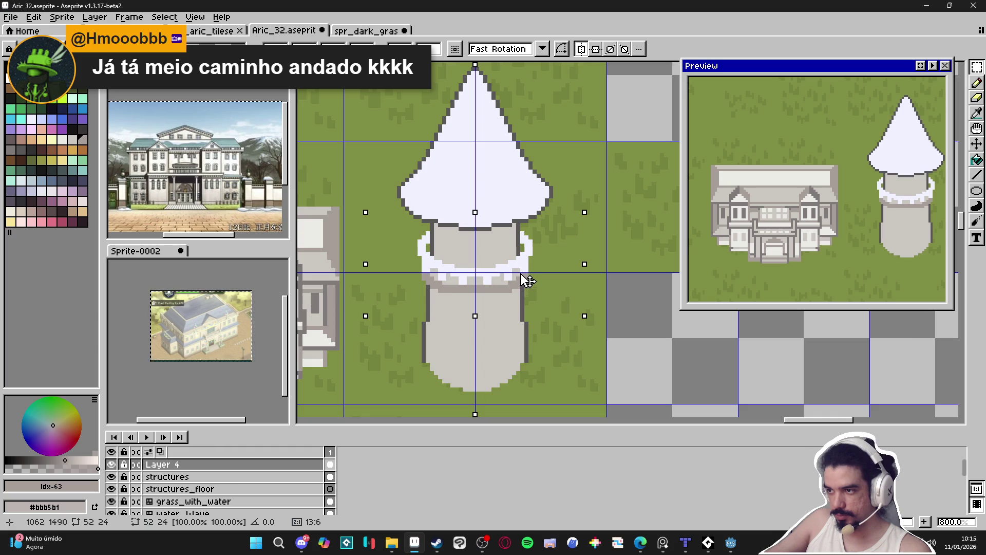
key(ctrl+d)
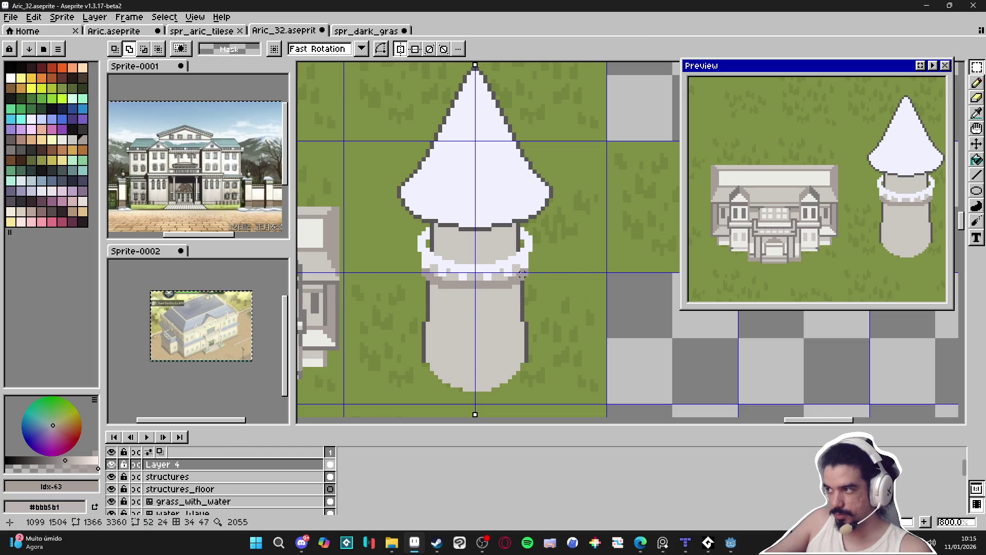
key(b)
scroll(477, 245, up, 2)
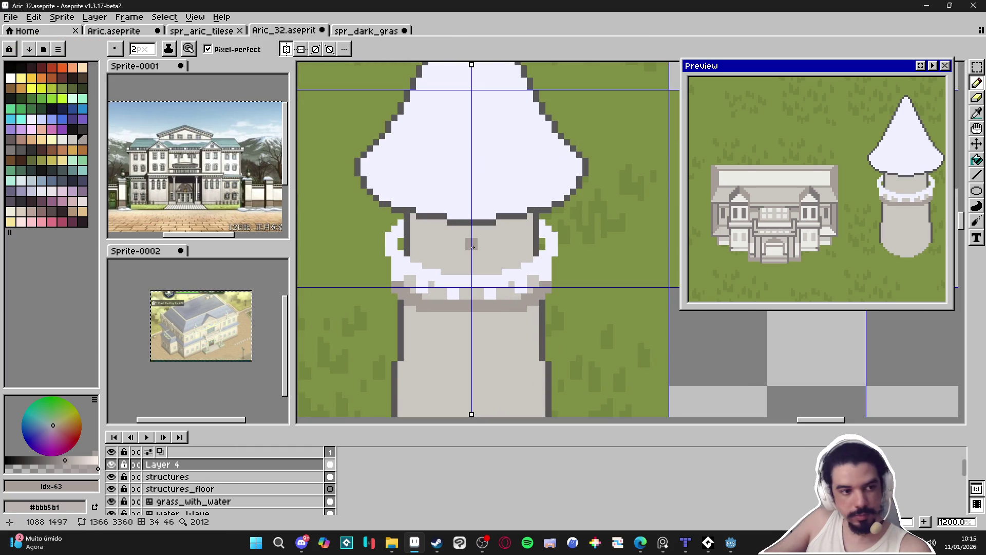
mouse_move(472, 246)
mouse_down()
mouse_move(480, 242)
mouse_move(488, 272)
mouse_move(477, 235)
mouse_move(492, 246)
mouse_move(496, 269)
mouse_up()
Repaint the door's corners in the light wall grey, discarding a centre stripe
click(496, 268)
alt+click(494, 236)
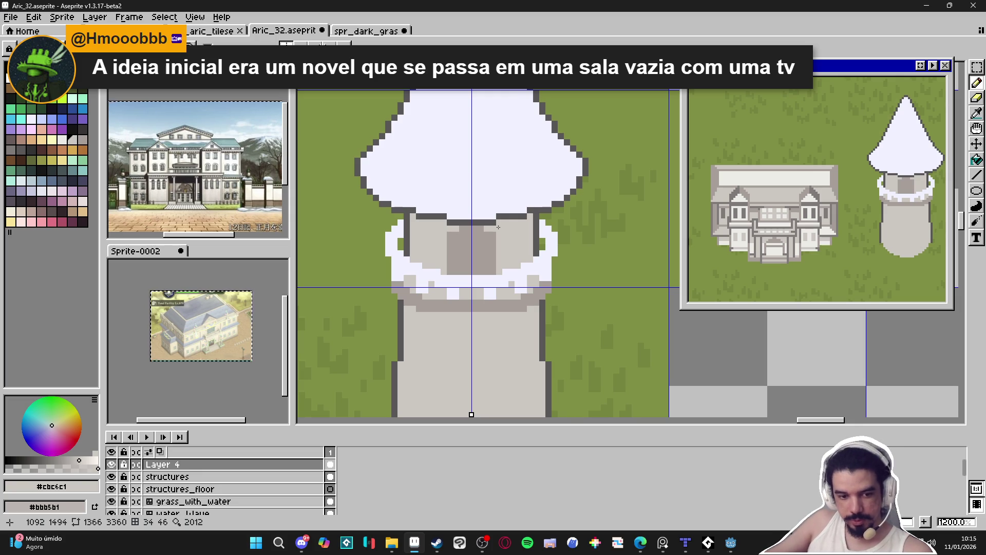
click(490, 229)
drag(491, 232, 492, 243)
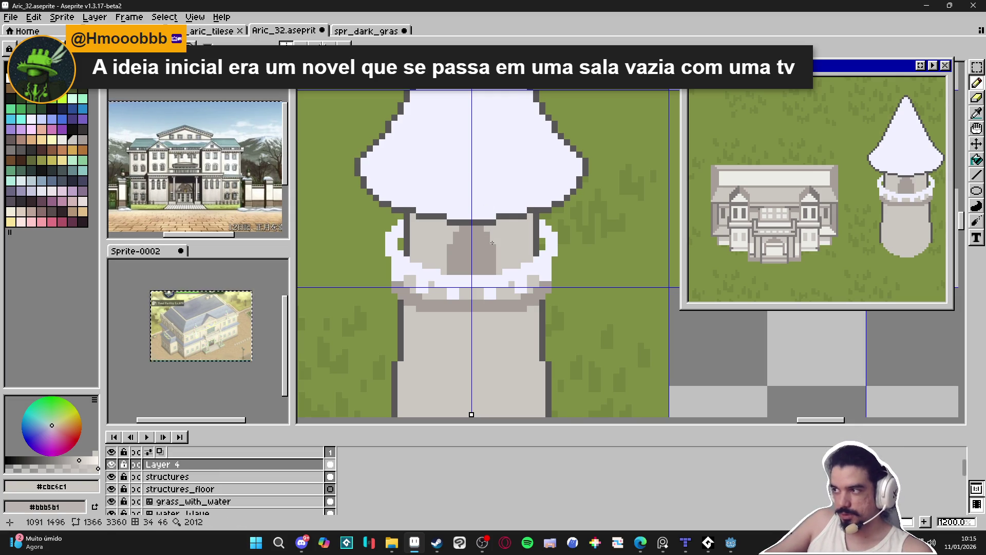
drag(475, 259, 474, 229)
key(ctrl+z)
key(ctrl+z)
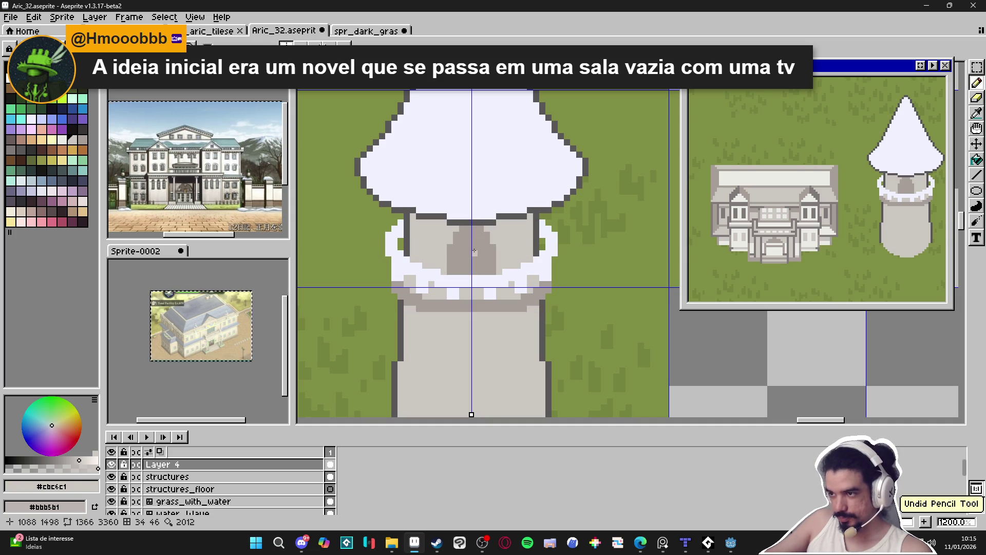
Add darker Idx-64 door details: a row across it, two squares, lower centre
alt+click(490, 220)
click(456, 247)
key(ctrl+z)
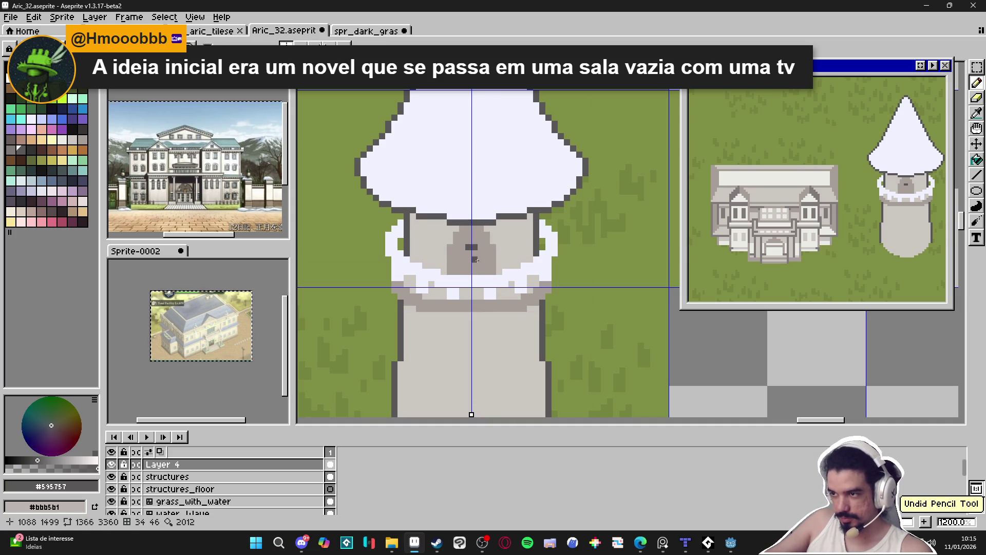
alt+click(479, 265)
alt+click(475, 253)
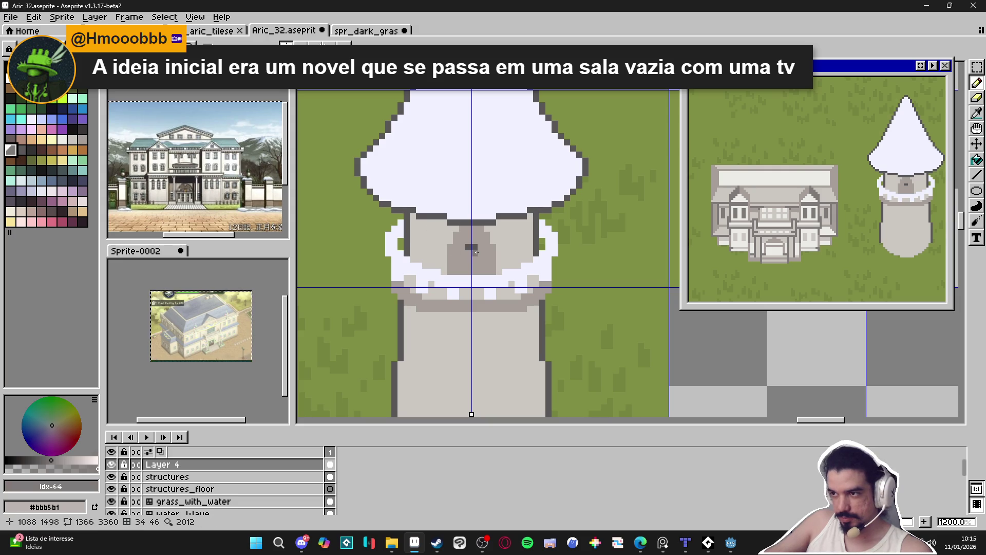
drag(447, 248, 496, 247)
click(480, 235)
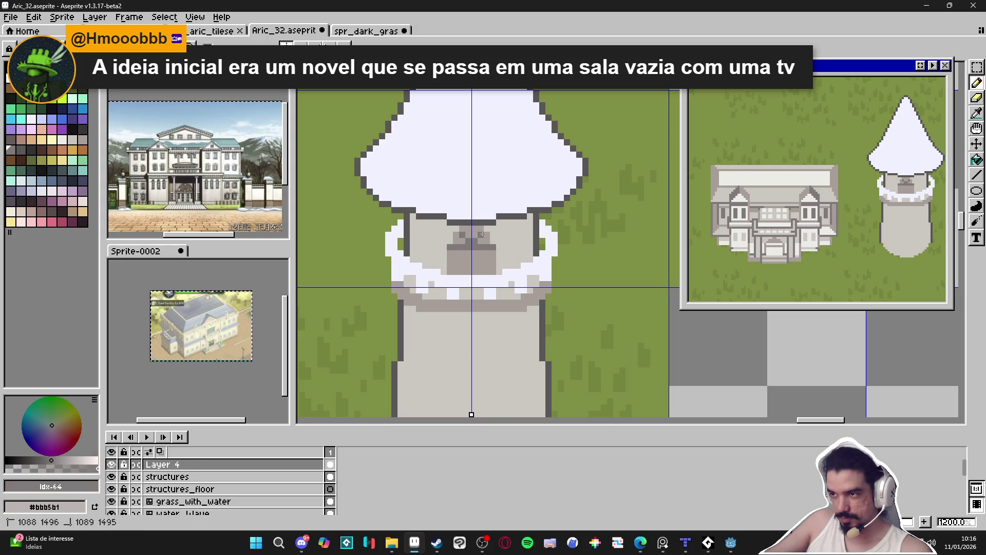
click(471, 268)
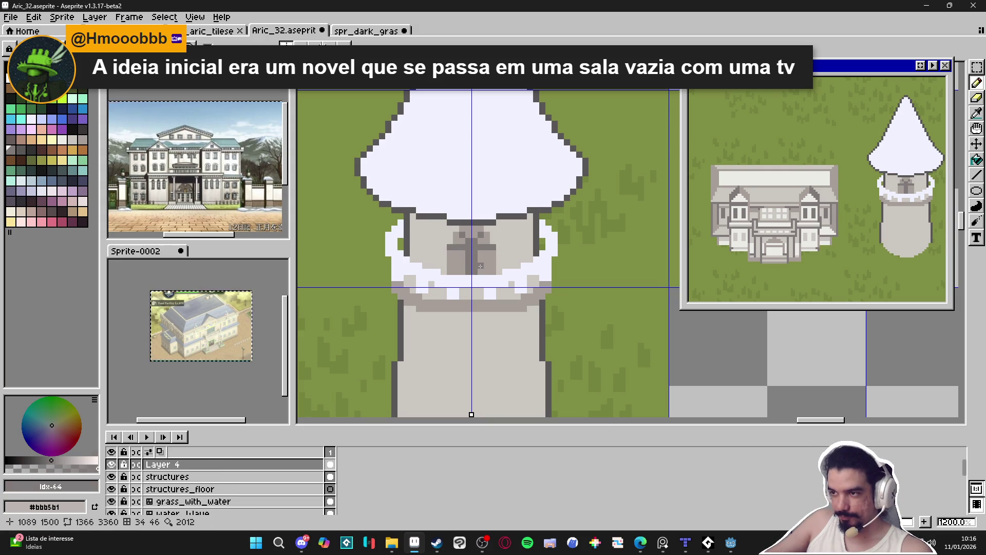
Undo recent door strokes and draw light strips framing the tower door
scroll(494, 267, down, 4)
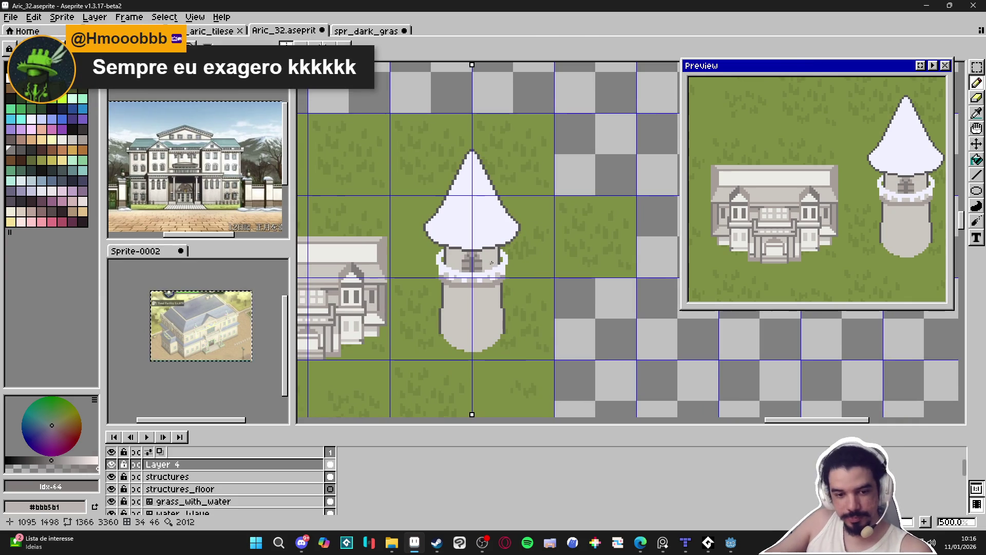
key(ctrl+z)
key(ctrl+y)
key(ctrl+z)
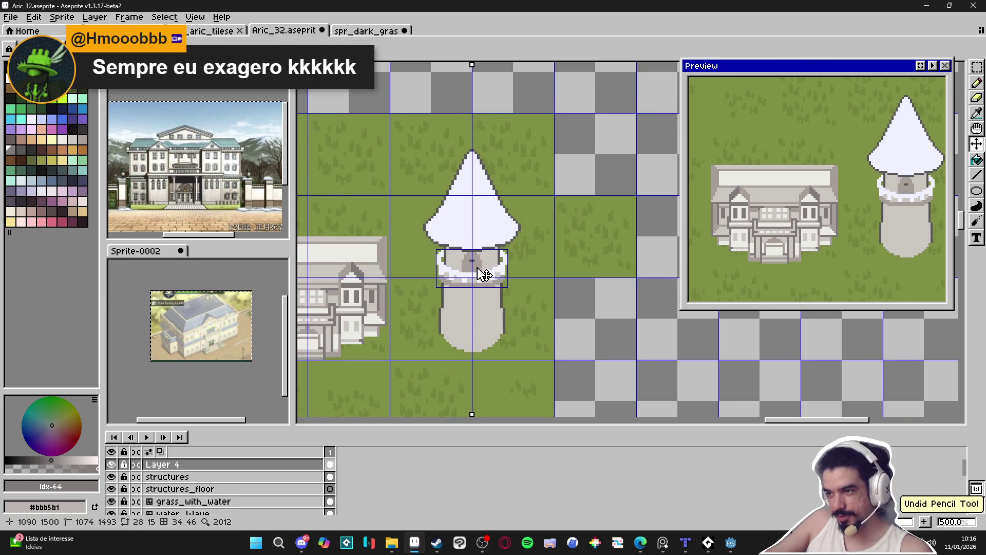
scroll(482, 268, up, 4)
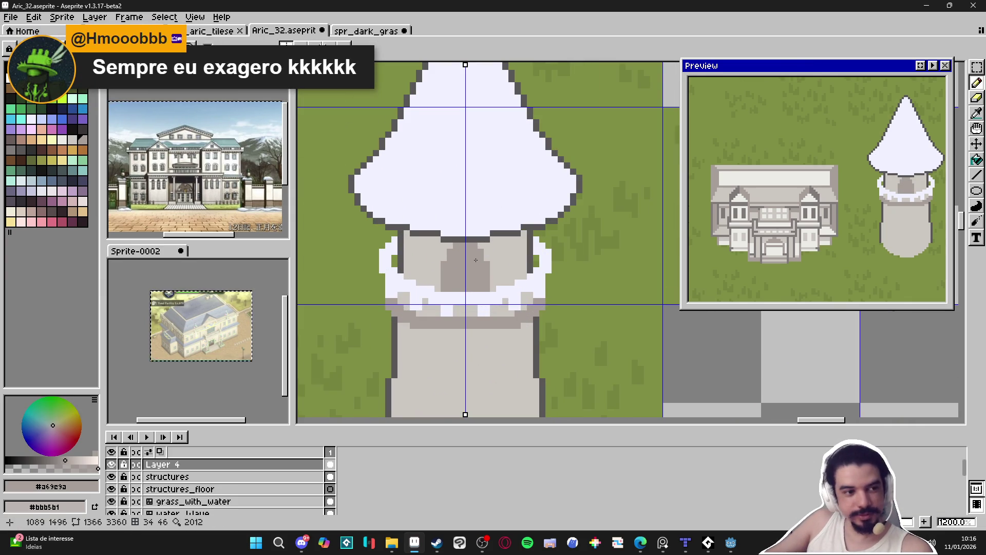
scroll(509, 288, down, 2)
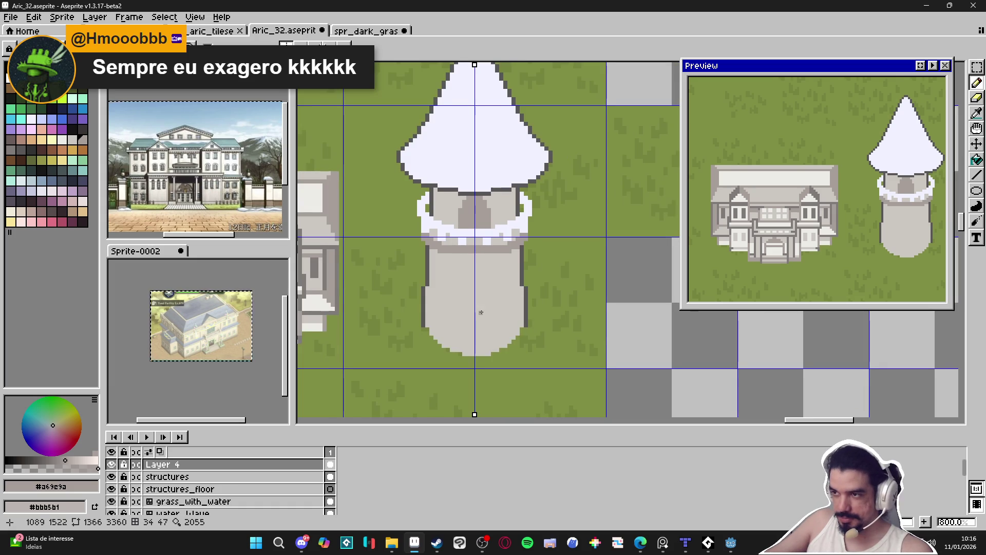
drag(481, 311, 483, 299)
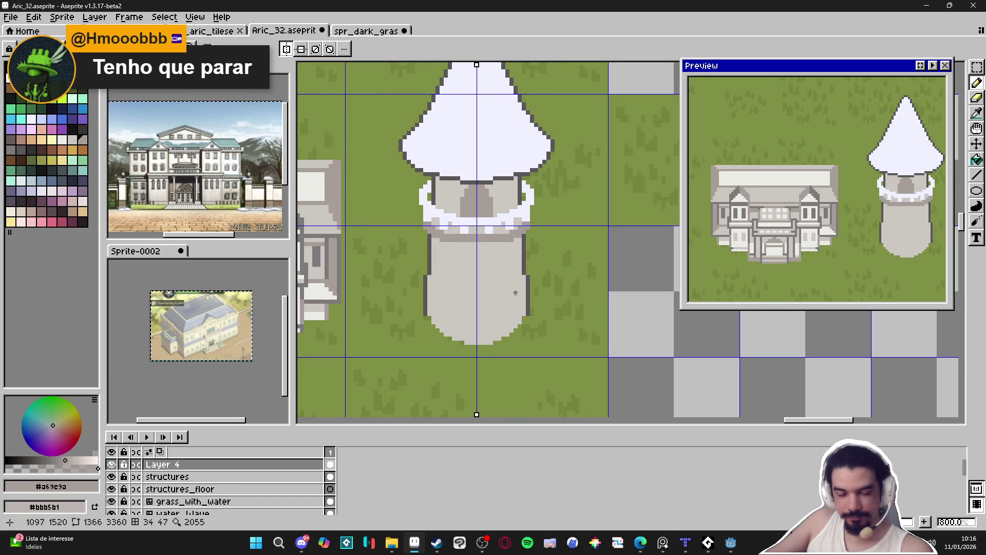
scroll(515, 291, up, 2)
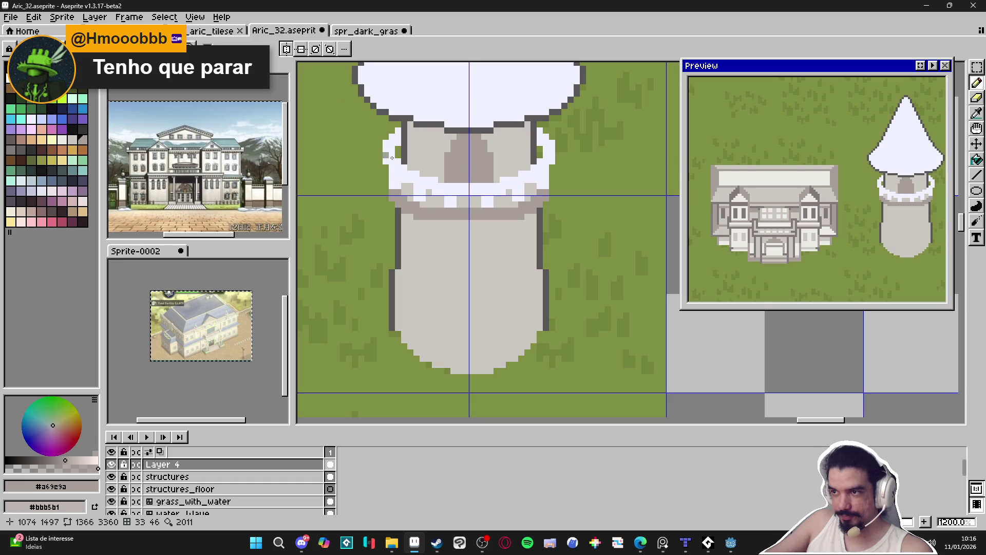
scroll(454, 282, down, 1)
drag(425, 295, 417, 273)
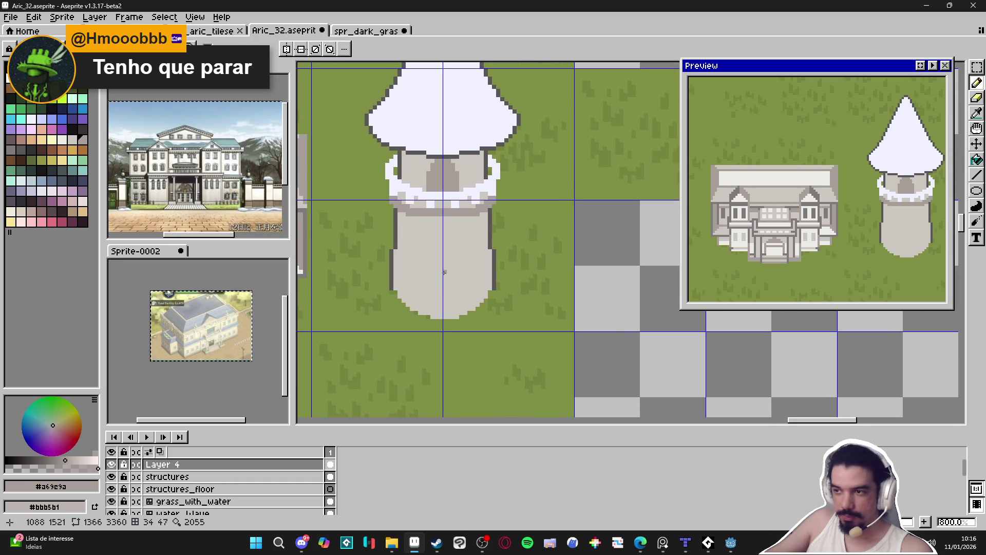
scroll(443, 271, up, 2)
mouse_move(475, 334)
mouse_down()
mouse_move(478, 299)
mouse_move(455, 269)
mouse_up()
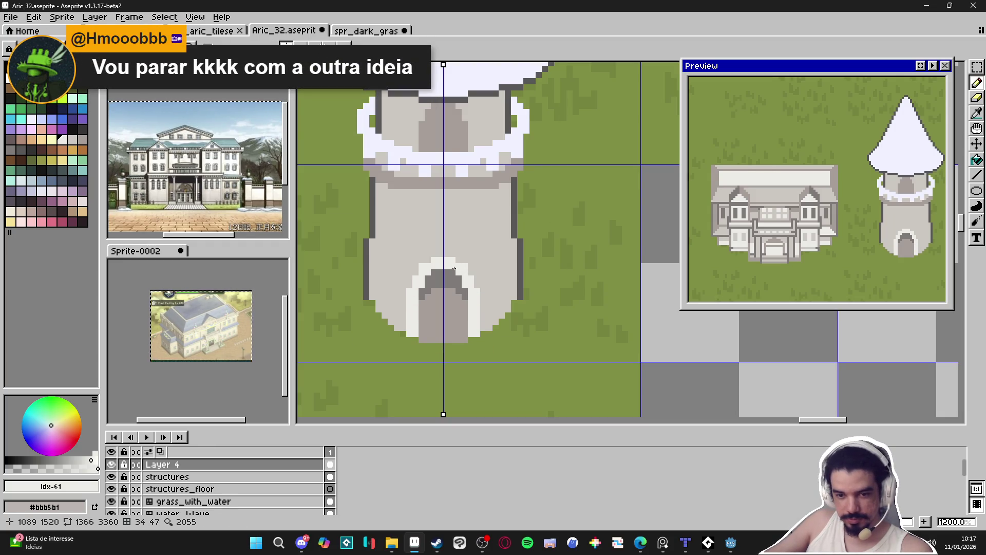
Sample the door's grey colour with the eyedropper
scroll(482, 289, down, 1)
scroll(483, 290, down, 2)
scroll(488, 294, up, 2)
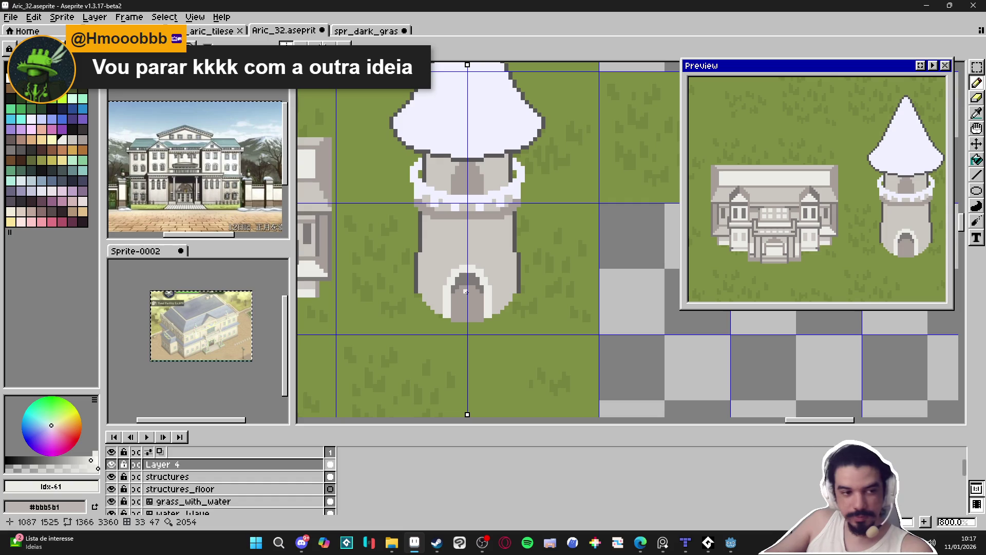
scroll(466, 291, up, 3)
alt+click(462, 290)
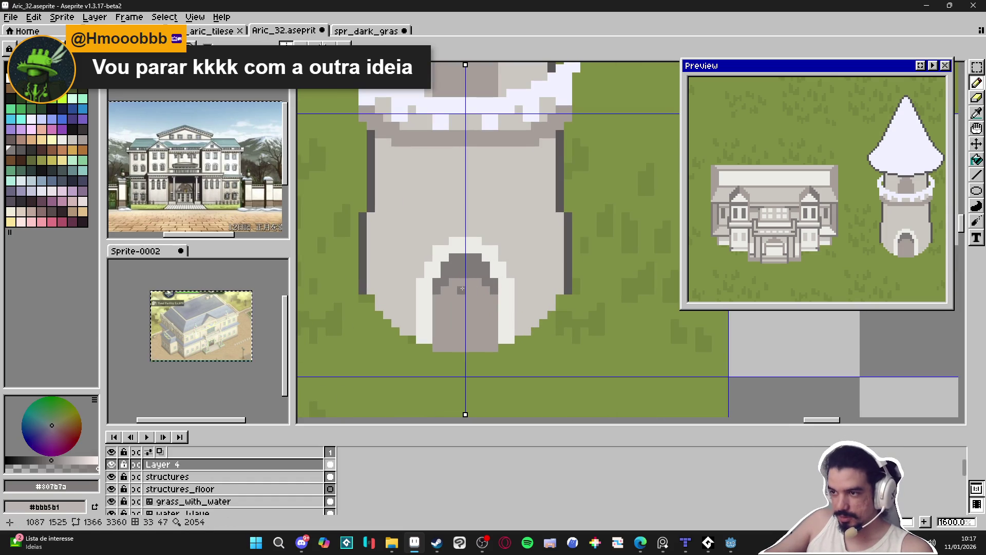
Draw dark vertical plank lines down the door's left and right, undoing two failed strokes
scroll(465, 281, down, 1)
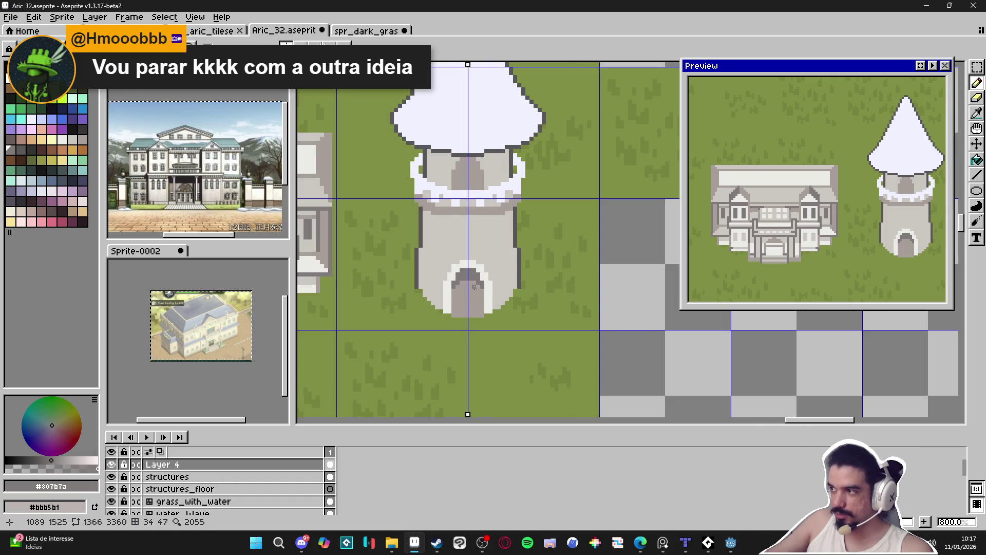
scroll(475, 287, down, 1)
scroll(467, 288, up, 2)
scroll(463, 288, up, 2)
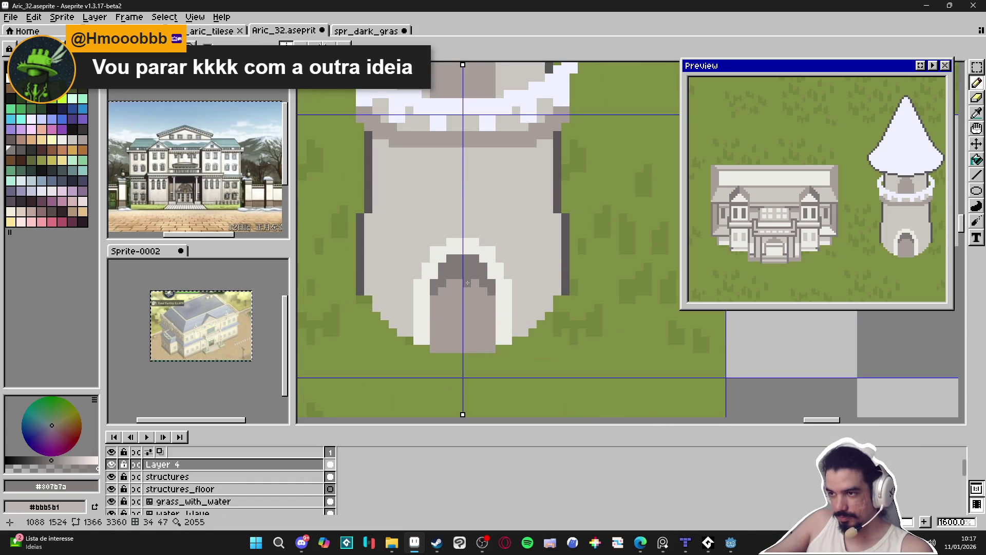
drag(467, 281, 473, 318)
key(ctrl+z)
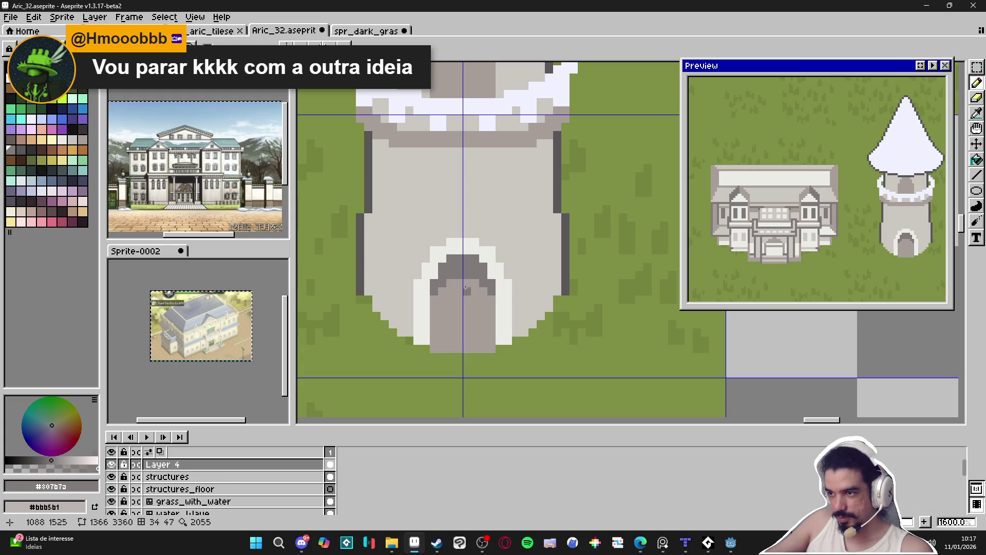
drag(469, 282, 467, 344)
key(ctrl+z)
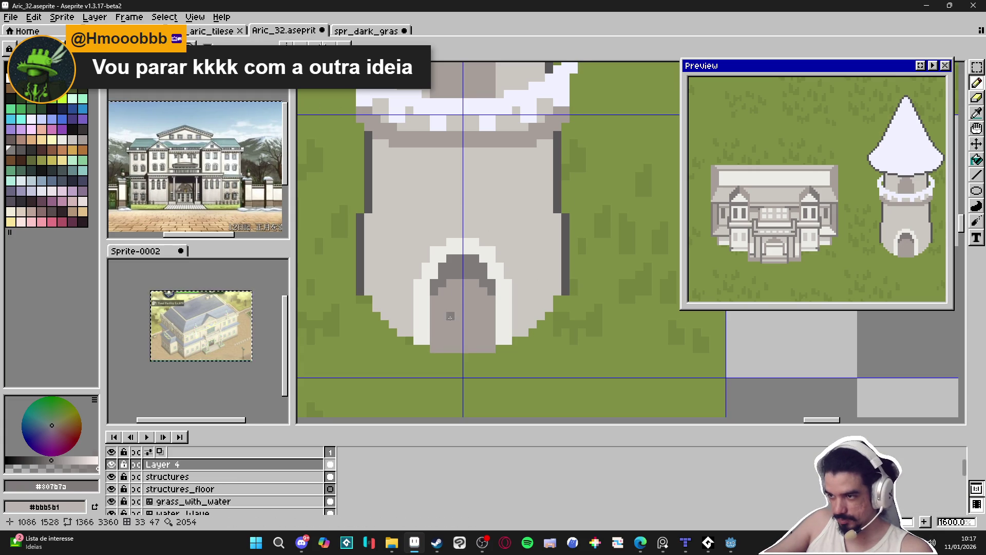
drag(451, 282, 450, 352)
drag(475, 302, 484, 359)
Sample the lighter wall grey from the tower
scroll(491, 362, down, 3)
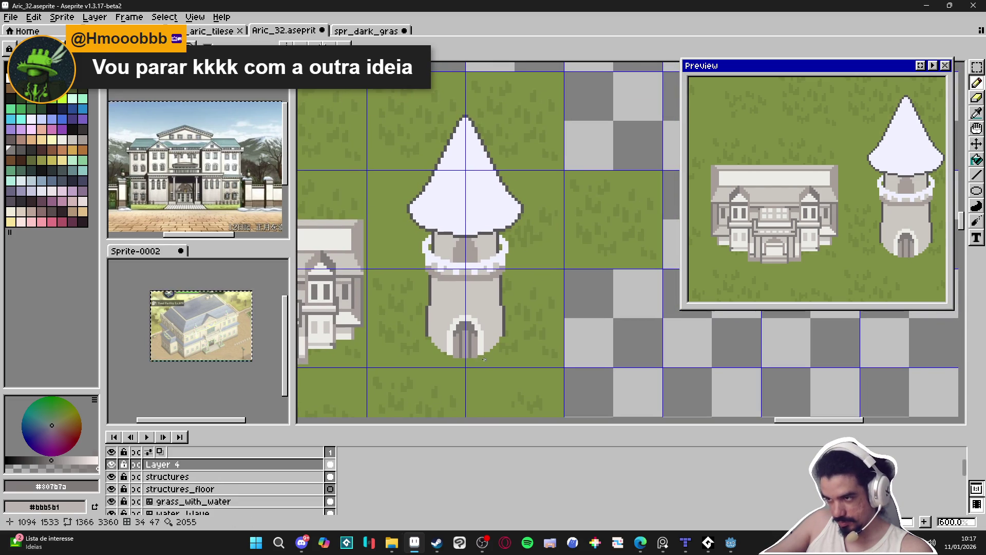
scroll(484, 349, up, 3)
alt+click(502, 319)
alt+click(488, 214)
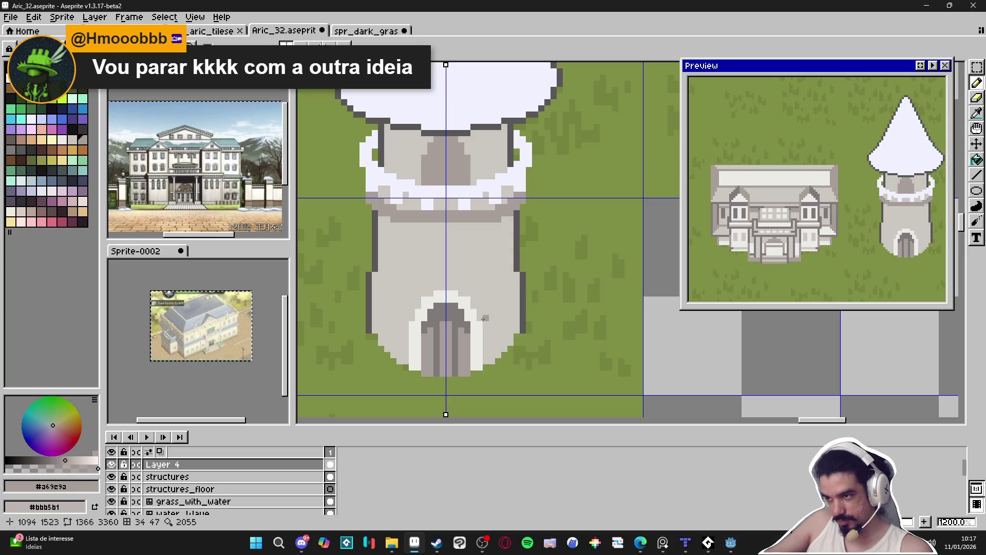
Draw mirrored diagonal stone-block lines above the door and across the tower's middle
drag(484, 318, 516, 288)
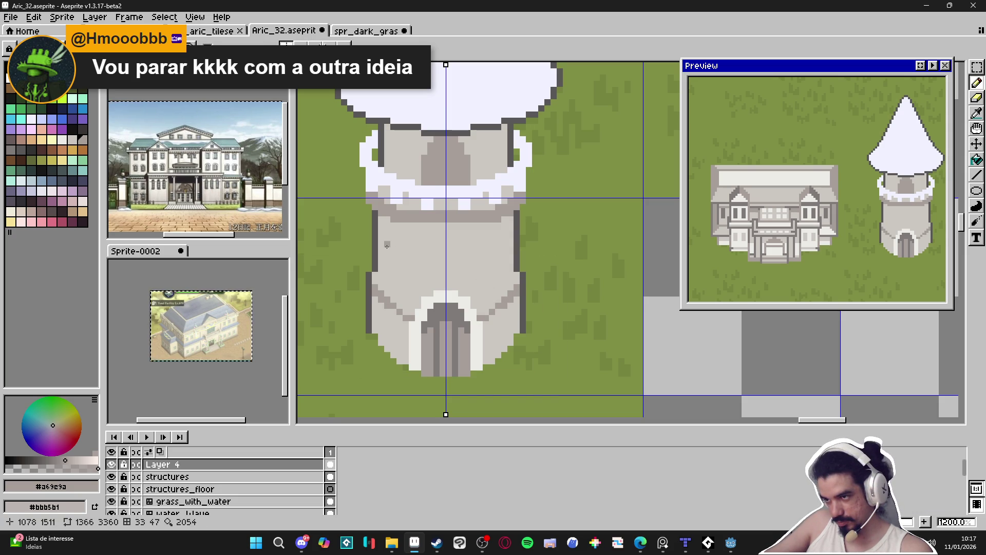
mouse_move(381, 250)
mouse_down()
mouse_move(423, 277)
mouse_move(472, 280)
mouse_move(487, 307)
mouse_up()
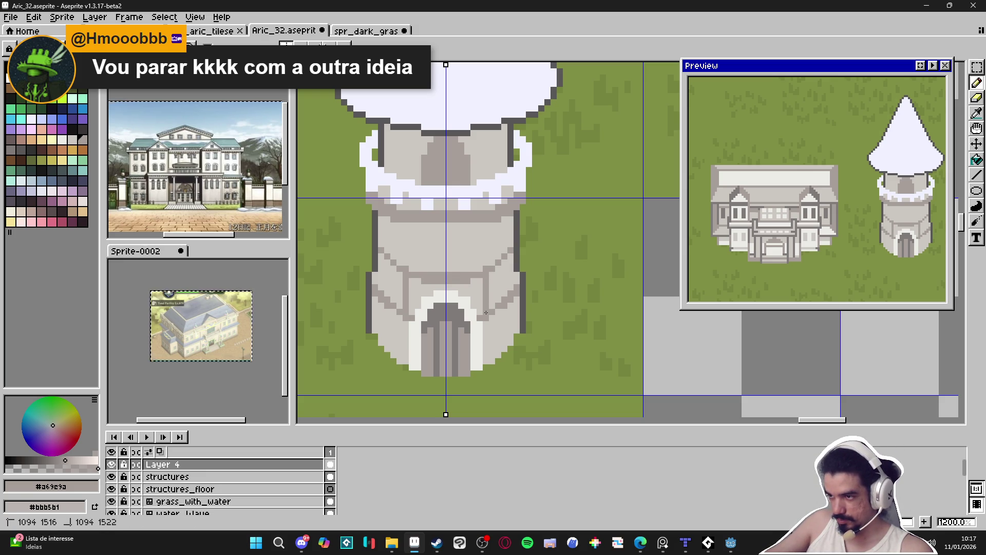
scroll(492, 263, up, 1)
mouse_move(442, 307)
mouse_down()
mouse_move(442, 267)
mouse_move(483, 267)
mouse_move(525, 243)
mouse_up()
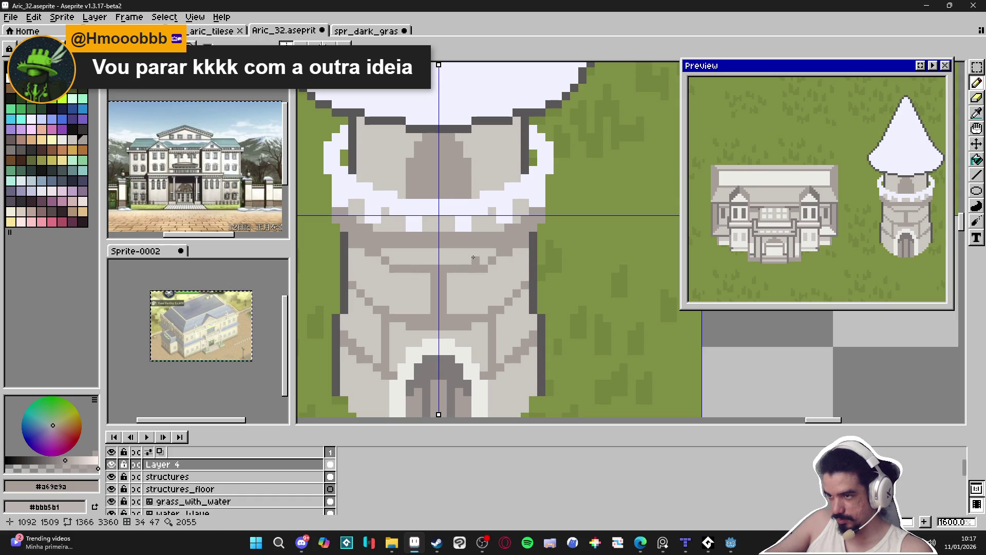
scroll(481, 249, down, 2)
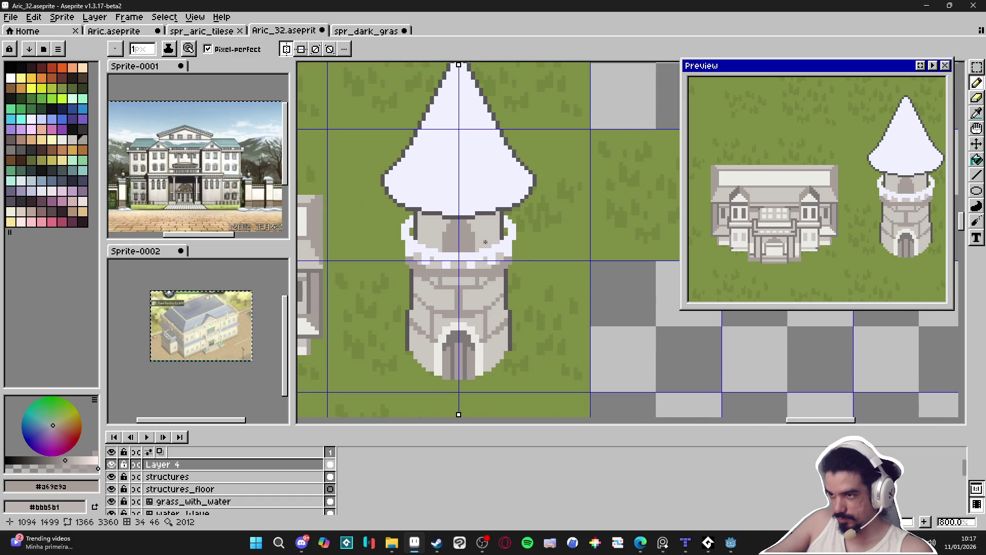
scroll(486, 242, up, 2)
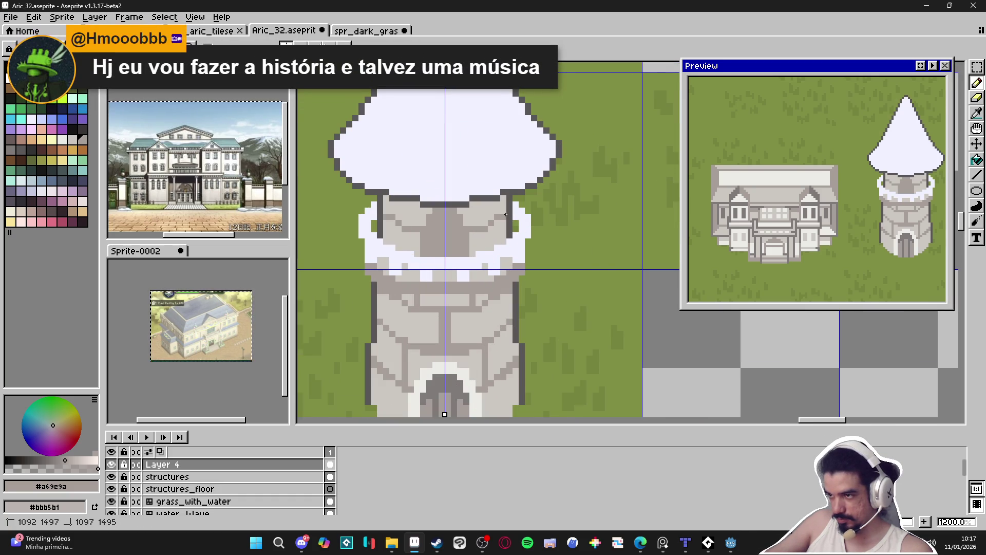
Pick a darker grey and draw short dark slit lines on the tower's upper wall
click(11, 140)
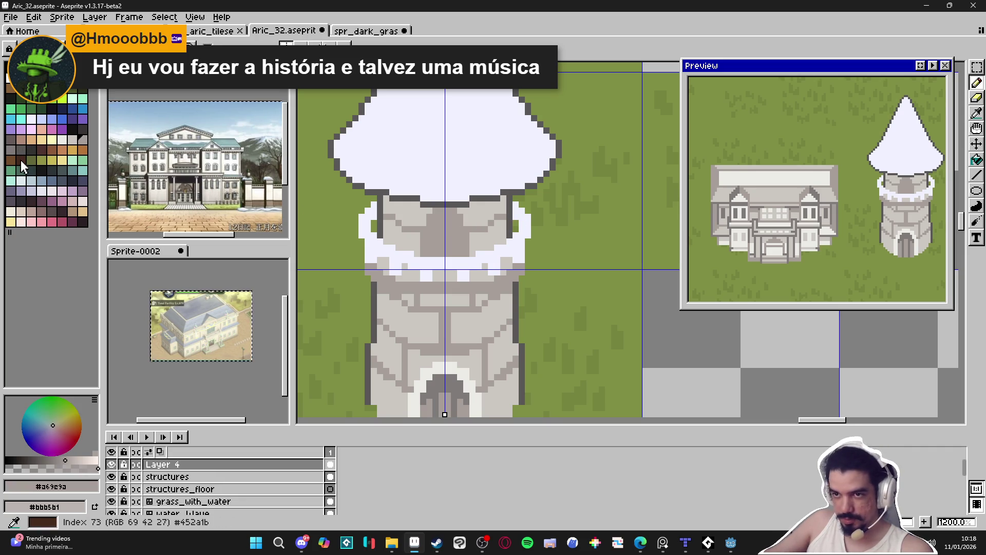
click(13, 153)
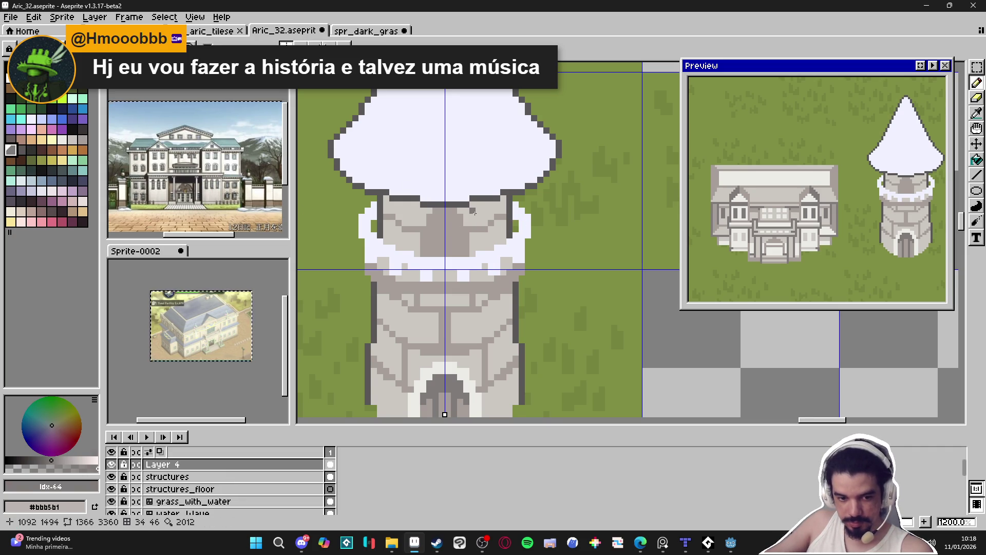
scroll(474, 215, up, 1)
mouse_move(466, 237)
mouse_down()
mouse_move(493, 232)
mouse_move(470, 232)
mouse_up()
click(489, 234)
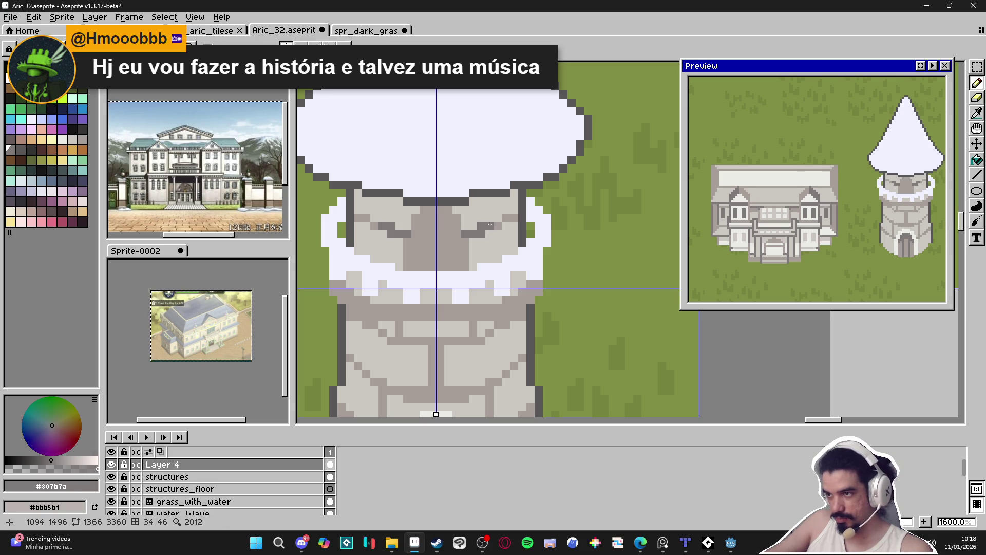
drag(515, 218, 506, 218)
Extend the dark shadow under the roof with the Paint Bucket, then return to the Pencil
key(g)
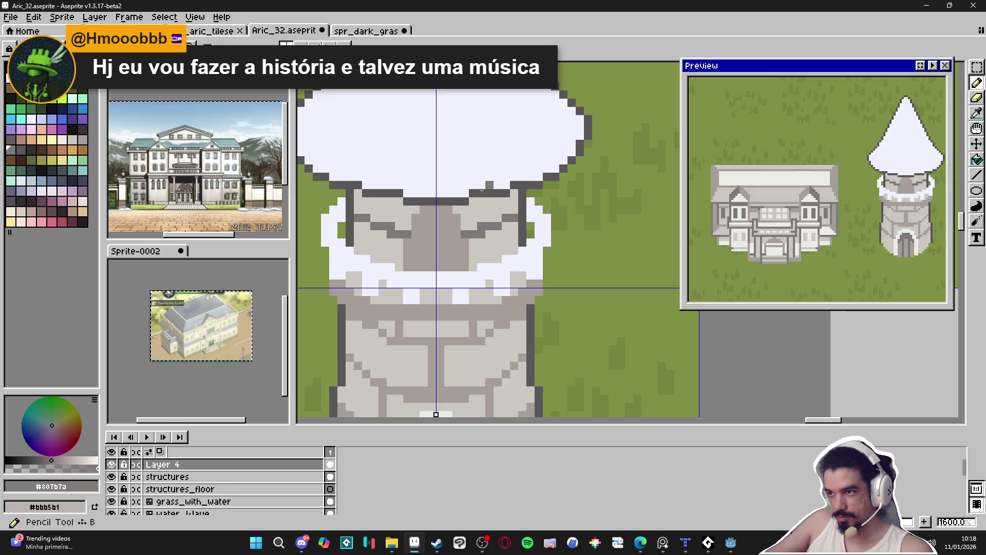
mouse_move(460, 204)
mouse_down()
mouse_move(509, 200)
mouse_move(511, 210)
mouse_up()
key(b)
scroll(504, 210, down, 1)
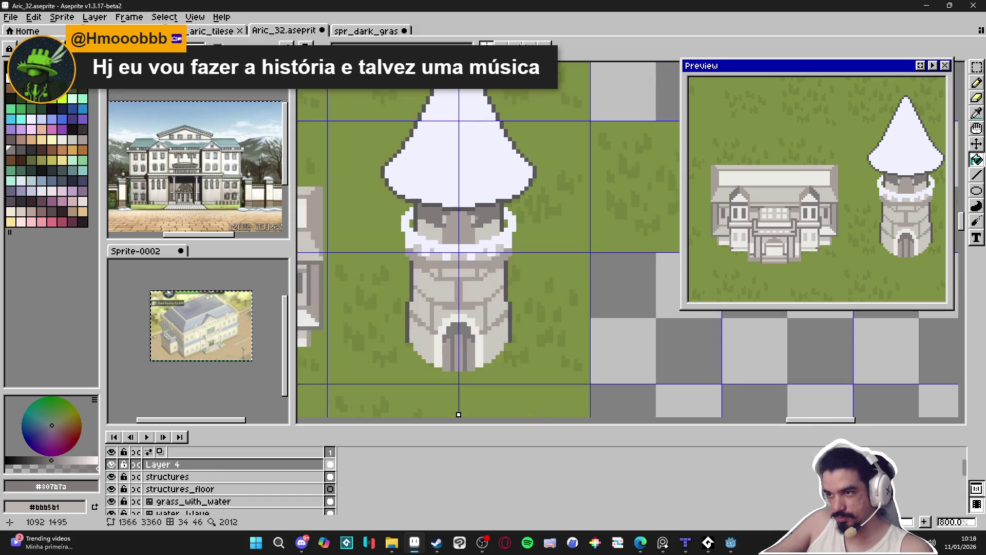
Sample the light wall grey from the tower
scroll(471, 220, down, 5)
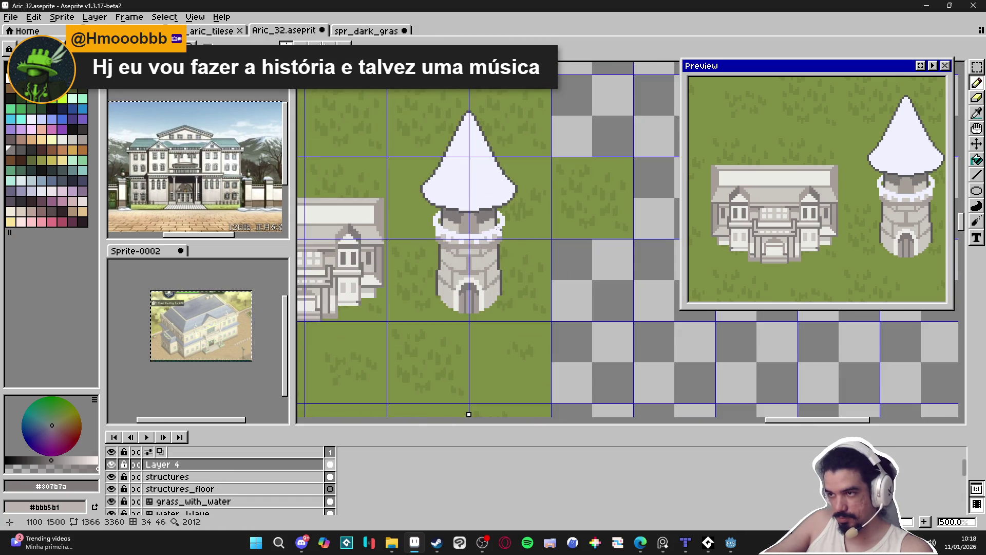
scroll(481, 233, up, 5)
scroll(481, 233, up, 1)
alt+click(486, 231)
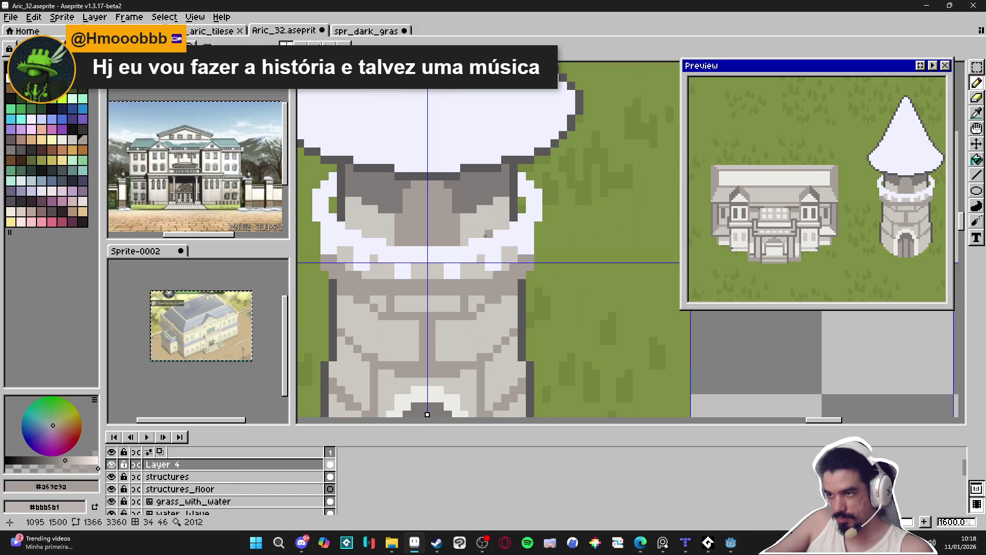
Zoom out to review the scene, then pick the orange-brown palette swatch
scroll(486, 230, down, 6)
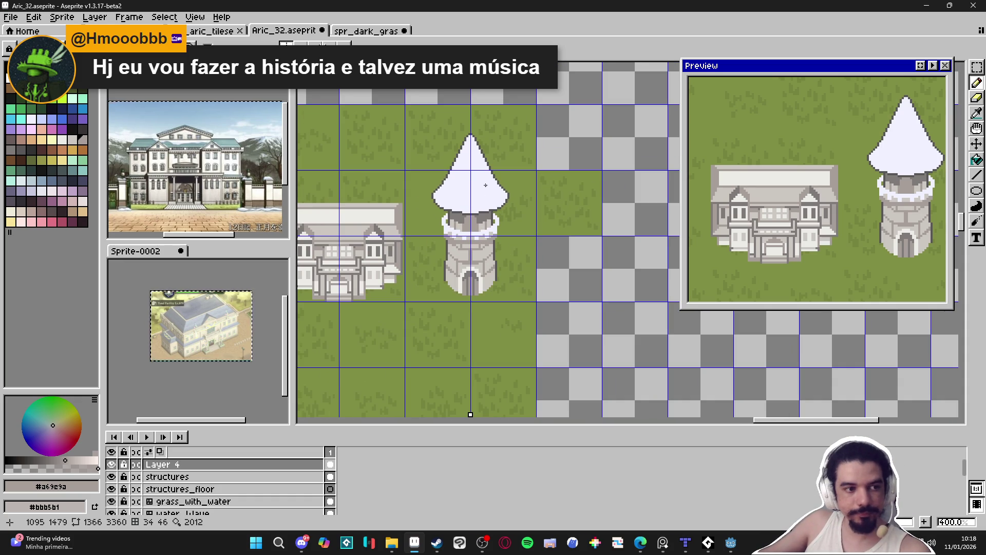
scroll(486, 284, down, 1)
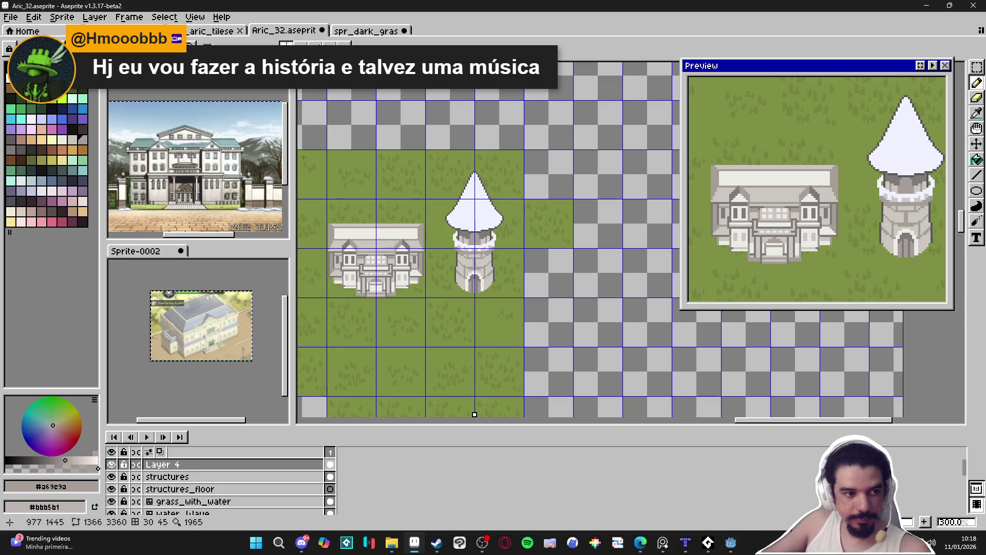
scroll(443, 301, up, 3)
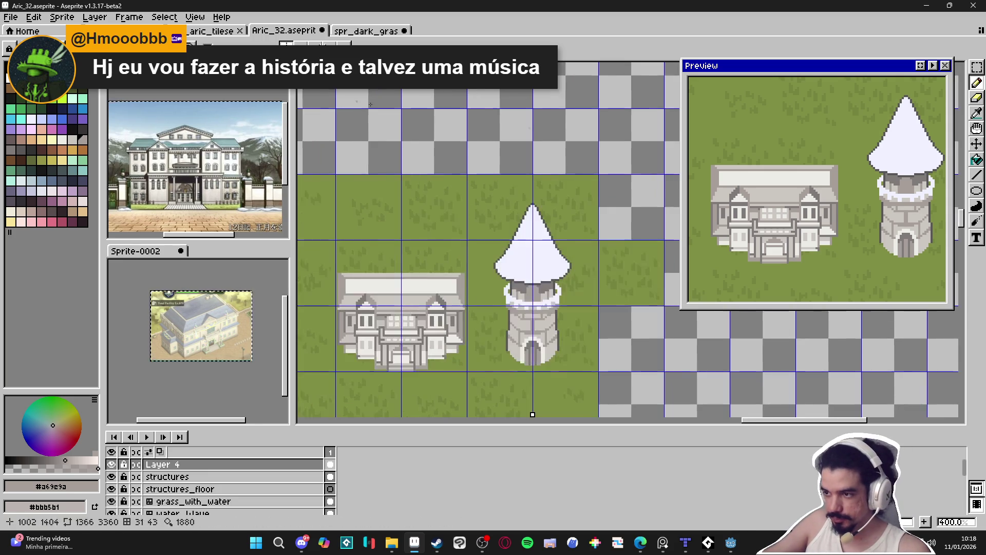
scroll(443, 301, up, 3)
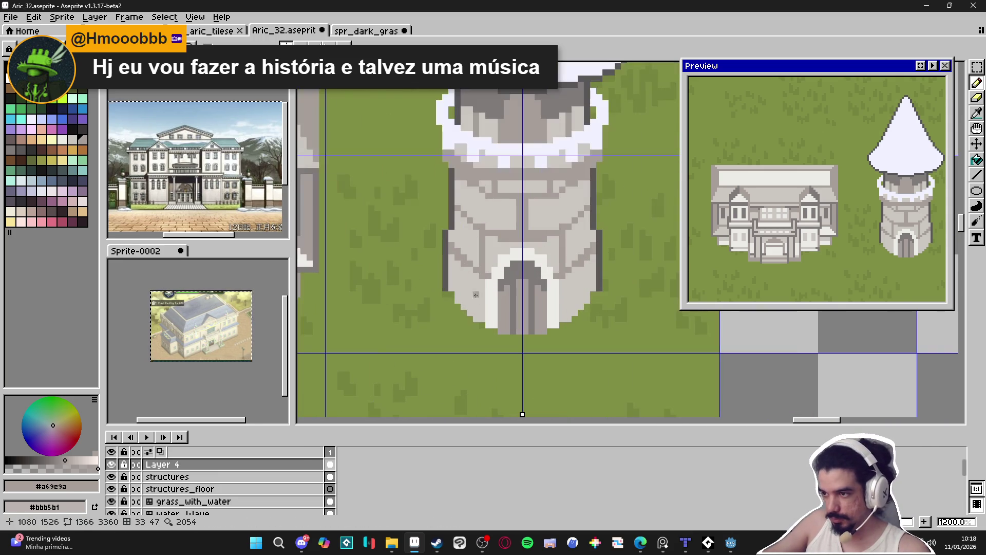
click(63, 151)
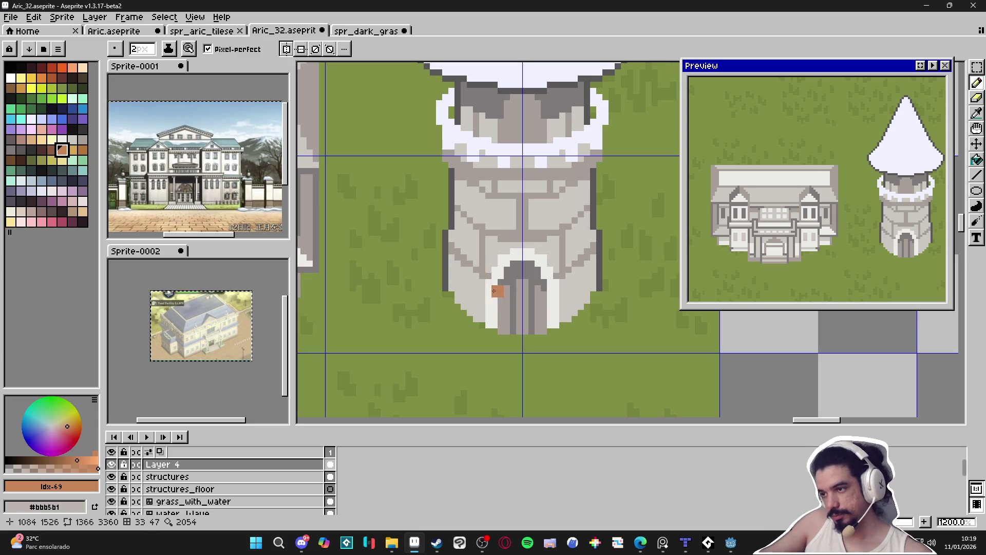
scroll(432, 278, down, 1)
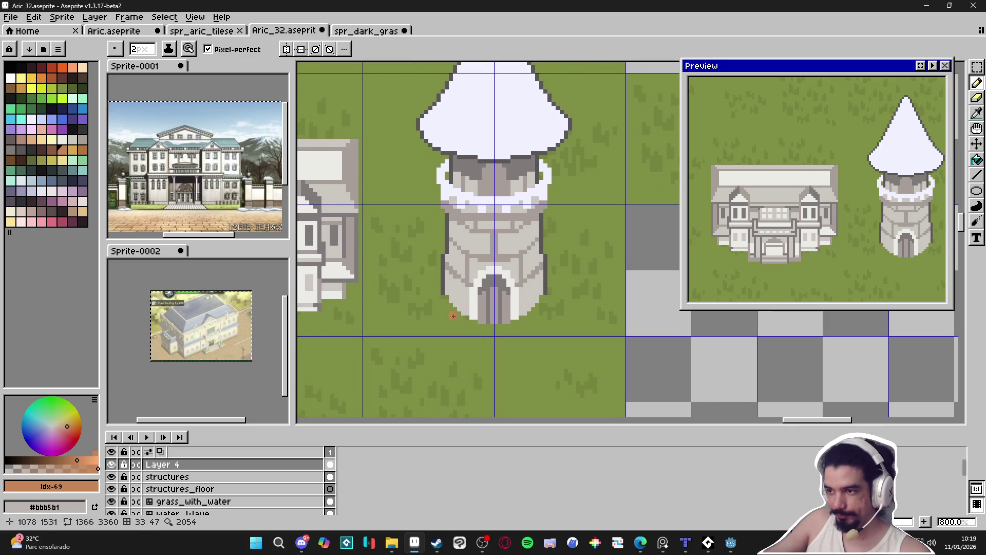
Paint an orange diagonal root beside the door and up the tower's left wall
scroll(455, 315, up, 1)
drag(461, 310, 415, 269)
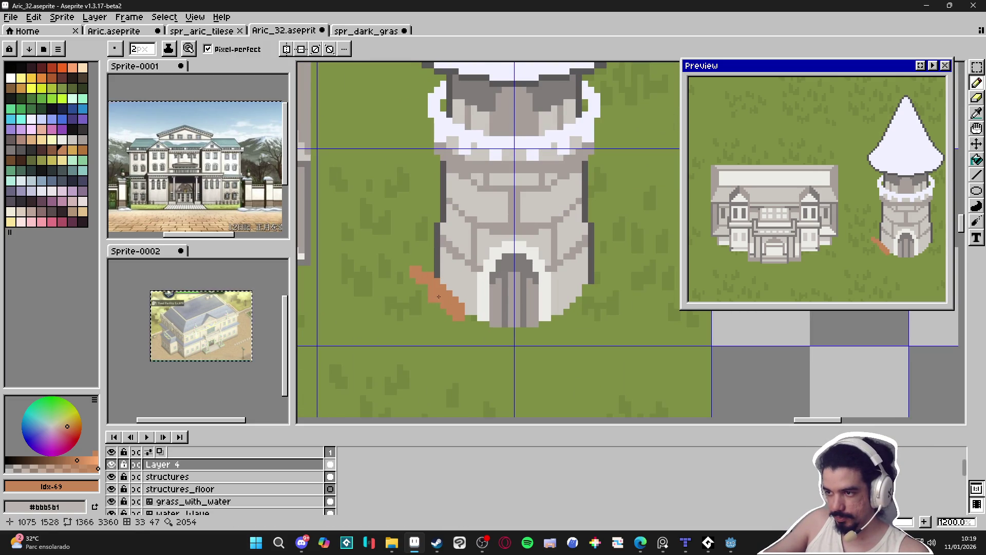
mouse_move(466, 315)
mouse_down()
mouse_move(406, 269)
mouse_move(416, 255)
mouse_move(453, 300)
mouse_up()
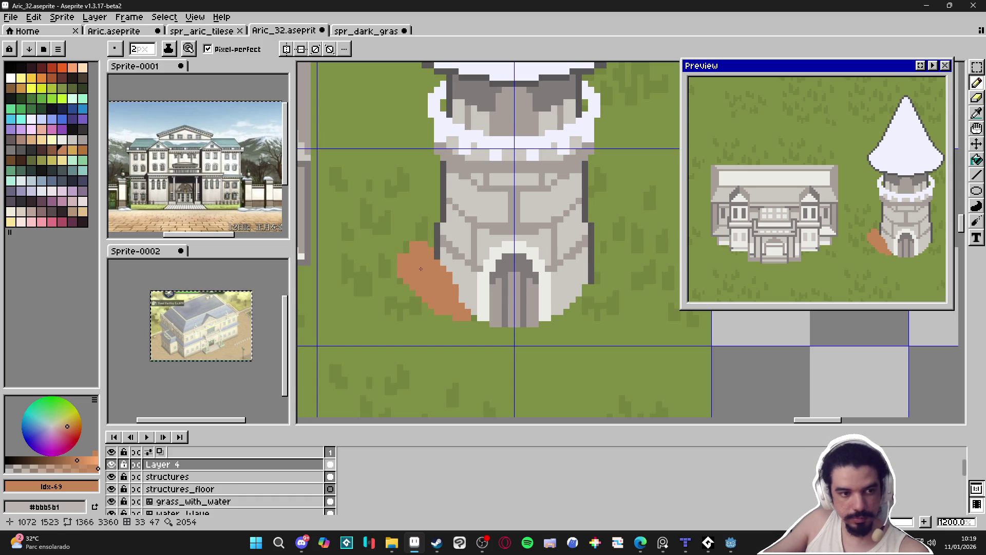
drag(404, 252, 430, 222)
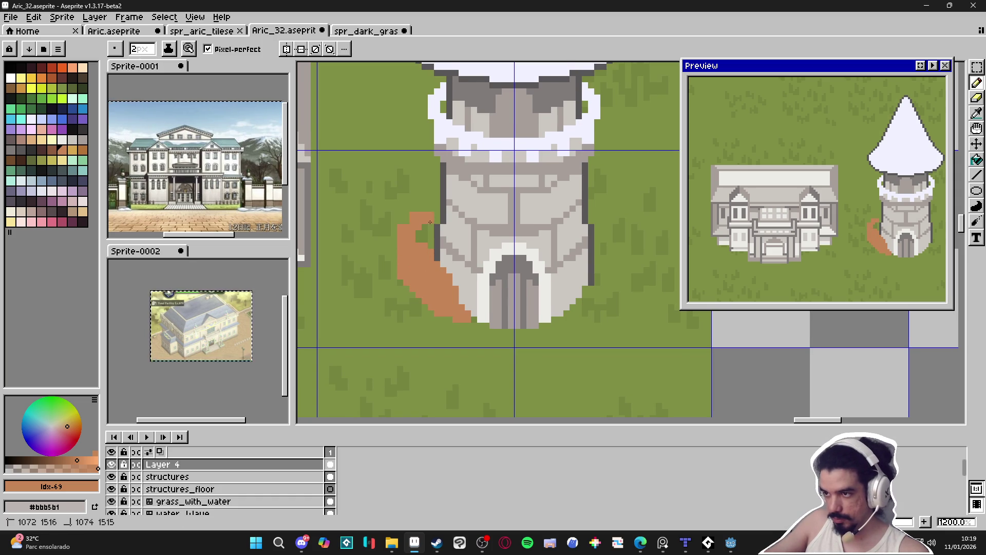
With a 1-pixel brush, fill out the orange patch's lower-left edges and green notch
key(minus)
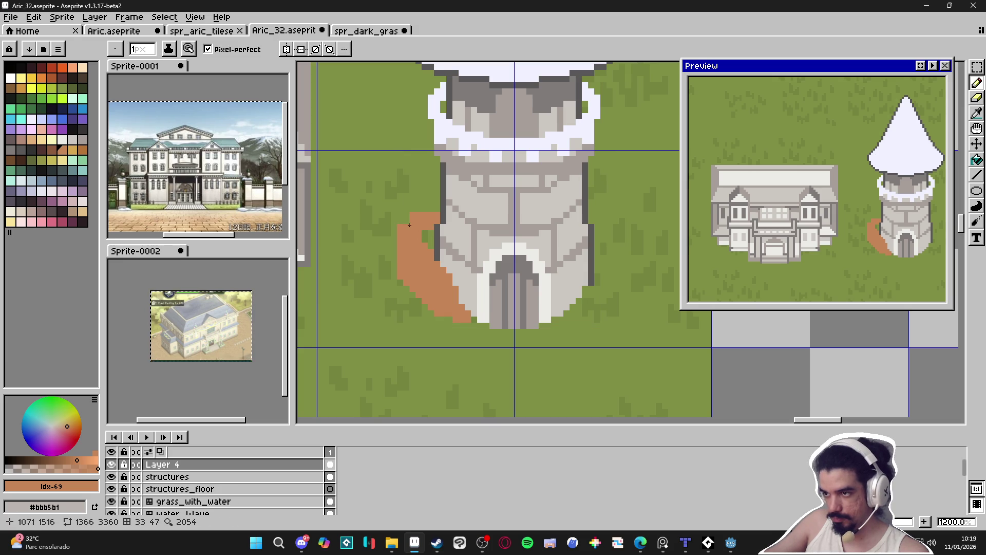
click(417, 306)
drag(422, 309, 421, 315)
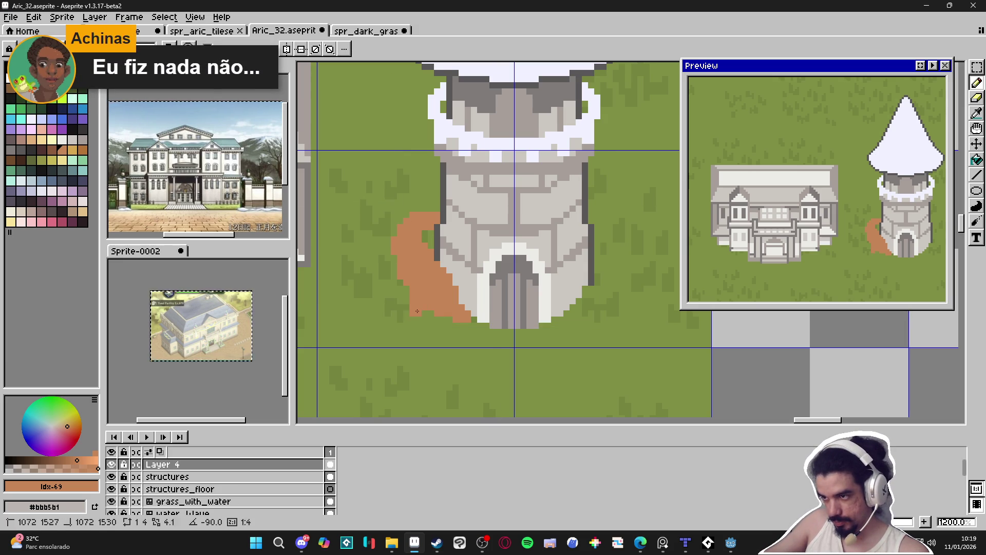
click(410, 312)
click(410, 318)
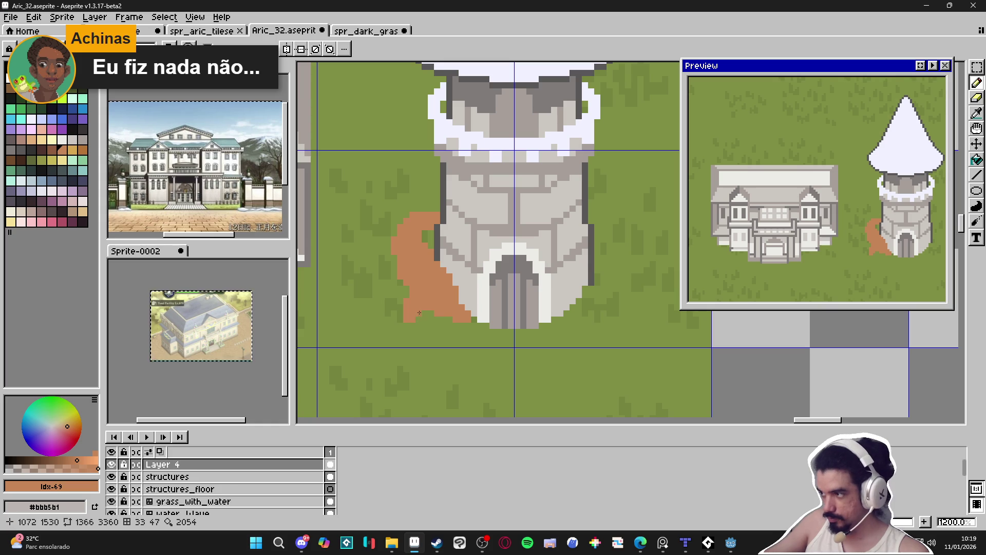
click(402, 318)
click(399, 304)
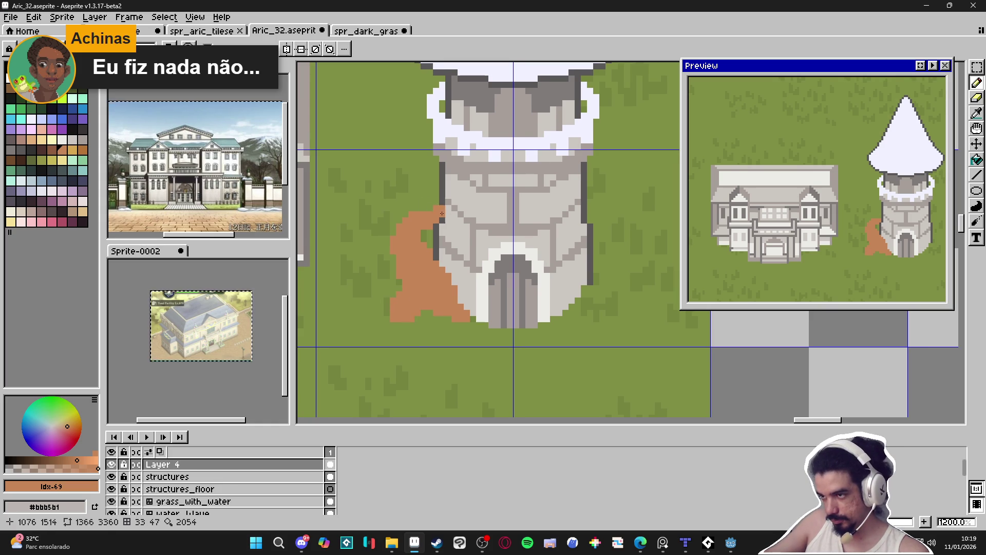
Thicken the patch's top edge and grow the orange mark right of the tower
click(434, 207)
drag(433, 201, 428, 201)
scroll(419, 216, right, 2)
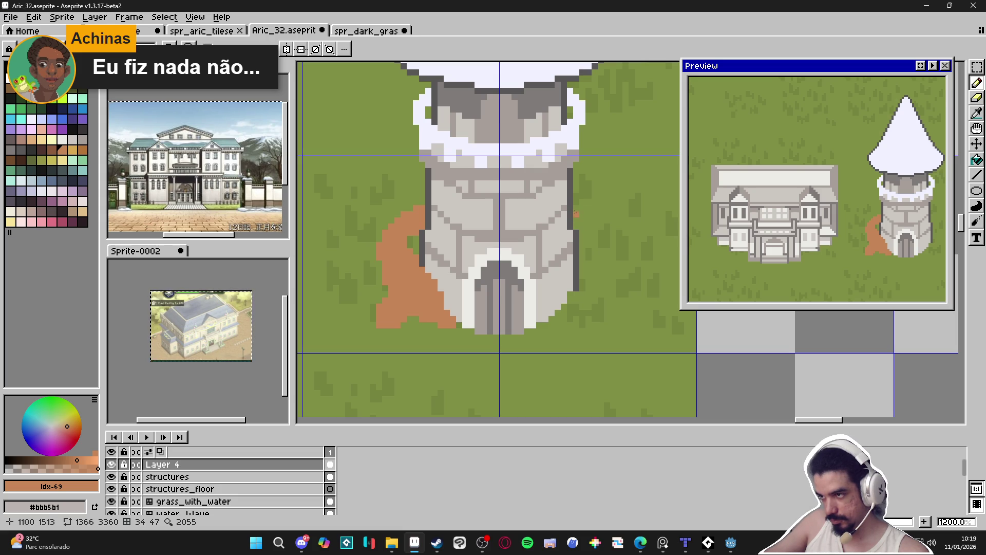
mouse_move(578, 211)
mouse_down()
mouse_move(546, 189)
mouse_move(589, 225)
mouse_up()
Paint orange below the right-side patch and start the root curl across the tower wall
key(e)
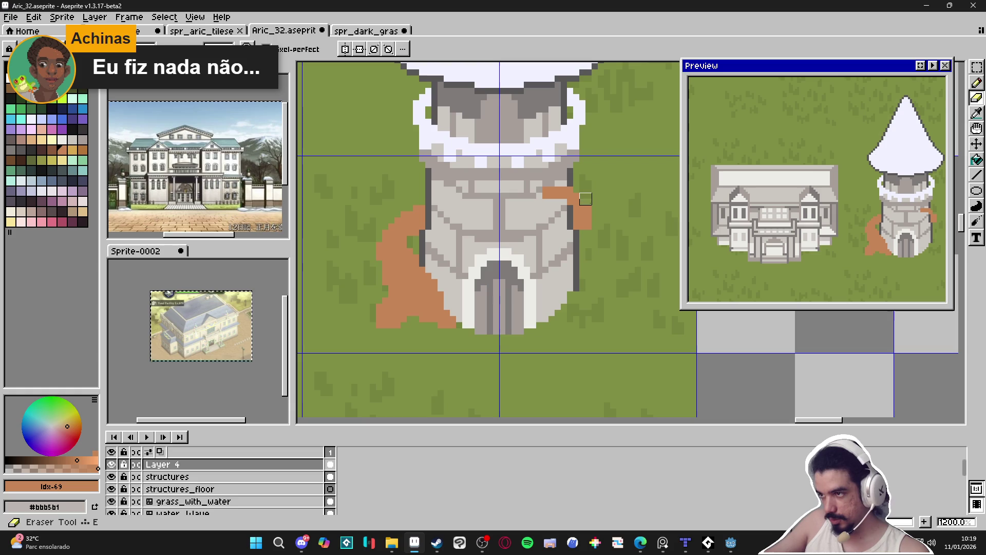
key(b)
drag(584, 231, 588, 239)
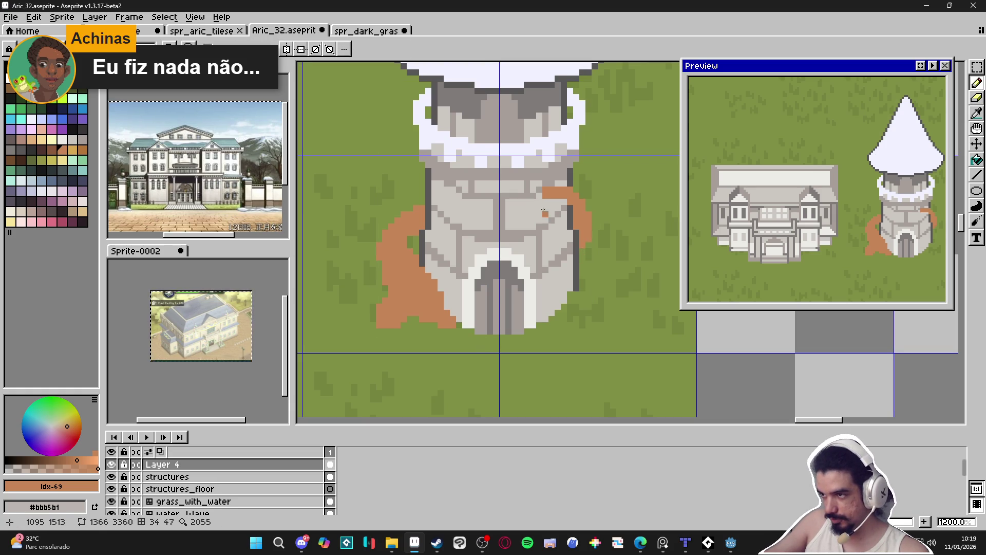
click(531, 202)
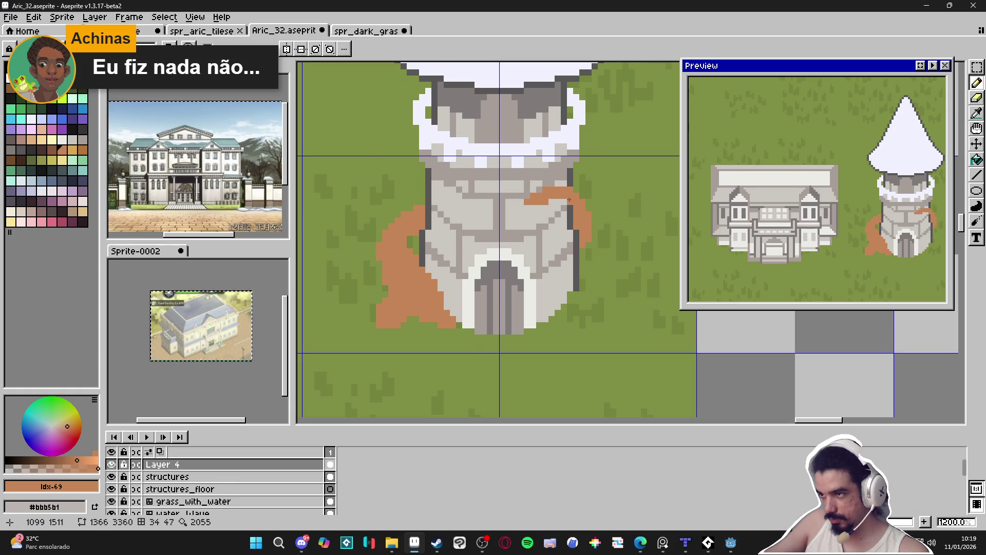
click(531, 211)
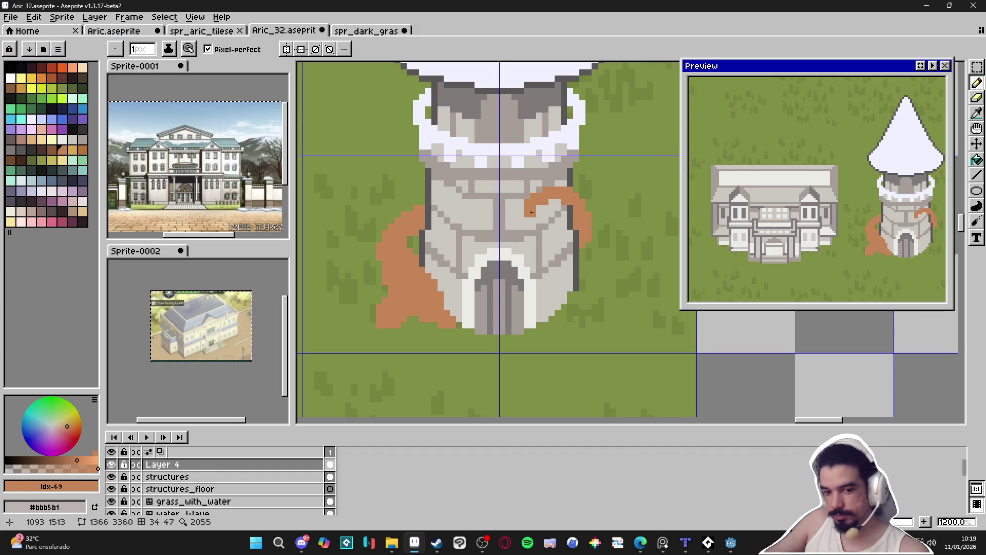
Paint the orange root down the tower's lower-right edge and out past the base
drag(531, 213, 533, 216)
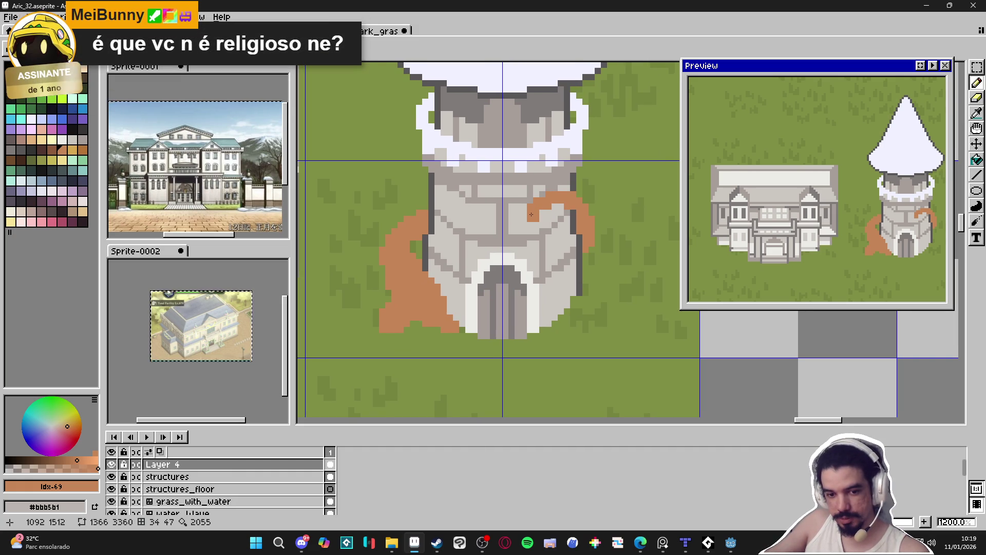
scroll(557, 207, down, 2)
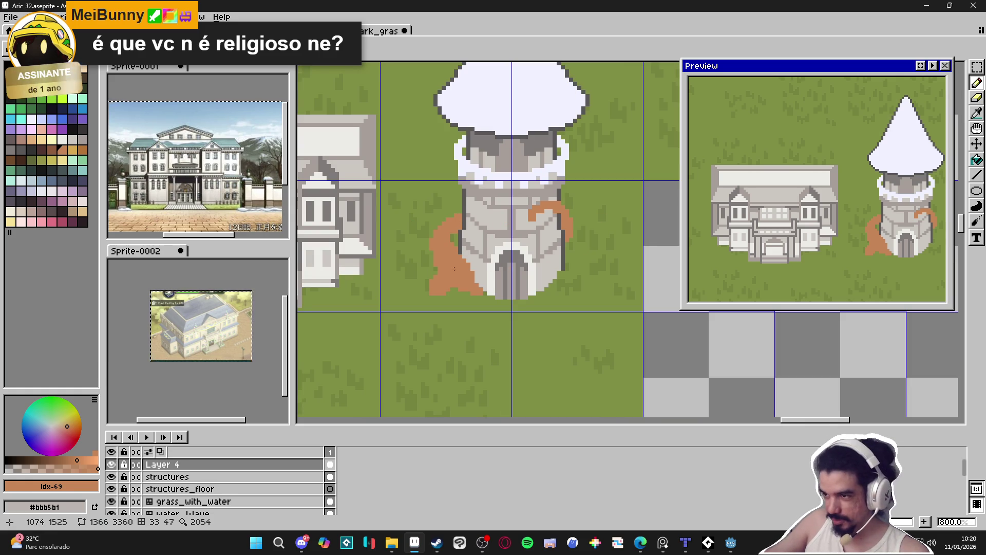
scroll(448, 236, up, 3)
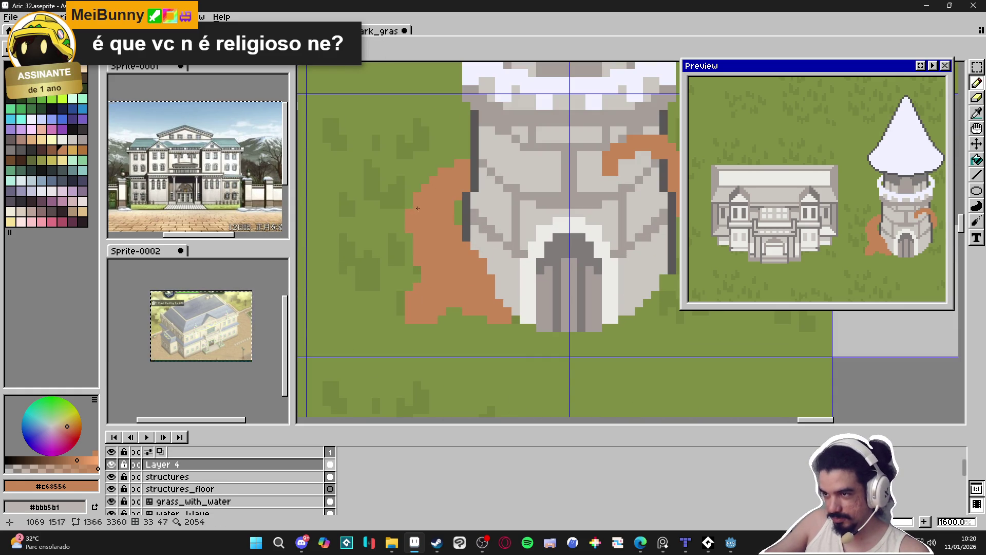
scroll(488, 268, down, 1)
scroll(488, 269, up, 1)
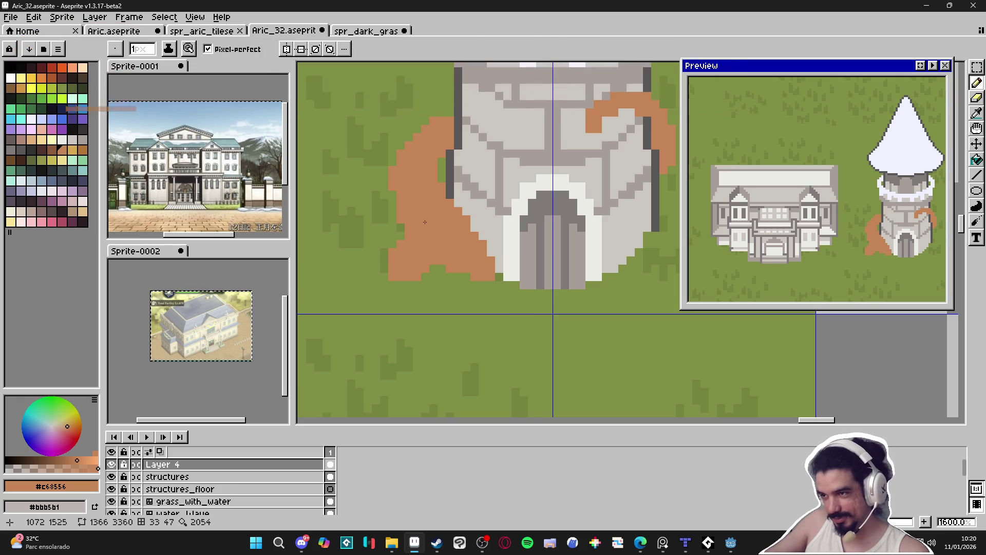
scroll(441, 192, up, 1)
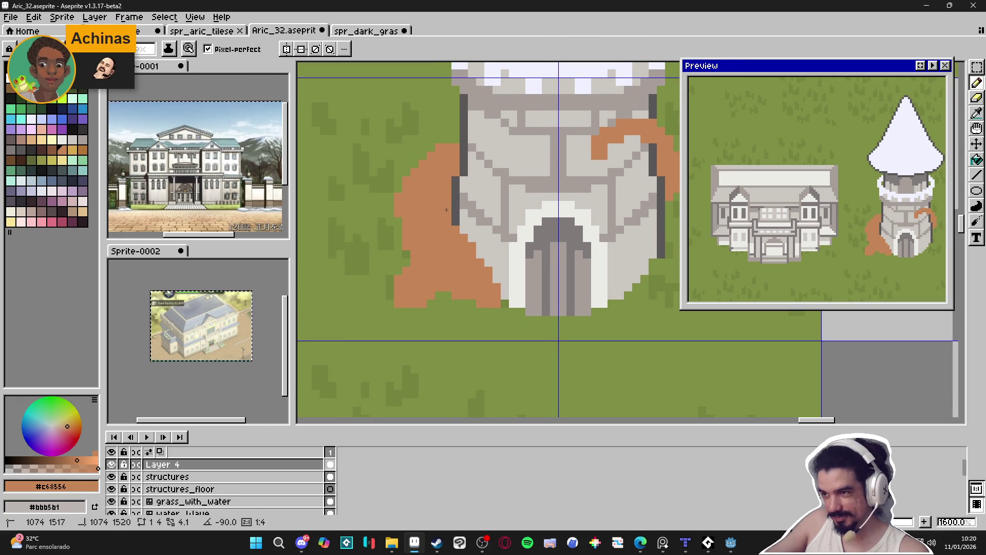
scroll(441, 192, down, 4)
drag(460, 203, 466, 223)
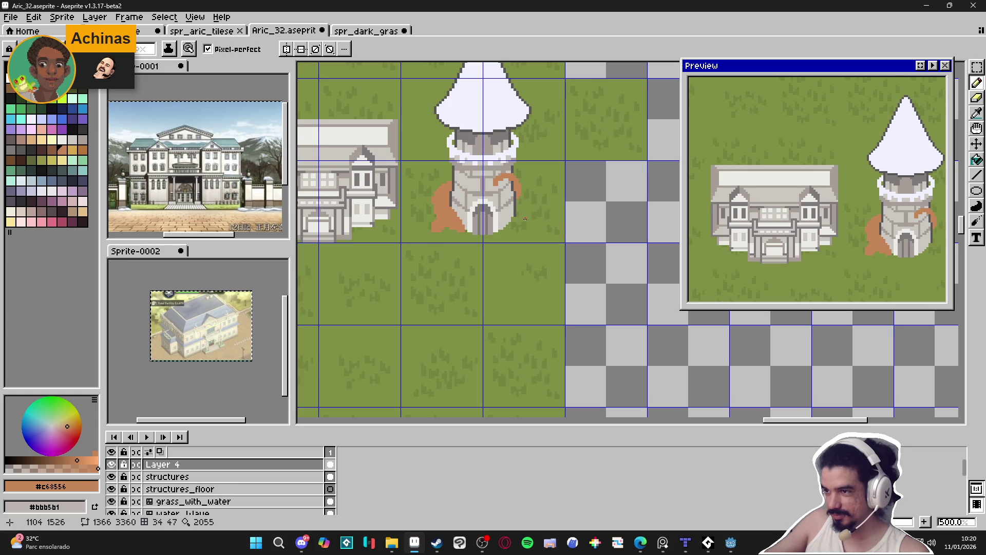
scroll(517, 211, up, 4)
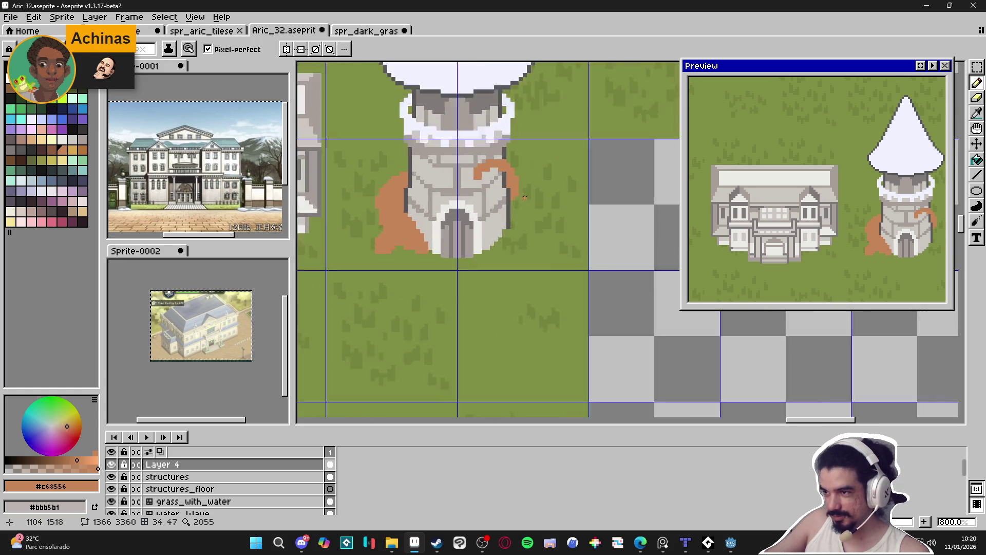
scroll(525, 197, down, 4)
scroll(510, 207, up, 4)
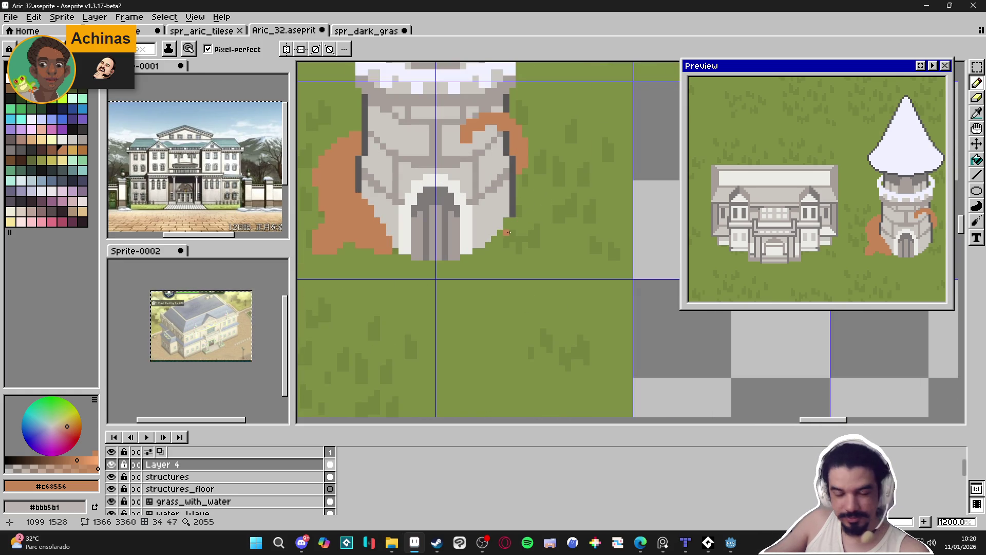
click(516, 224)
click(521, 234)
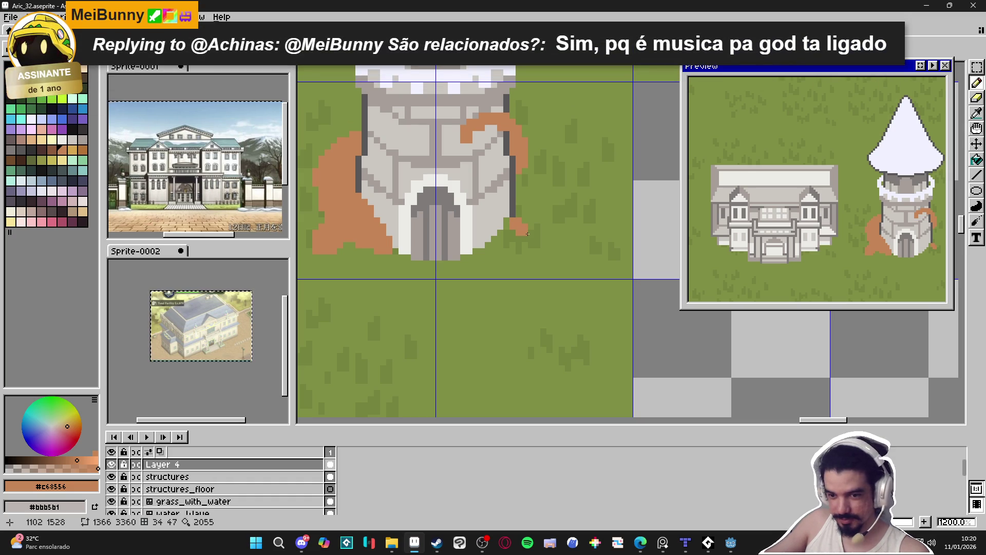
click(506, 224)
click(498, 234)
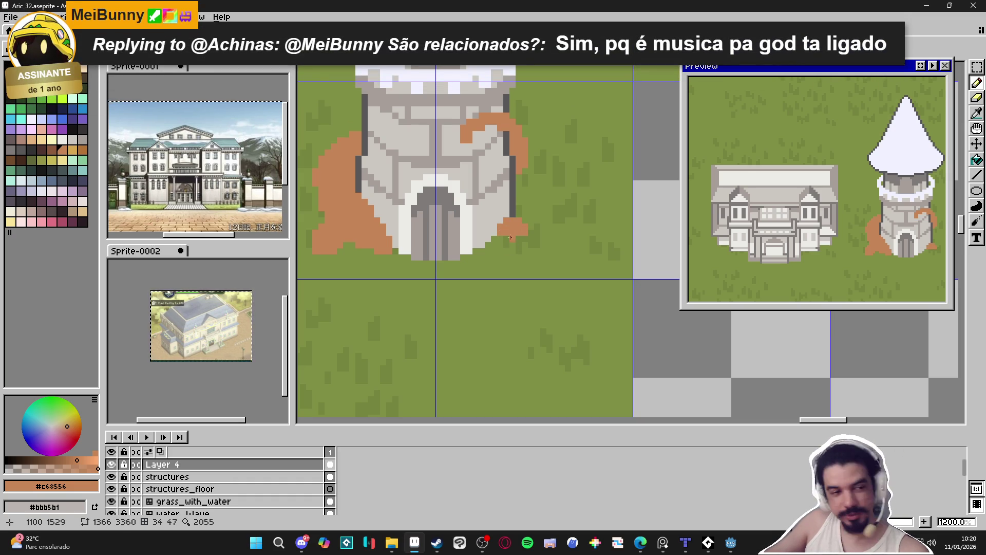
click(535, 235)
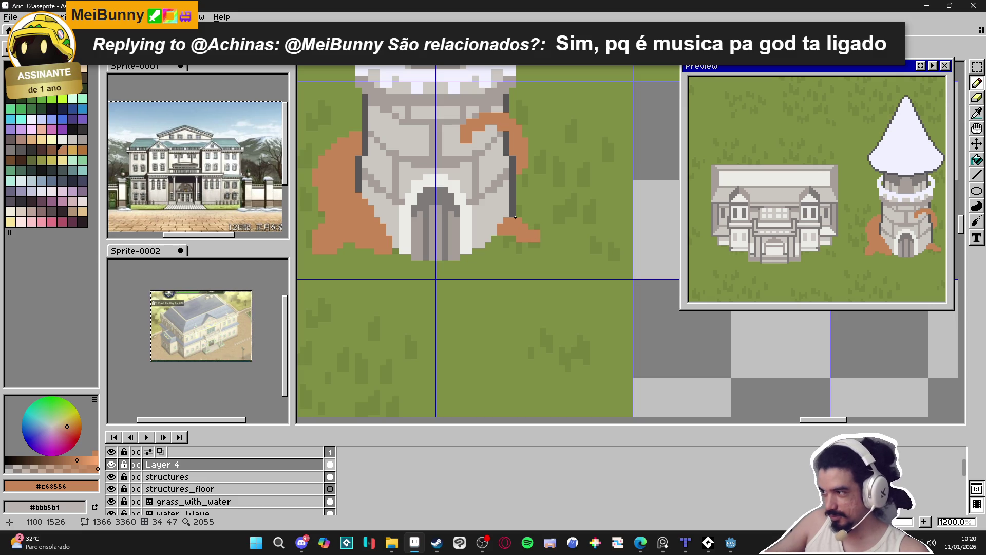
Extend the orange root up the tower's grey wall, undoing the topmost pixel
click(498, 213)
click(497, 208)
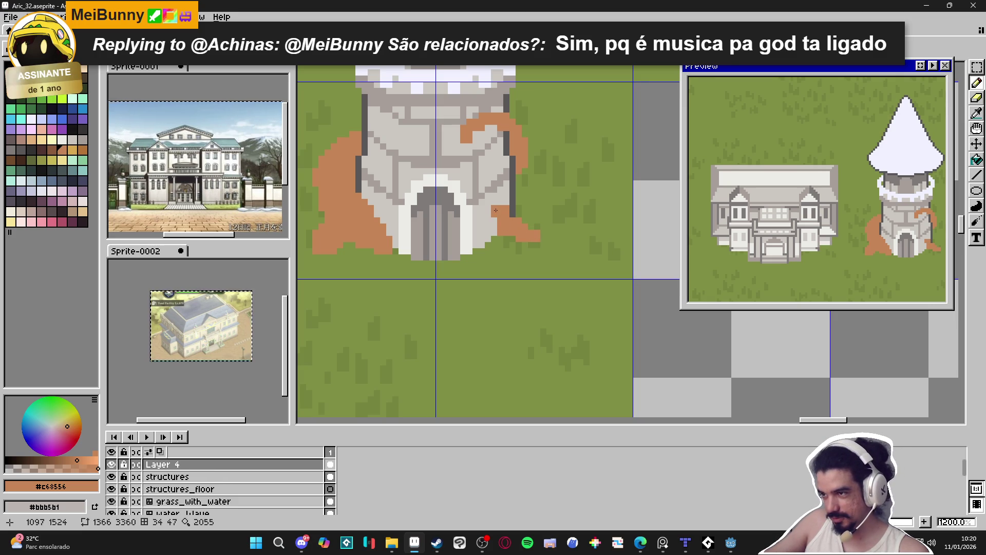
click(497, 193)
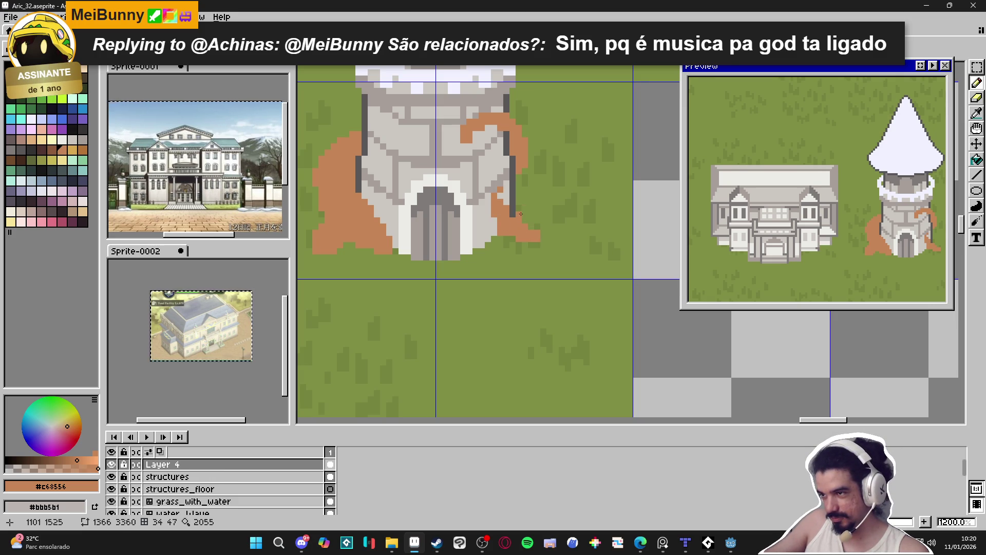
key(ctrl+z)
Shade the root with dark brown pixels beside the wall, then return to light orange
click(54, 150)
click(526, 212)
click(527, 218)
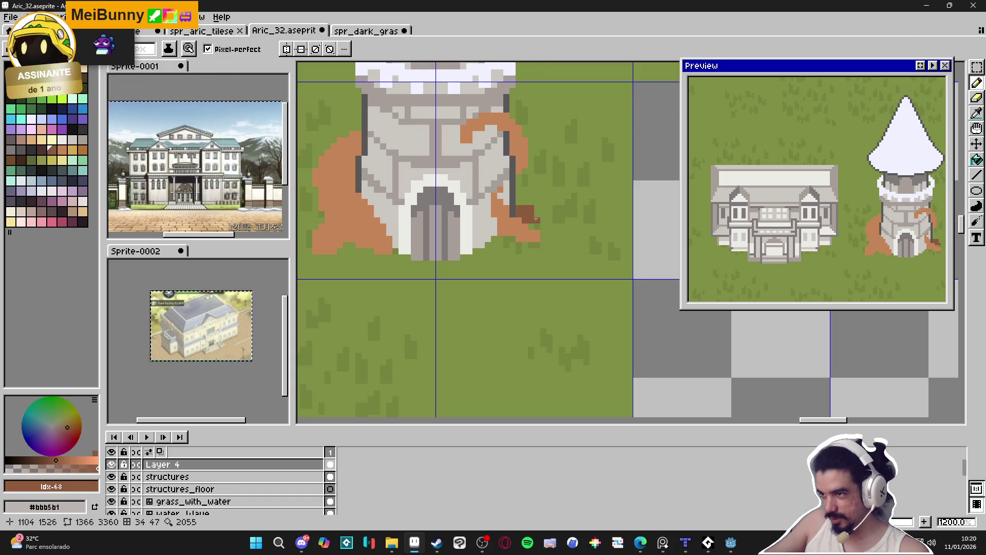
click(518, 202)
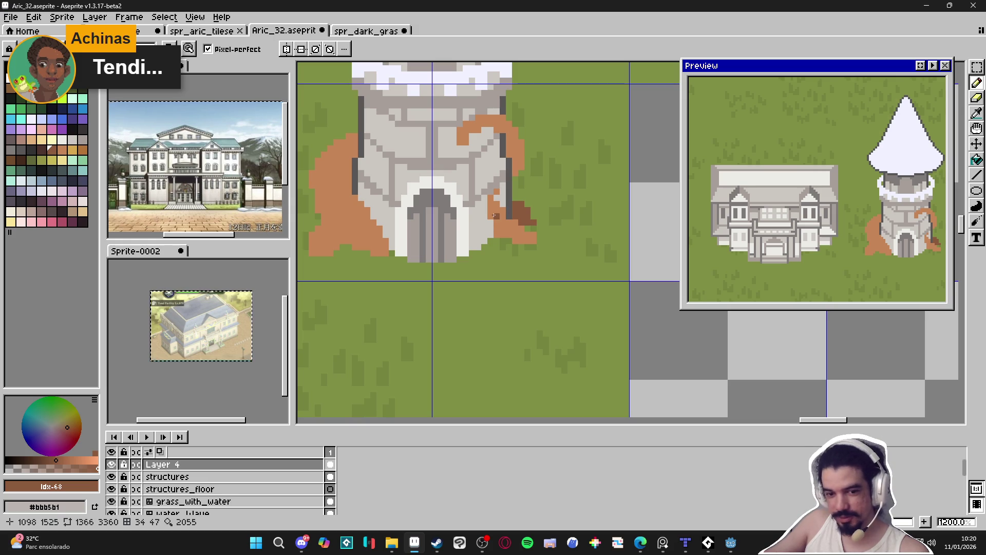
alt+click(497, 198)
drag(497, 199, 477, 210)
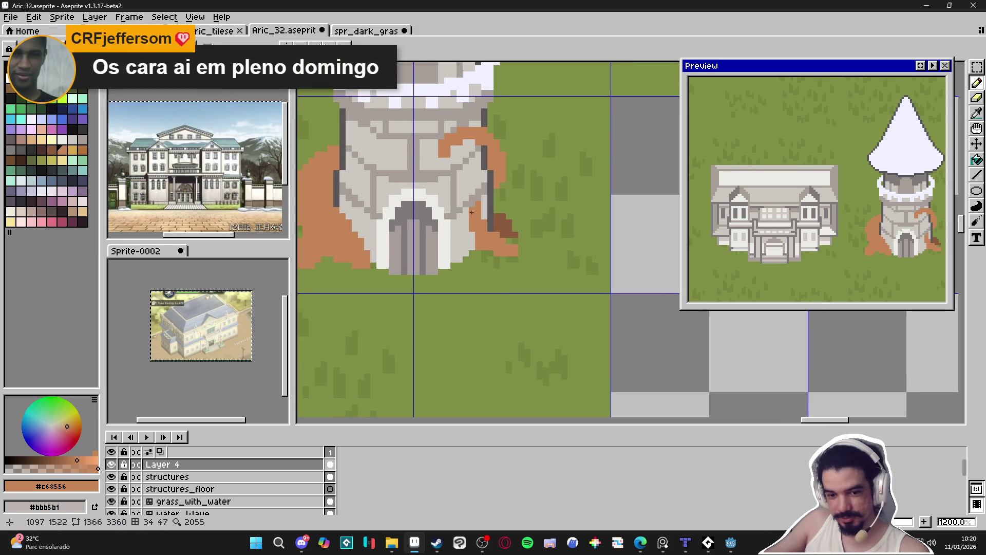
drag(470, 213, 468, 215)
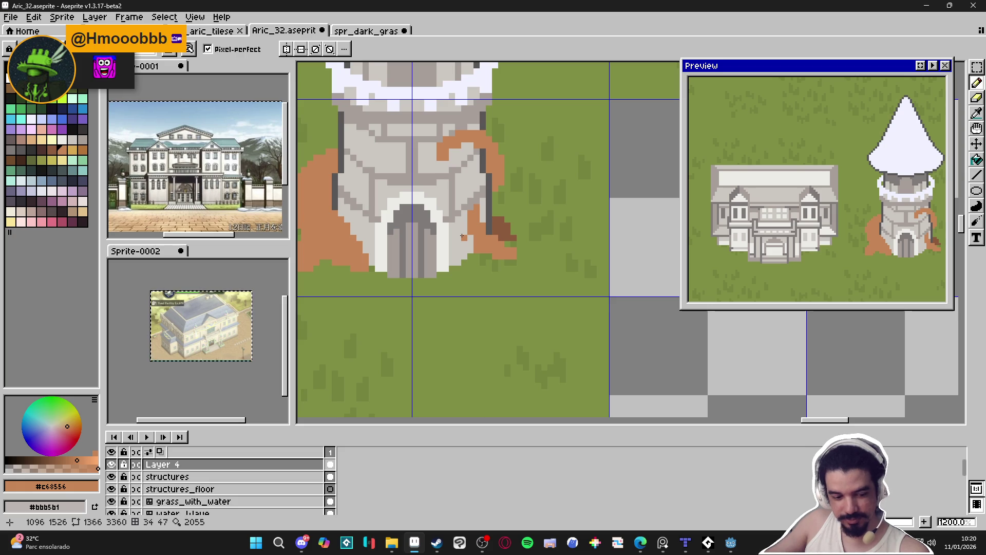
Pick dark brown and extend the dark shading at the tower's base
scroll(531, 250, down, 2)
scroll(625, 231, up, 2)
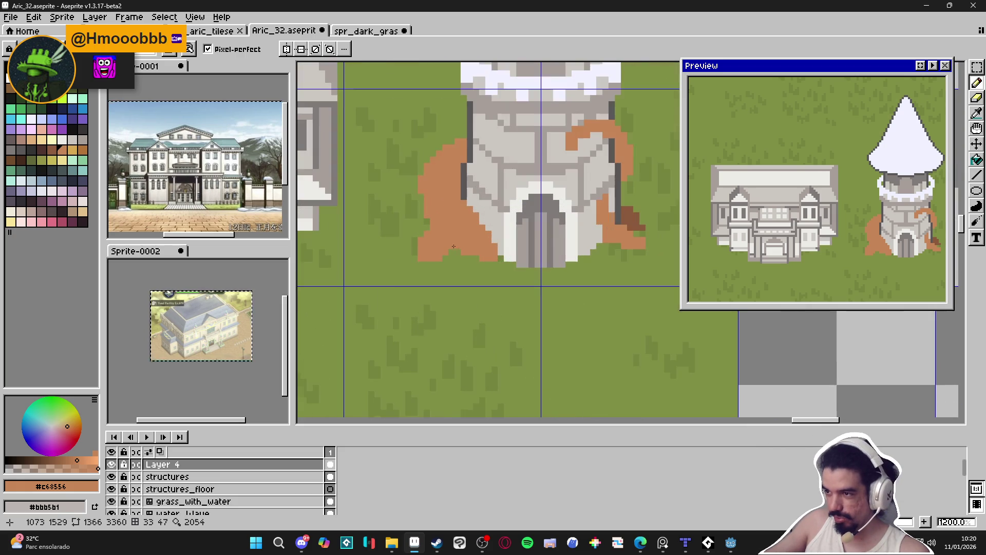
alt+click(625, 230)
scroll(448, 236, up, 1)
mouse_move(432, 233)
mouse_down()
mouse_move(444, 241)
mouse_move(429, 246)
mouse_up()
click(452, 249)
click(452, 241)
Paint light brown pixels back inside the dark patch
scroll(431, 254, down, 2)
scroll(432, 254, up, 1)
scroll(431, 254, up, 1)
alt+click(438, 255)
click(423, 252)
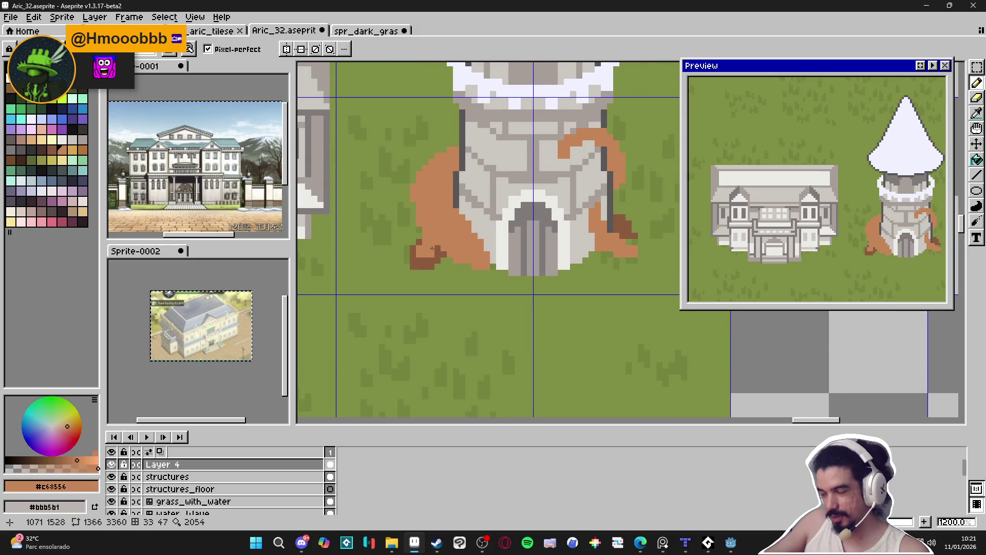
scroll(432, 248, down, 1)
scroll(432, 254, up, 2)
drag(422, 260, 431, 258)
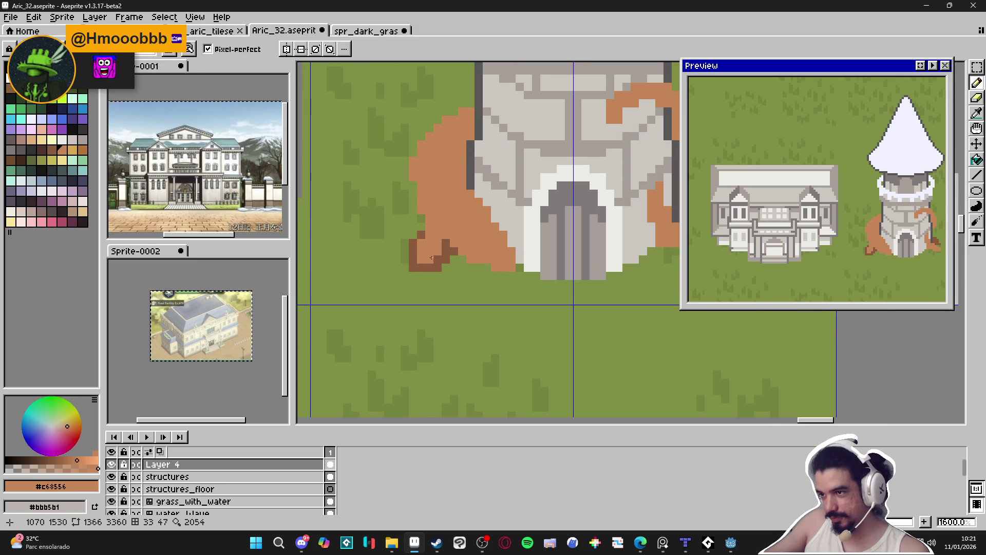
Sample the base brown and shade the root beside the tower's left wall
scroll(431, 257, down, 1)
alt+click(410, 222)
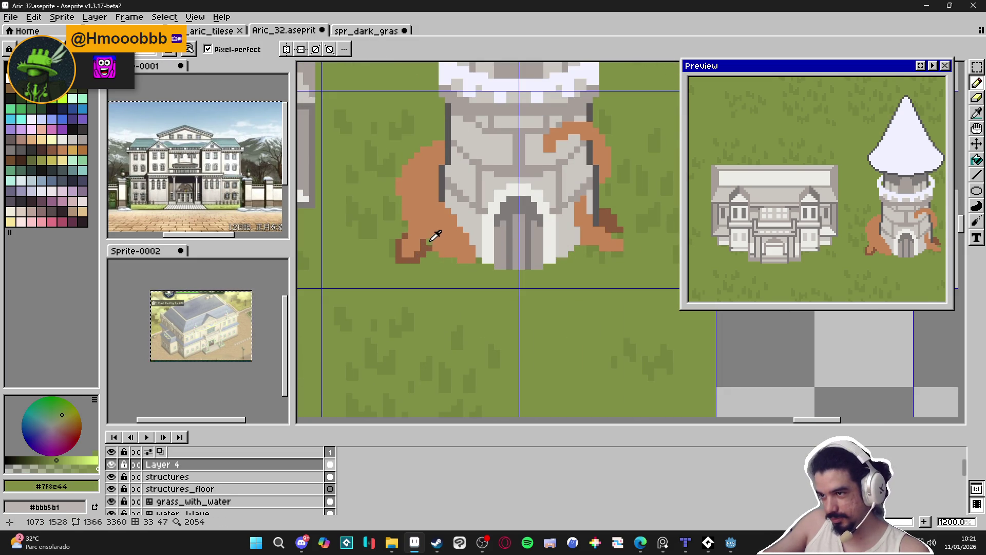
alt+click(417, 217)
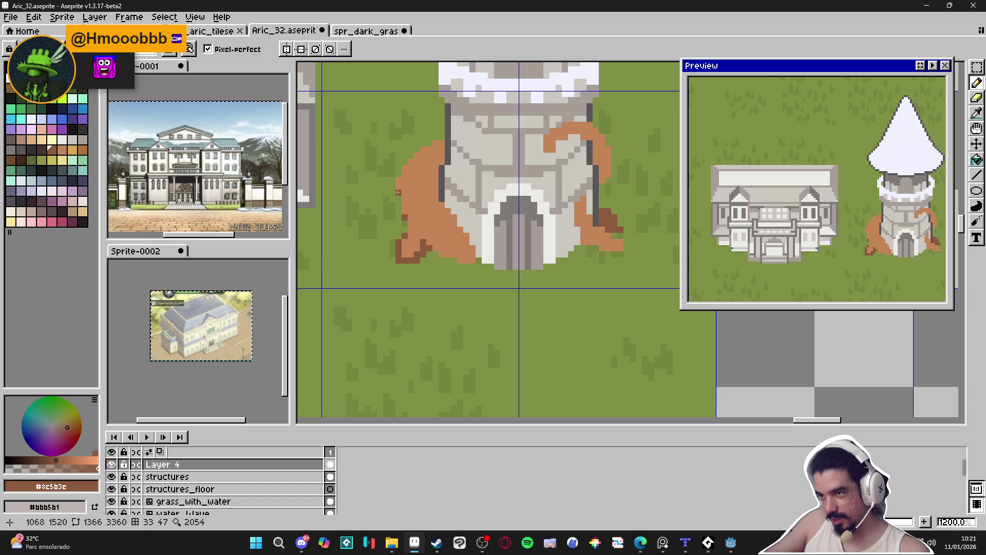
click(442, 254)
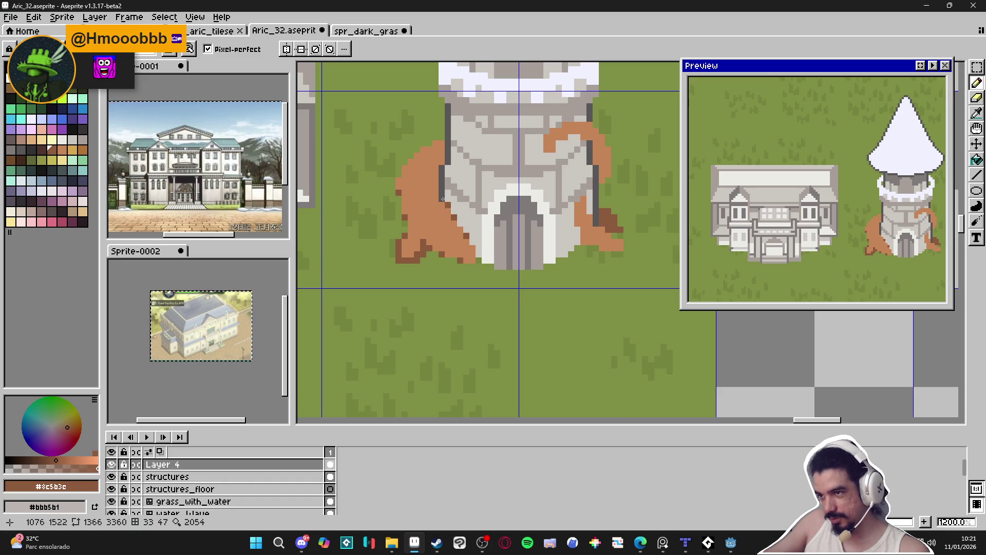
drag(438, 163, 439, 157)
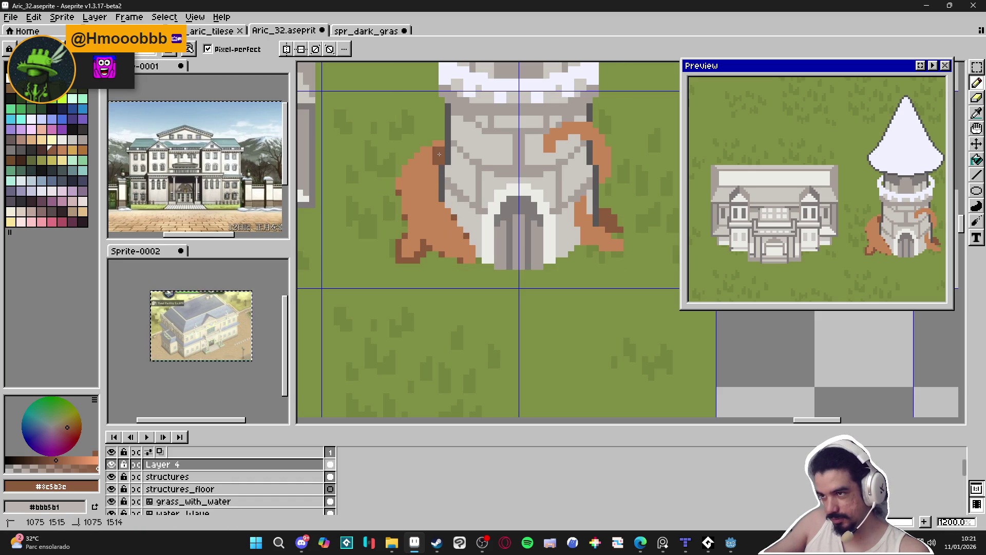
scroll(483, 248, down, 5)
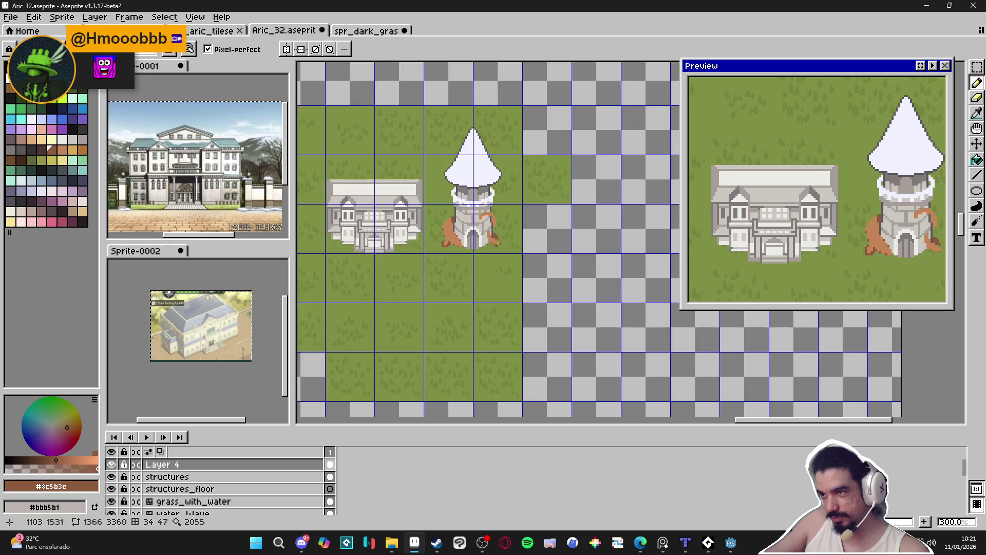
Undo and erase the stray brown pixels at the tower's lower right, keeping the orange hook intact
scroll(496, 248, up, 4)
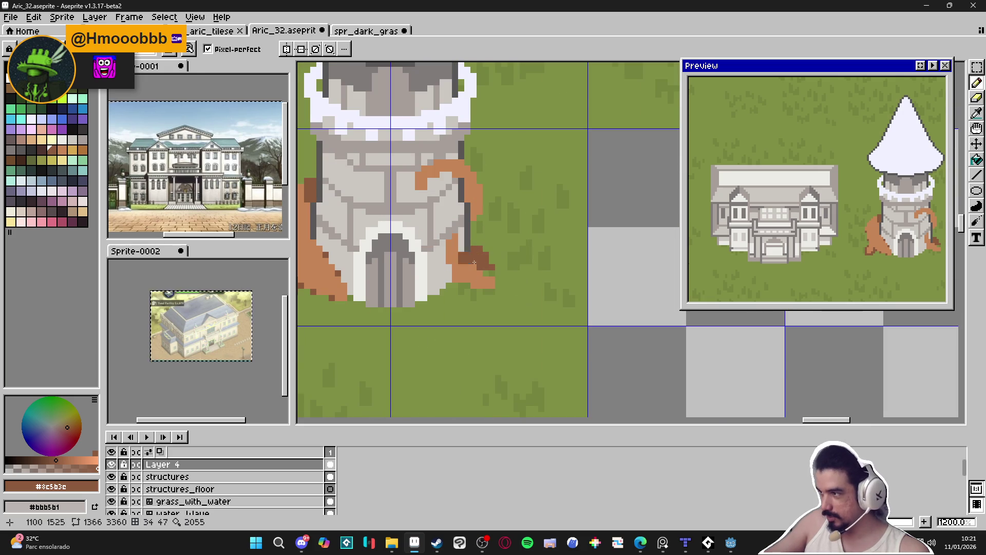
scroll(465, 256, down, 2)
scroll(470, 267, up, 2)
key(ctrl+z)
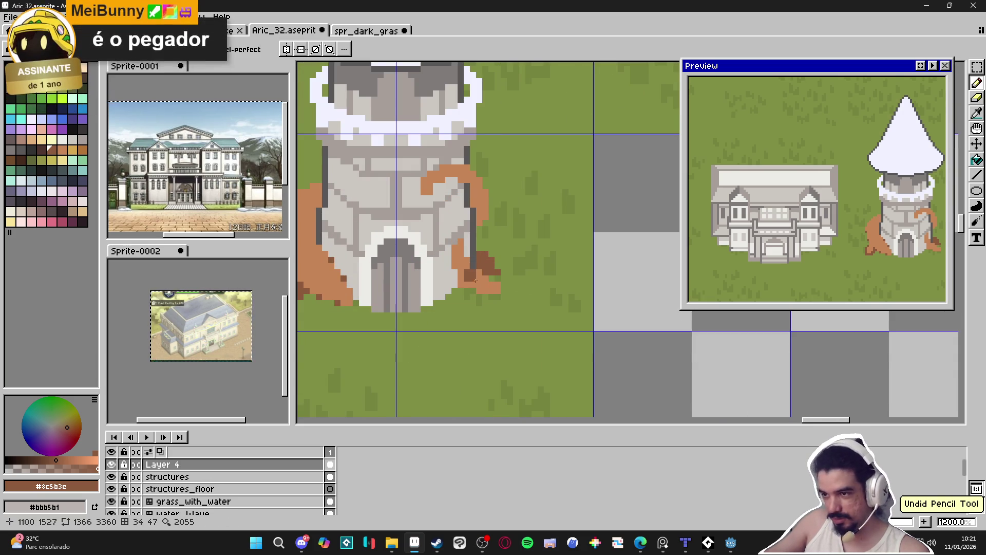
key(e)
click(479, 271)
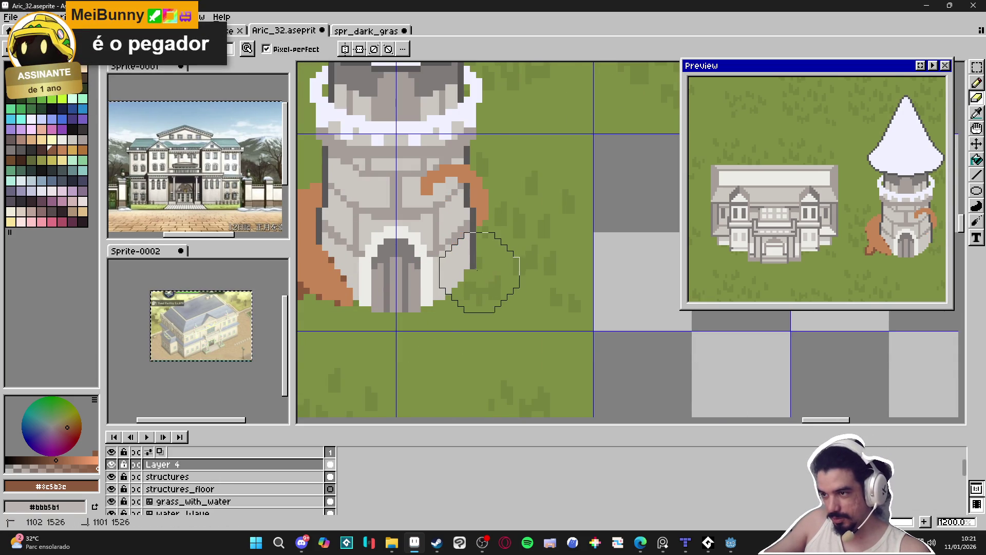
drag(485, 209, 440, 198)
key(ctrl+z)
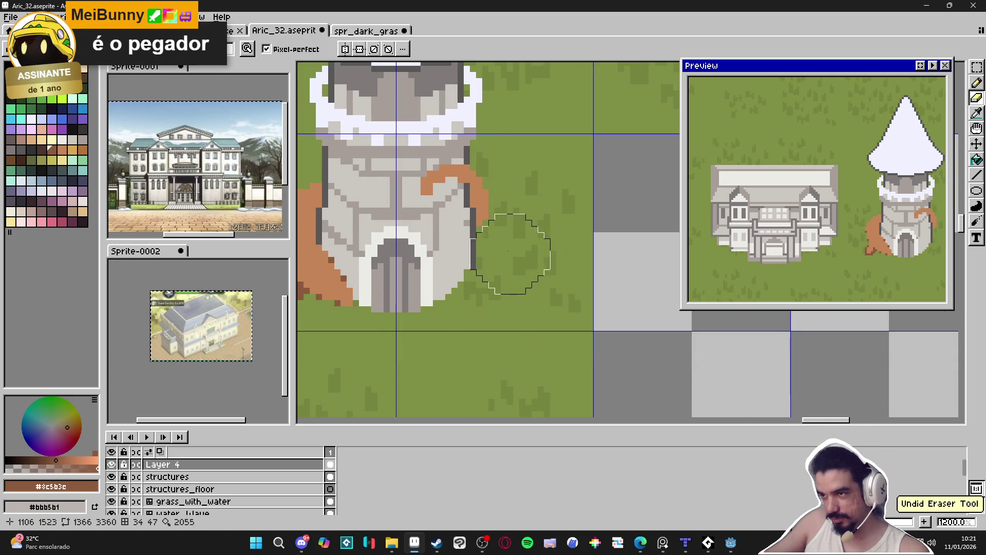
key(b)
Outline the left root's edge in dark brown, running down its side
scroll(501, 249, down, 2)
scroll(497, 247, up, 1)
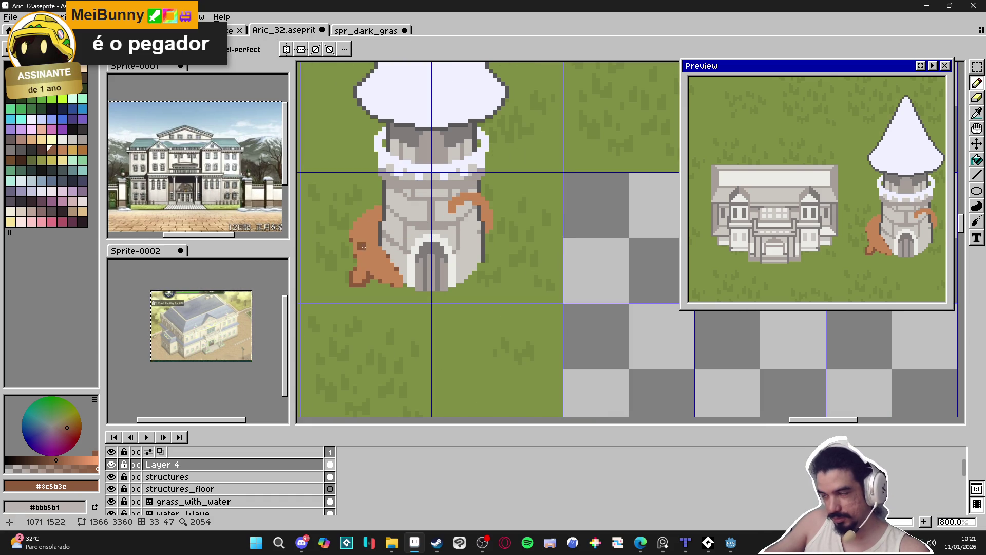
key(ctrl)
scroll(363, 276, up, 2)
scroll(362, 276, up, 2)
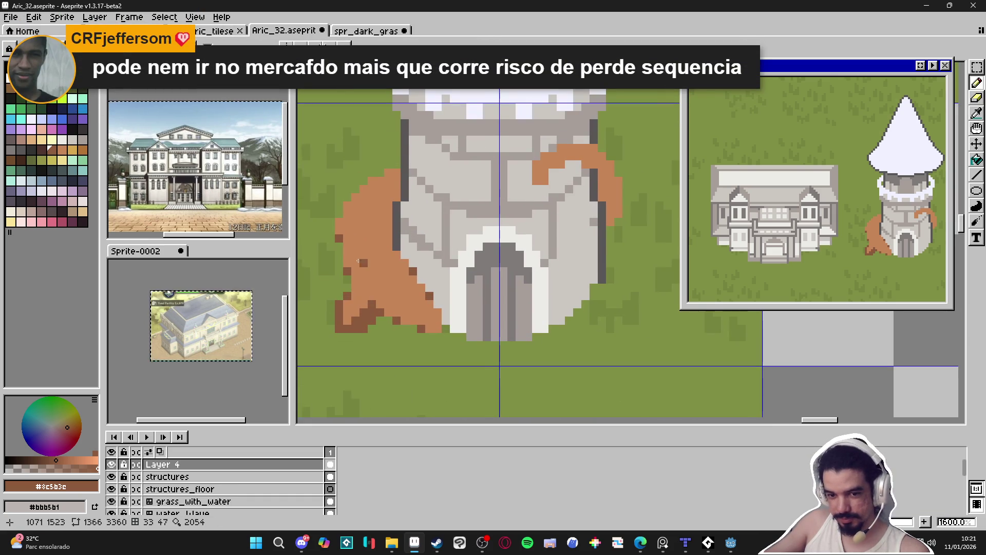
scroll(374, 240, up, 2)
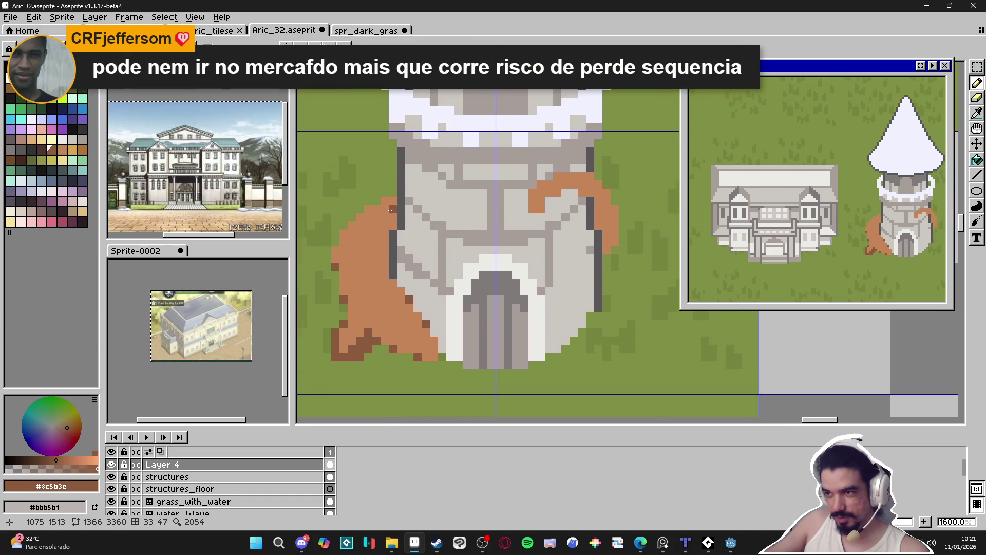
mouse_move(391, 219)
mouse_down()
mouse_move(394, 195)
mouse_move(382, 259)
mouse_up()
click(382, 197)
click(358, 209)
click(345, 221)
click(321, 246)
mouse_move(345, 245)
mouse_down()
mouse_move(364, 253)
mouse_move(380, 296)
mouse_up()
Retouch the root outline pixels in dark brown #8c5b3c and light brown #c68556
click(370, 308)
alt+click(363, 294)
click(370, 282)
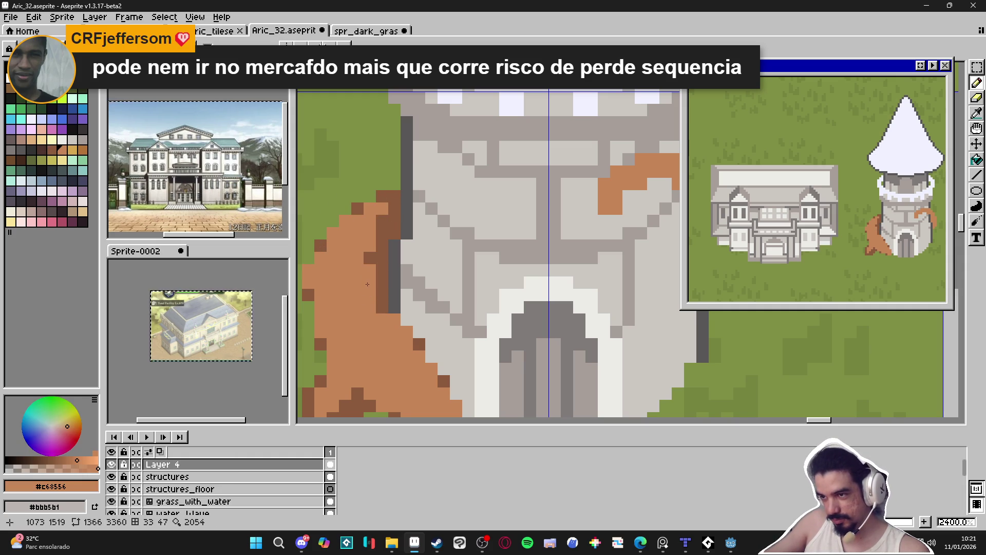
click(382, 307)
click(382, 282)
alt+click(372, 267)
click(370, 245)
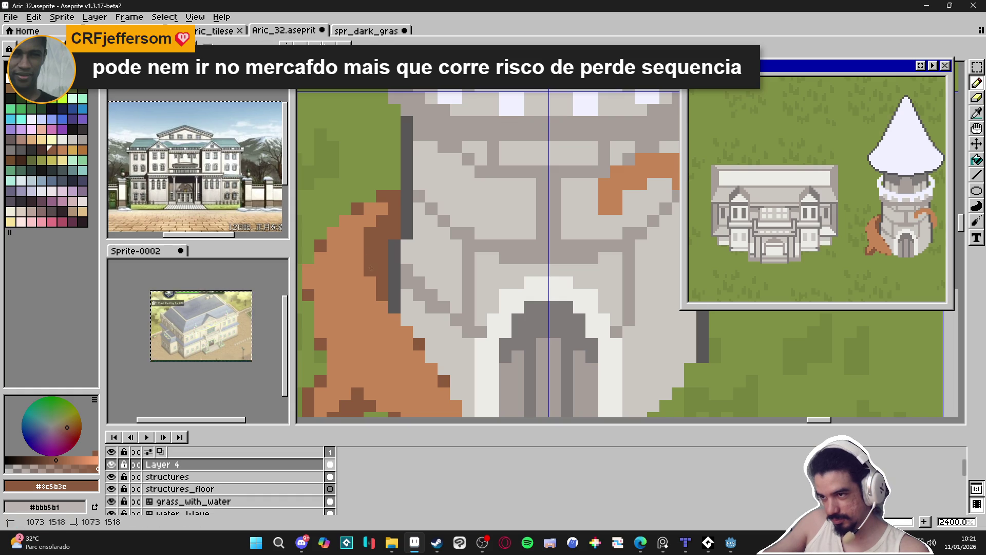
alt+click(366, 235)
click(370, 258)
alt+click(370, 277)
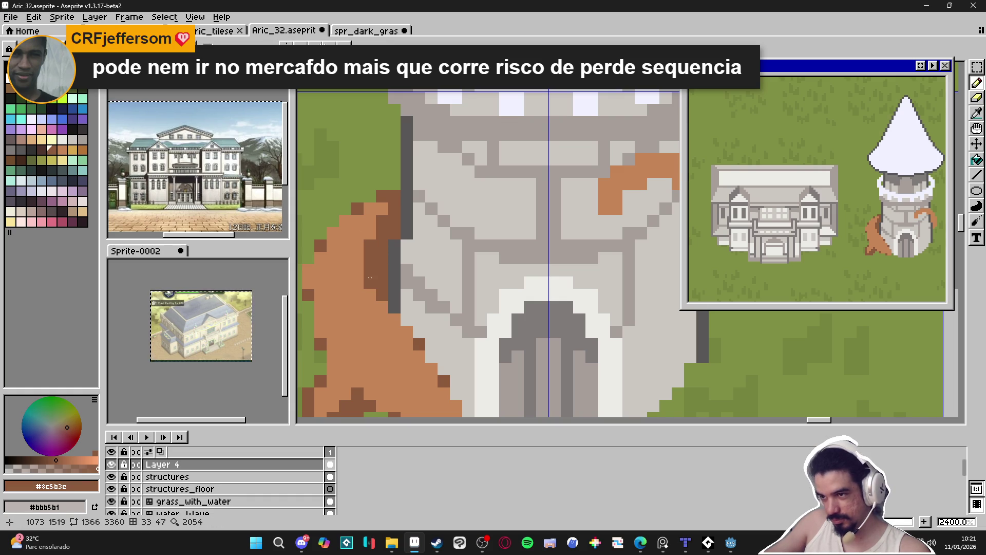
Add dark-brown accent pixels to the orange hook on the right
scroll(369, 266, down, 5)
scroll(393, 286, up, 3)
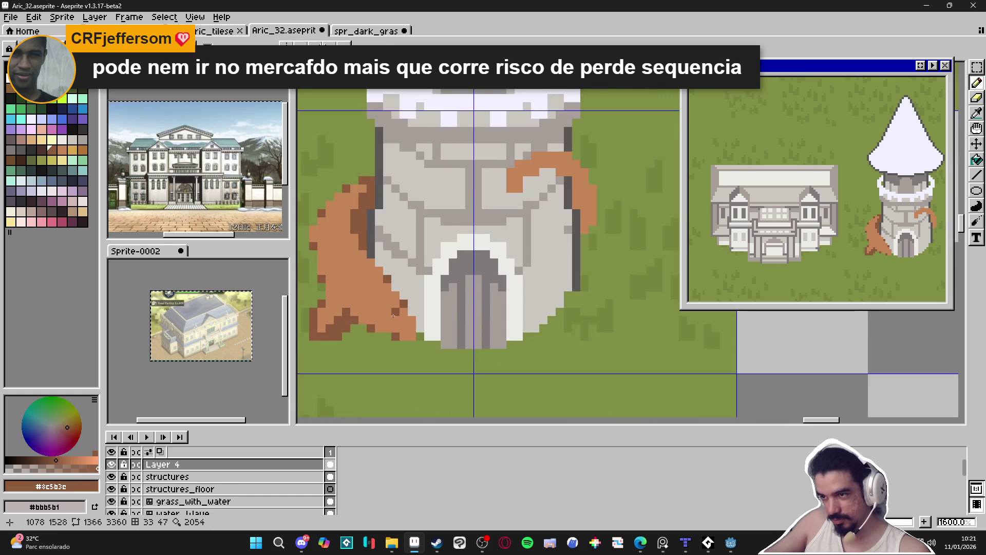
scroll(411, 282, down, 3)
scroll(462, 277, up, 3)
click(478, 276)
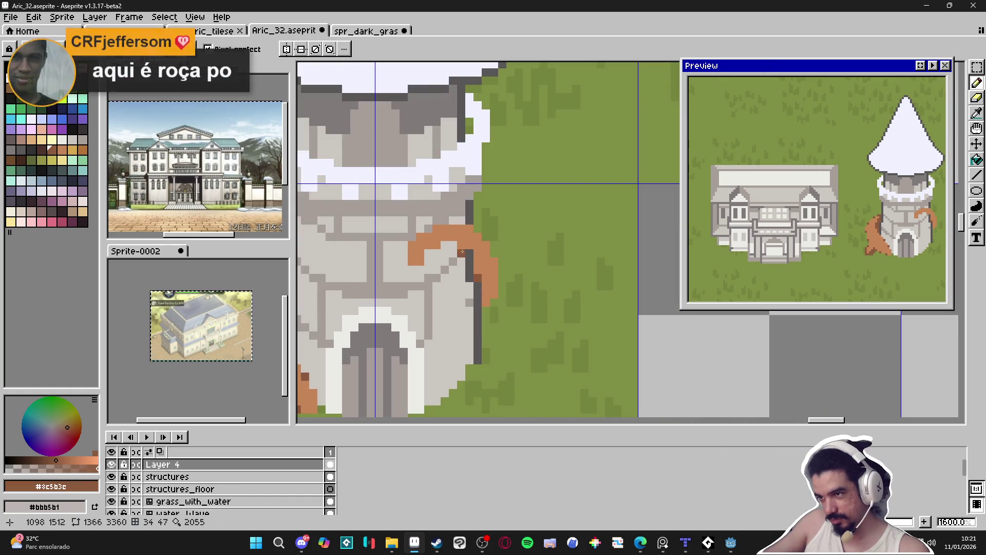
click(436, 245)
click(420, 261)
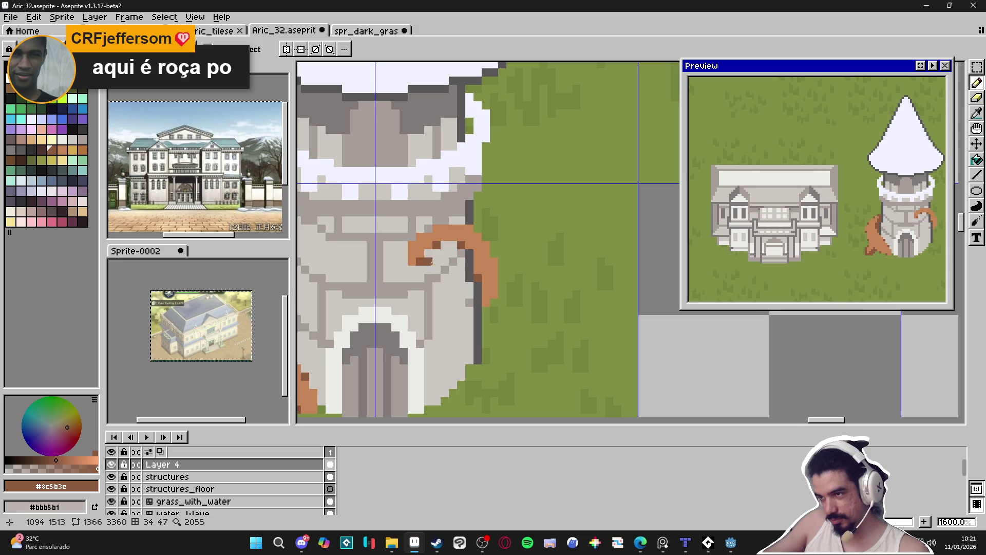
scroll(462, 257, down, 2)
scroll(465, 262, up, 2)
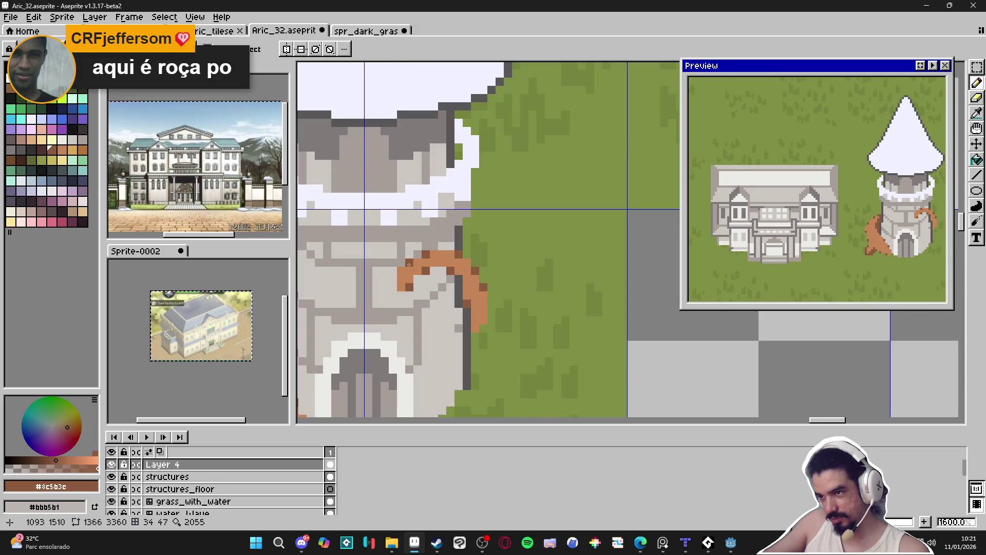
click(410, 271)
scroll(443, 292, down, 4)
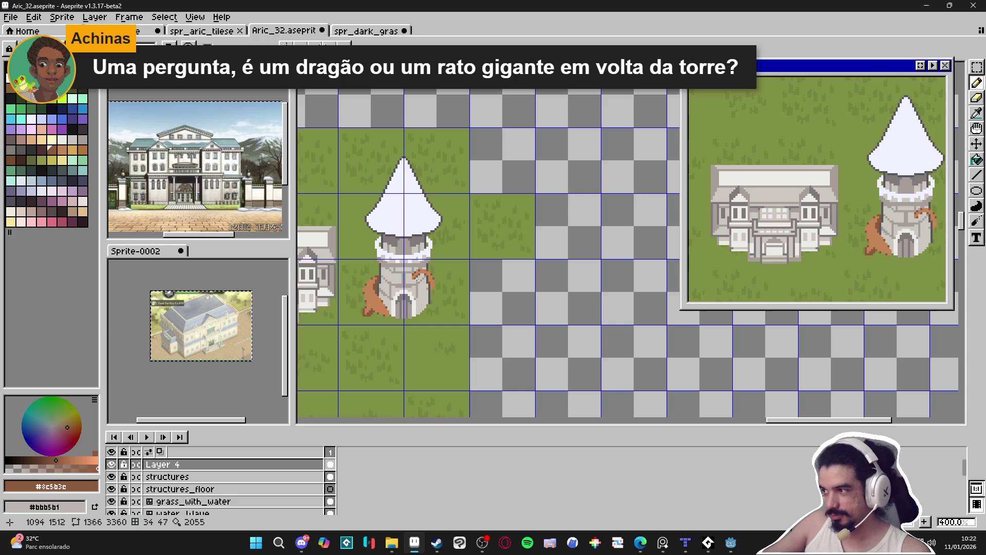
Extend the brown branch in light brown #c68556, rightward and up to the left
scroll(426, 285, up, 5)
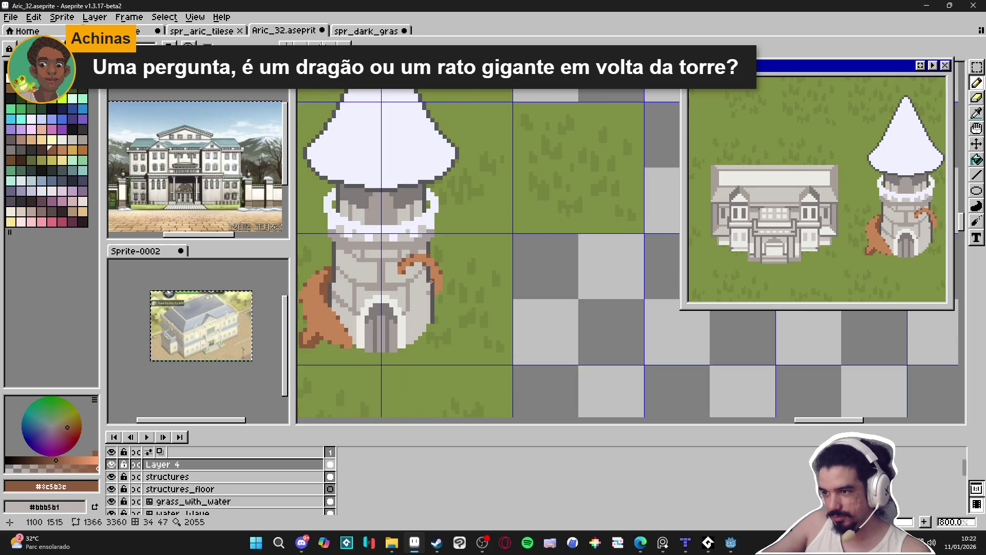
scroll(441, 286, up, 3)
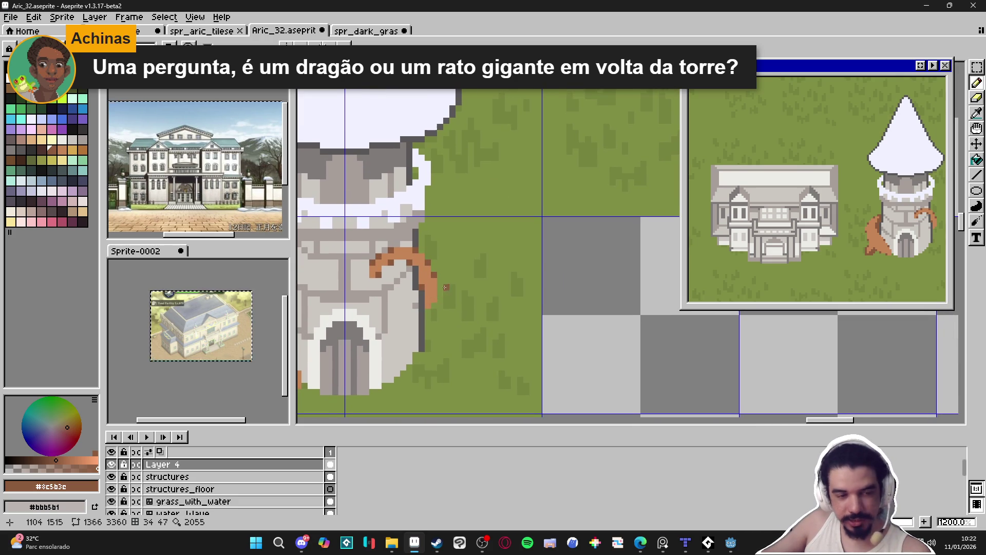
alt+click(403, 245)
mouse_move(400, 228)
mouse_down()
mouse_move(429, 228)
mouse_move(449, 194)
mouse_up()
click(447, 227)
scroll(407, 267, down, 6)
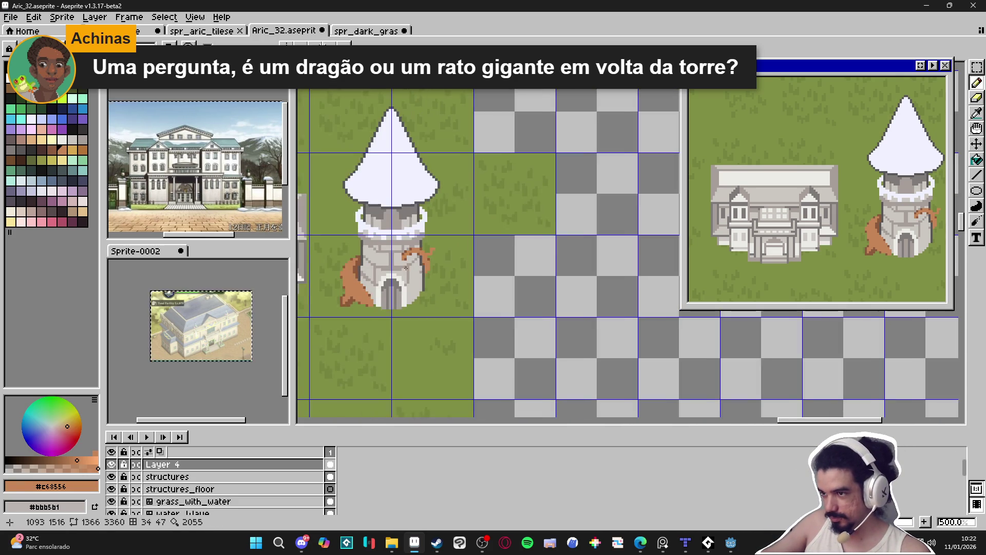
scroll(406, 267, up, 5)
drag(382, 269, 373, 247)
click(351, 250)
click(356, 236)
click(349, 240)
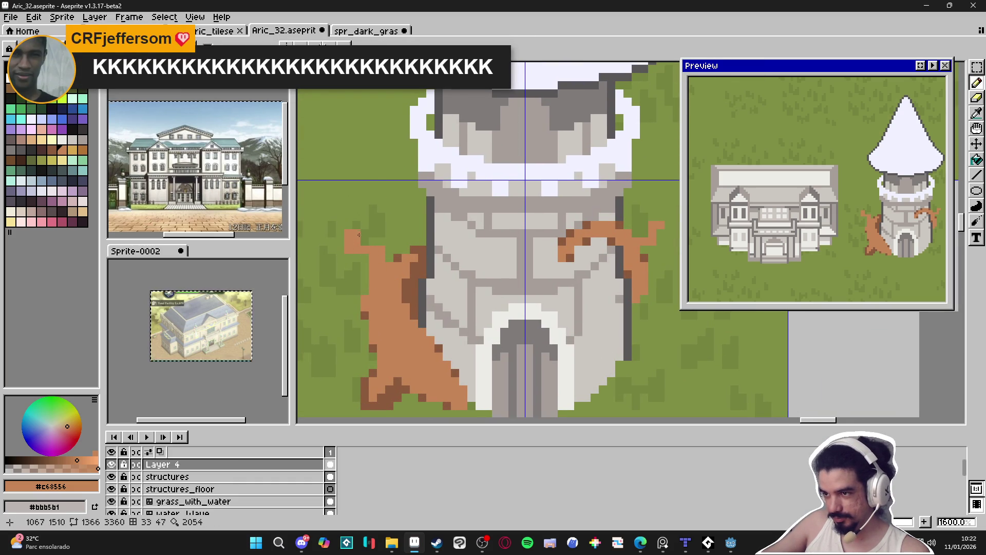
Undo an accidental erase, shrink the eraser to one pixel, and clear the selection
key(e)
click(366, 257)
key(ctrl+z)
key(minus)
key(minus)
key(minus)
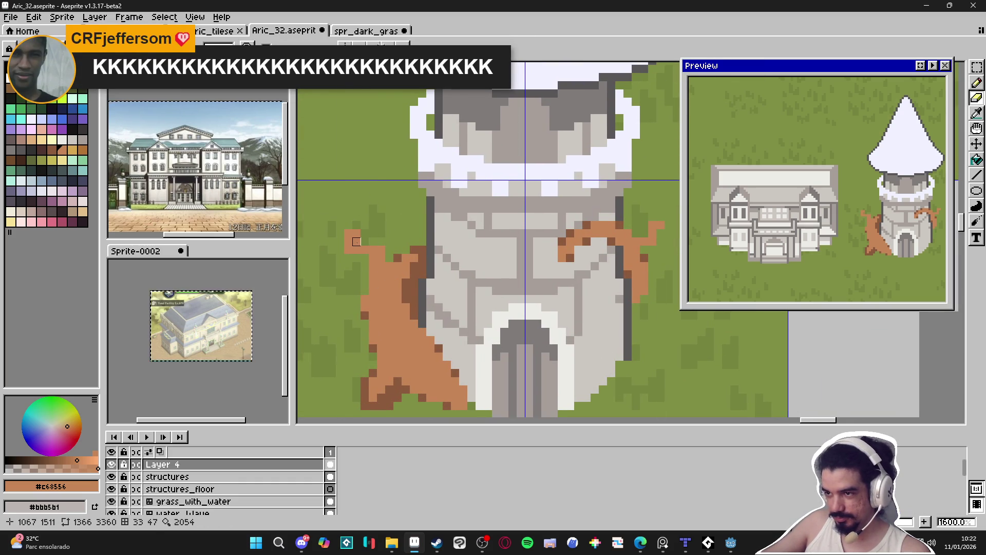
scroll(365, 241, down, 2)
drag(354, 154, 513, 324)
scroll(362, 322, up, 2)
key(ctrl+d)
Add brown pixels to lengthen the left branch tip
click(358, 294)
click(363, 309)
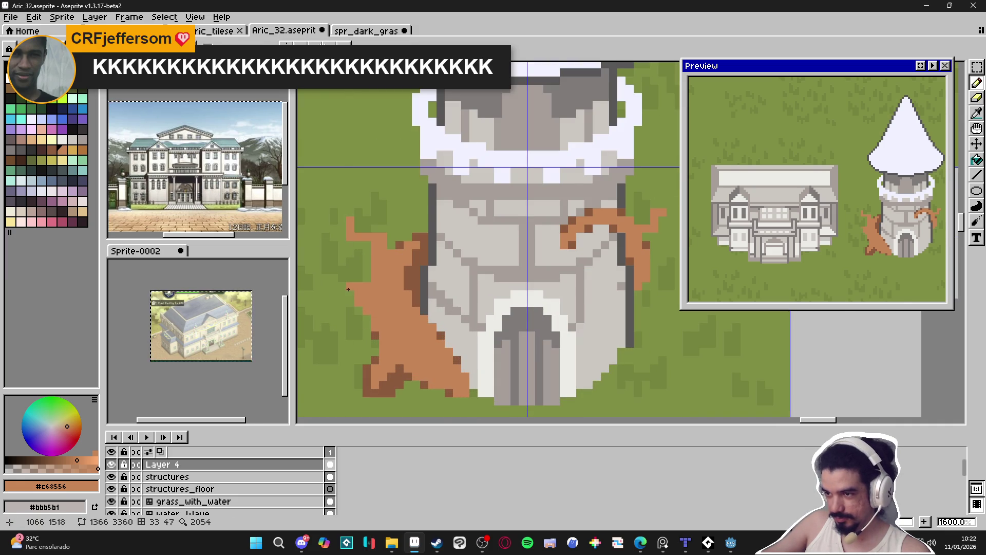
click(338, 292)
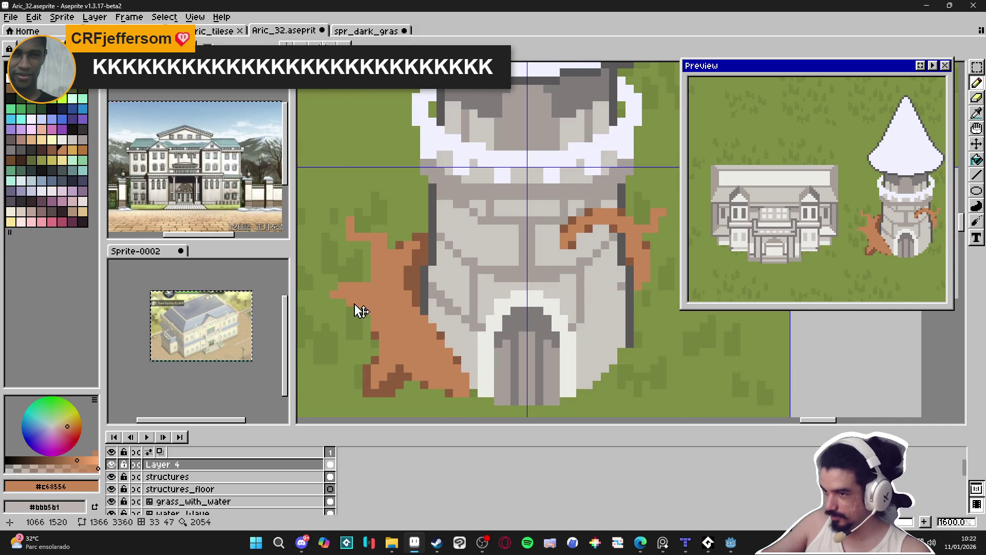
scroll(354, 308, down, 4)
scroll(370, 326, up, 1)
scroll(373, 330, up, 2)
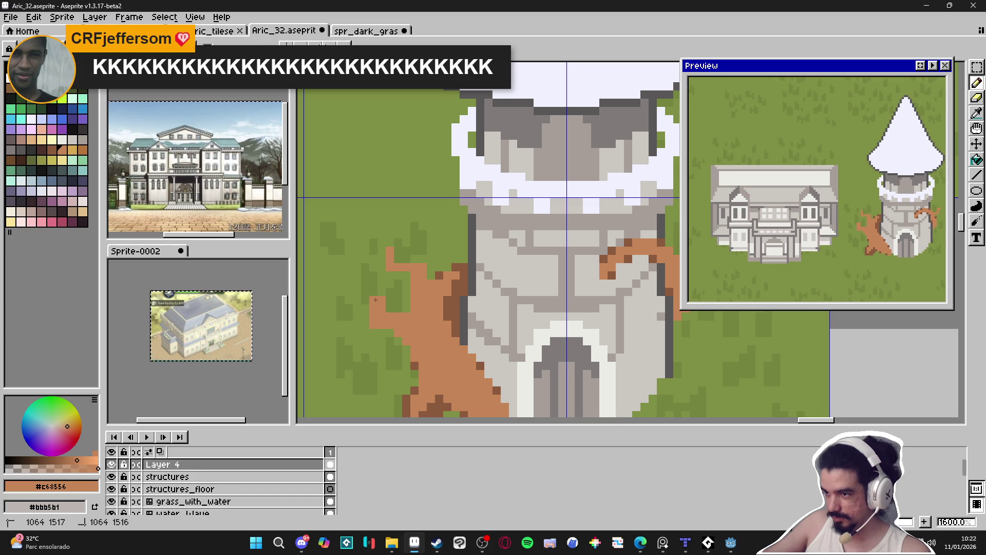
scroll(395, 323, down, 1)
scroll(412, 338, up, 1)
Adjust branch pixels and extend it down the tower's lower-left edge
click(396, 285)
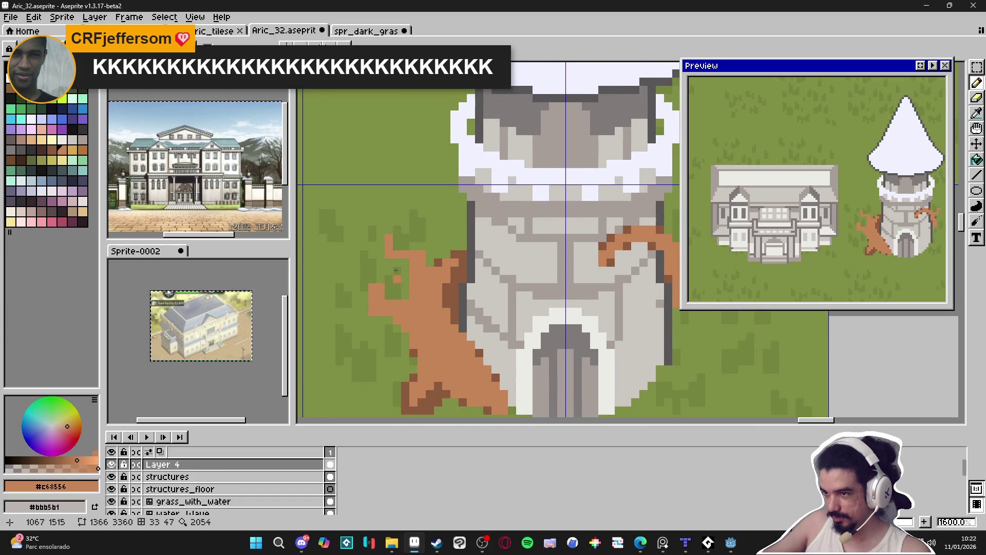
click(364, 314)
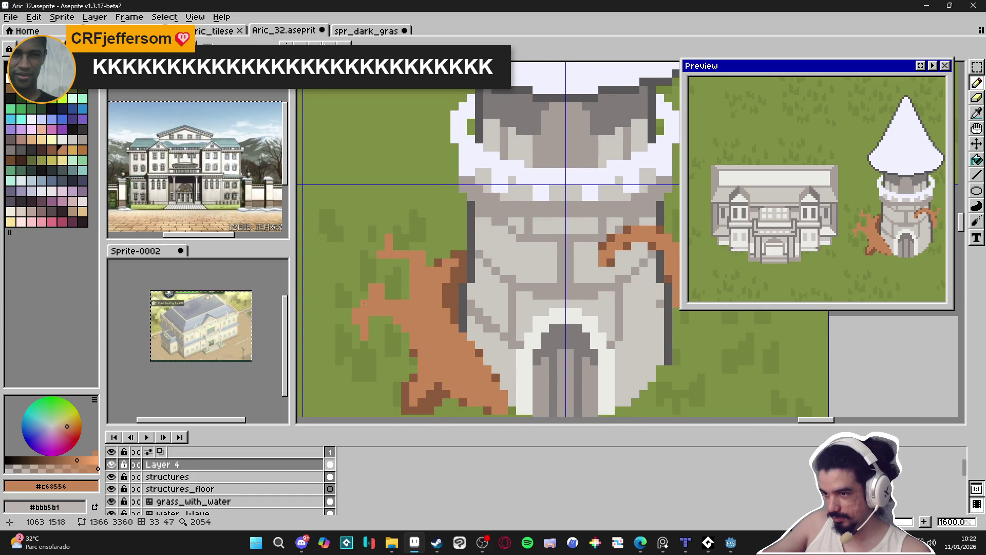
scroll(410, 300, down, 3)
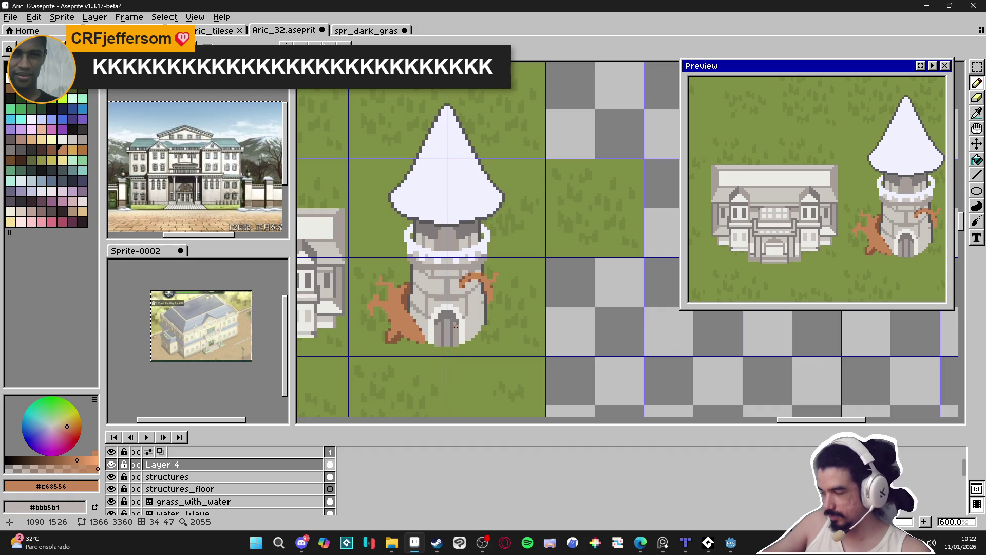
scroll(419, 329, up, 3)
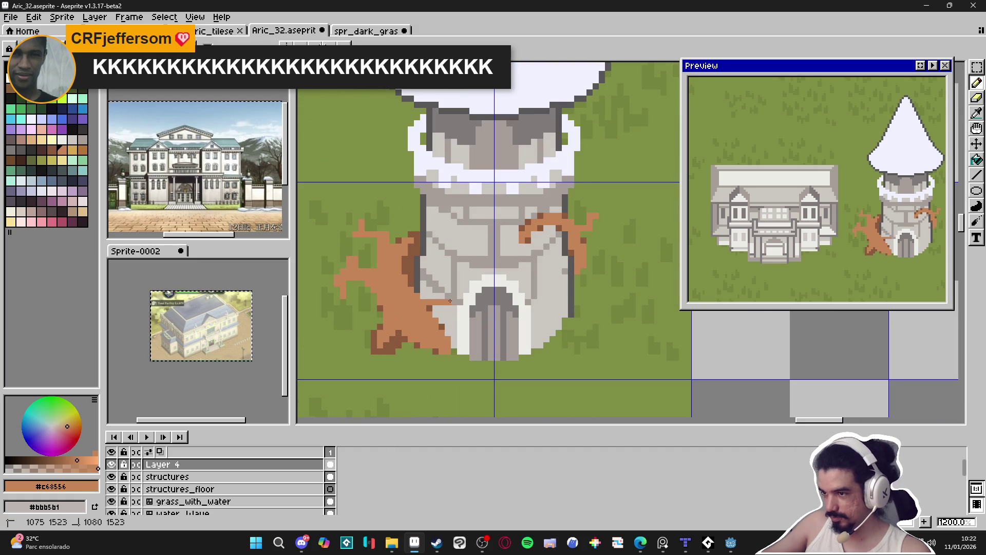
mouse_move(445, 307)
mouse_down()
mouse_move(437, 302)
mouse_move(447, 331)
mouse_up()
Erase the brown pixels at the root's lower-left tip and set the pencil to 1px
key(b)
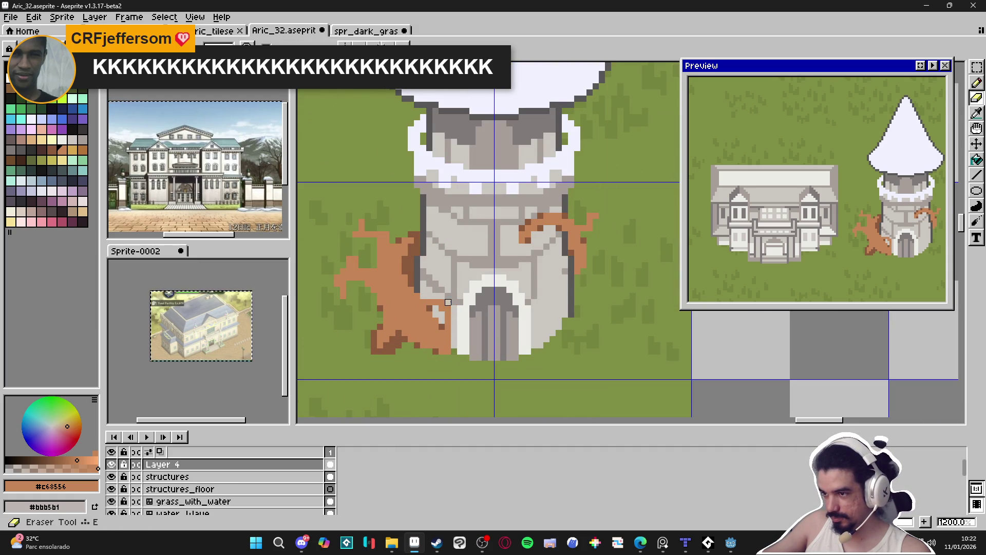
key(i)
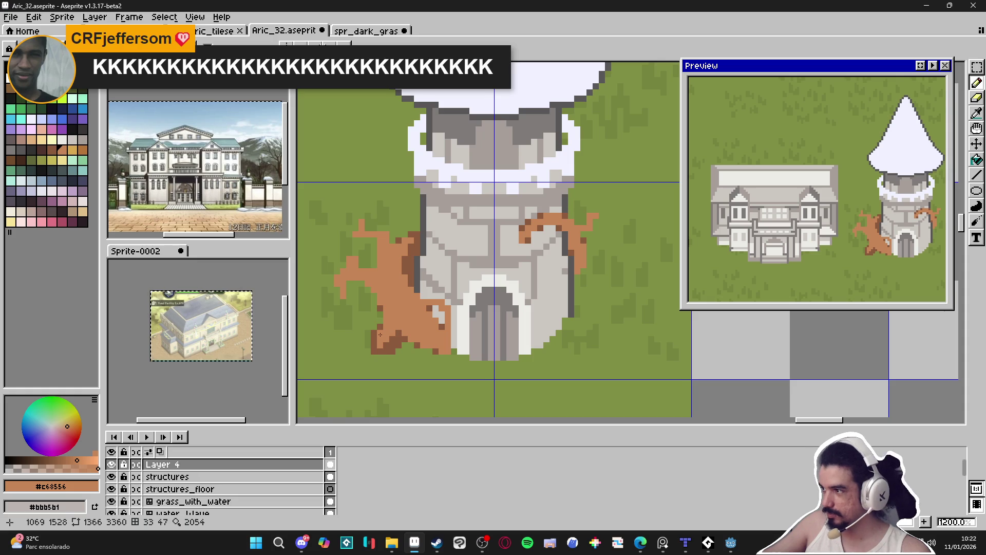
scroll(400, 323, left, 1)
key(e)
mouse_move(395, 355)
mouse_down()
mouse_move(383, 343)
mouse_move(400, 349)
mouse_move(401, 336)
mouse_move(365, 341)
mouse_move(375, 357)
mouse_up()
key(b)
key(minus)
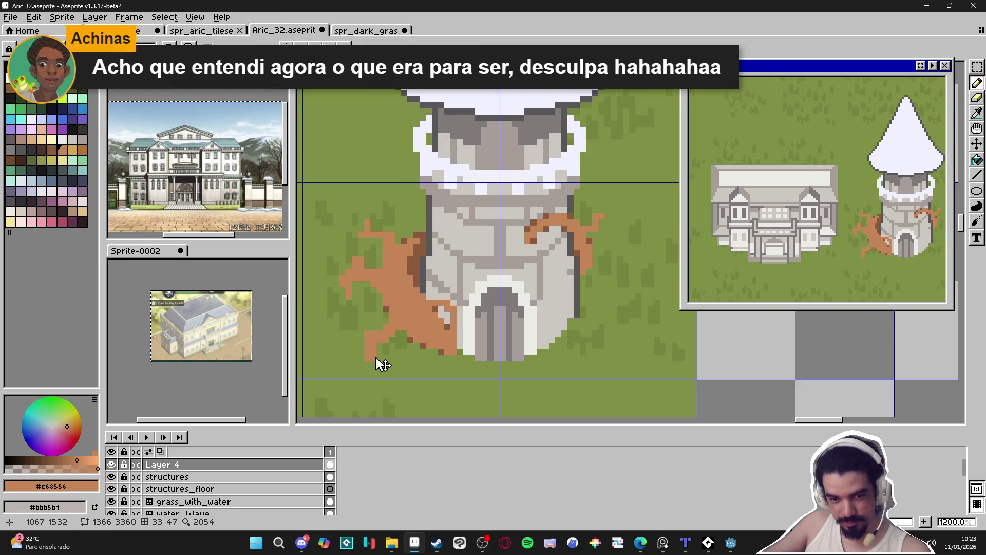
scroll(370, 356, up, 1)
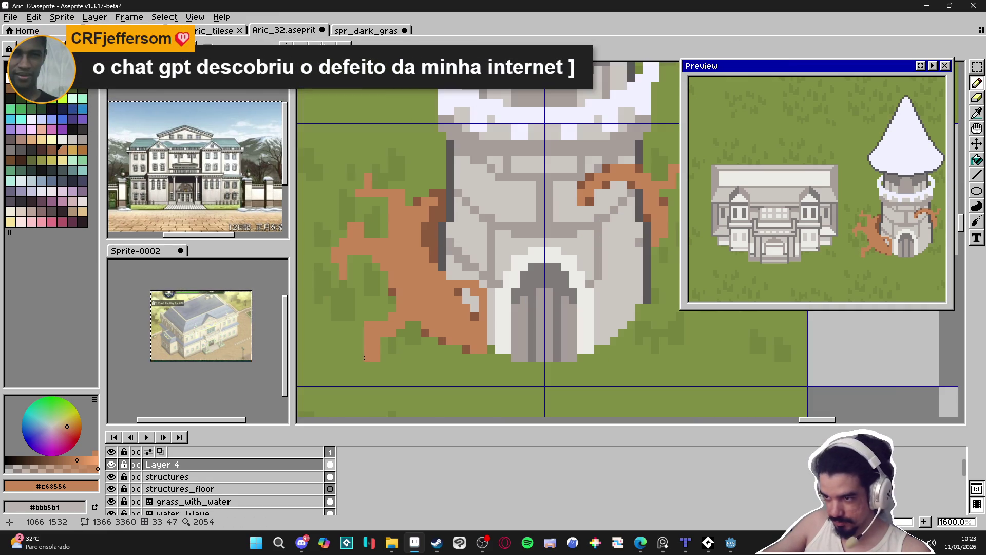
Touch up the left root's lower-left edge and paint dark brown shading on it
key(e)
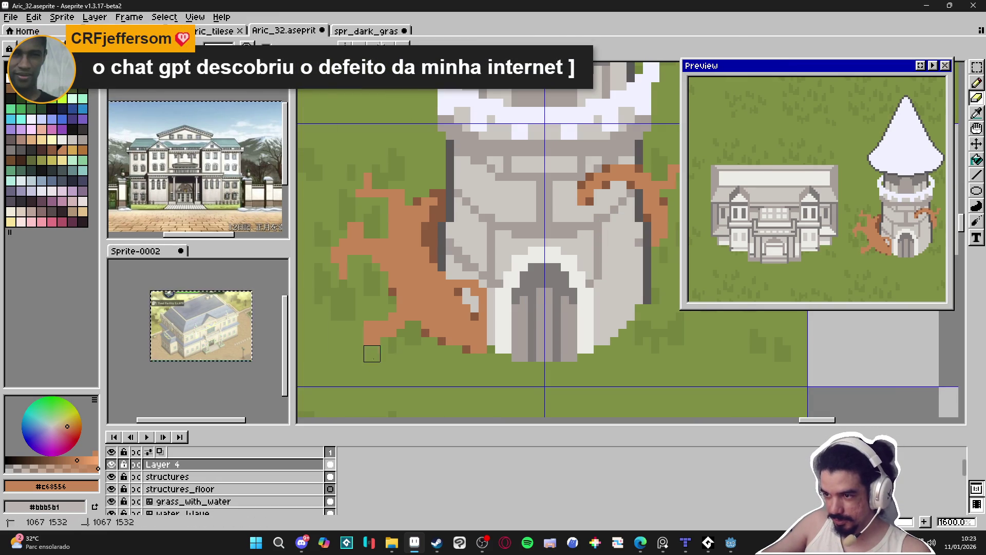
click(357, 343)
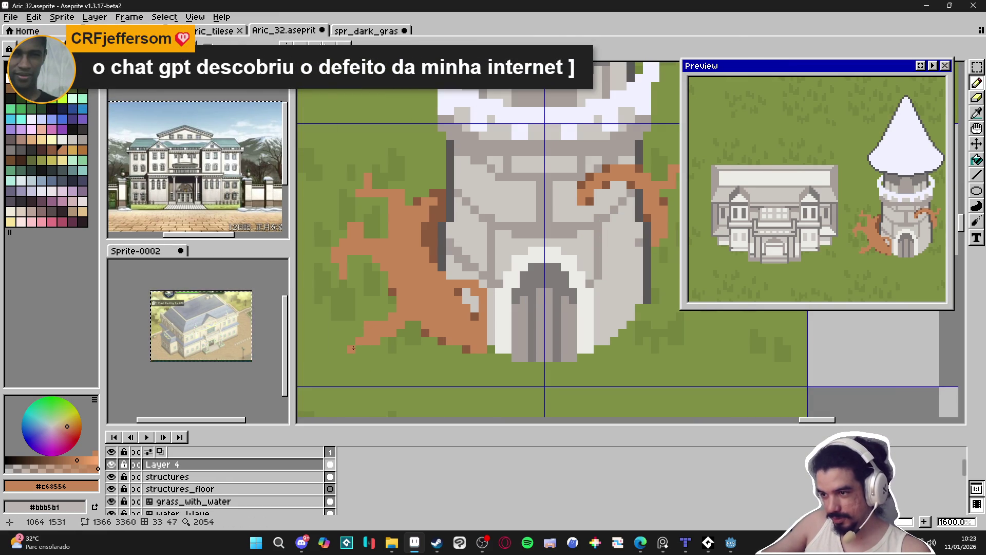
click(352, 349)
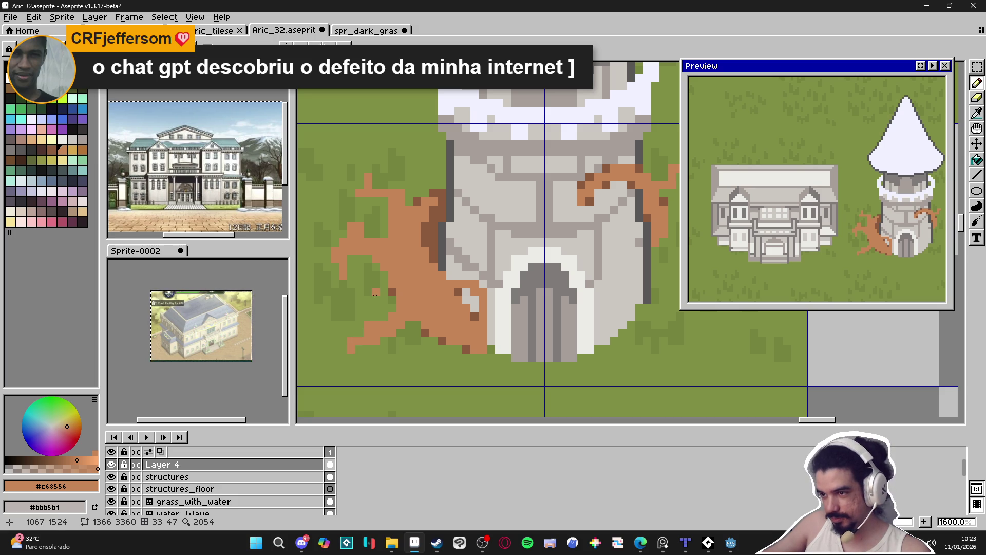
alt+click(394, 290)
drag(377, 301, 385, 303)
click(359, 301)
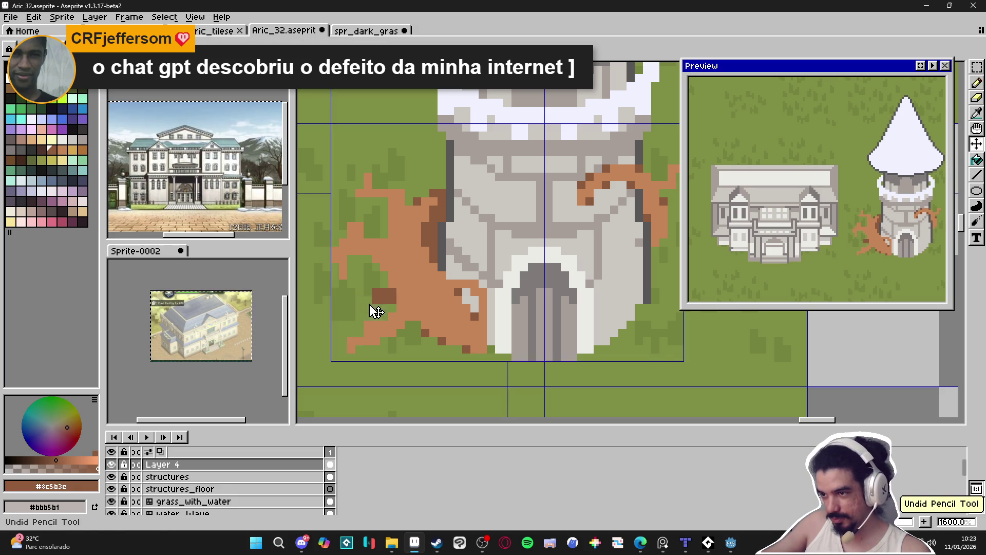
scroll(370, 308, down, 3)
drag(442, 327, 434, 332)
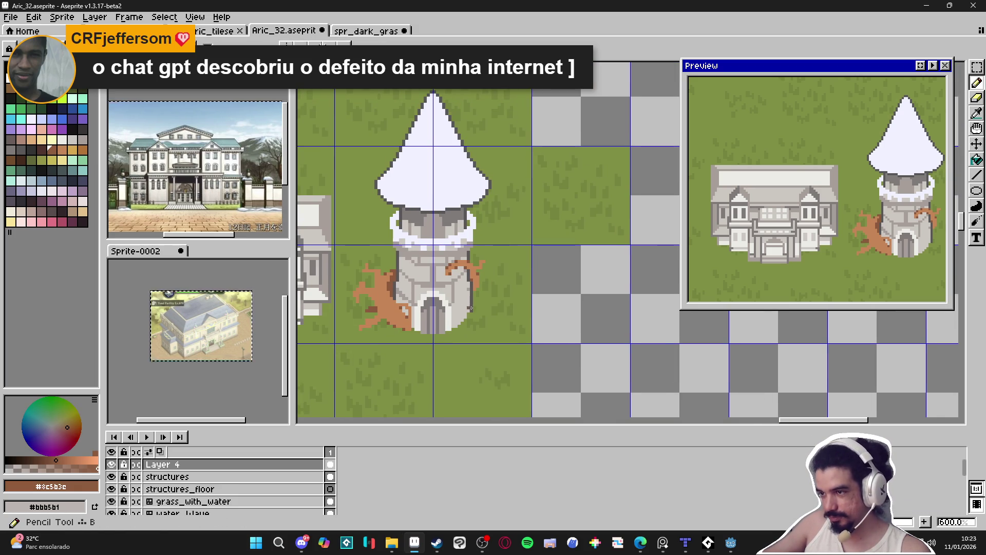
scroll(477, 299, up, 4)
Recolour right-root pixels orange and add a row of dark brown shading
alt+click(478, 277)
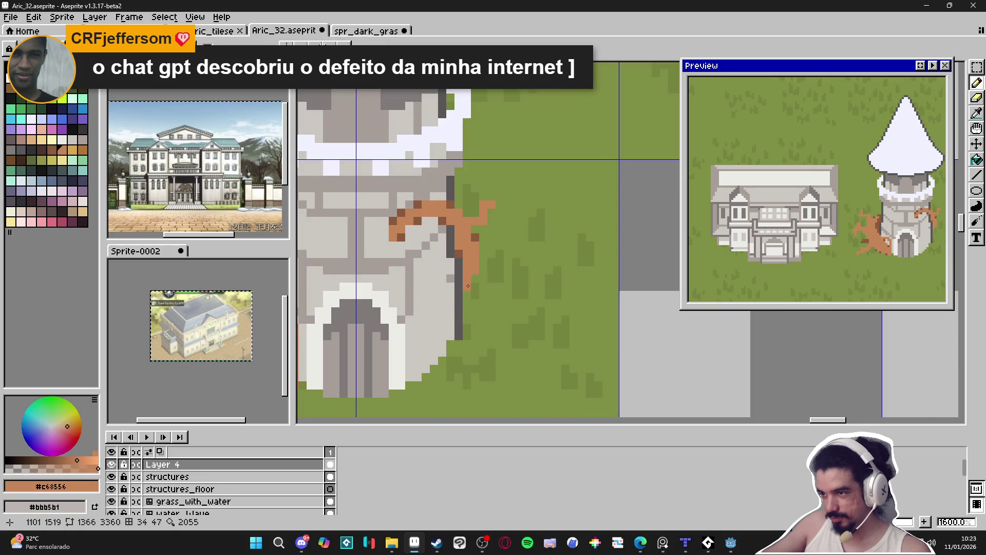
click(484, 257)
click(475, 236)
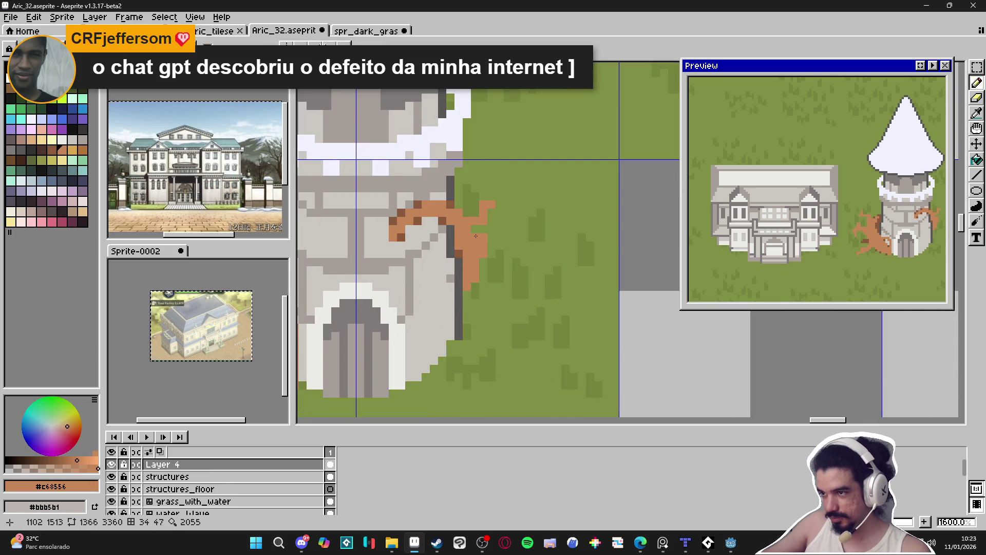
scroll(489, 245, down, 5)
scroll(483, 249, up, 1)
scroll(480, 252, down, 2)
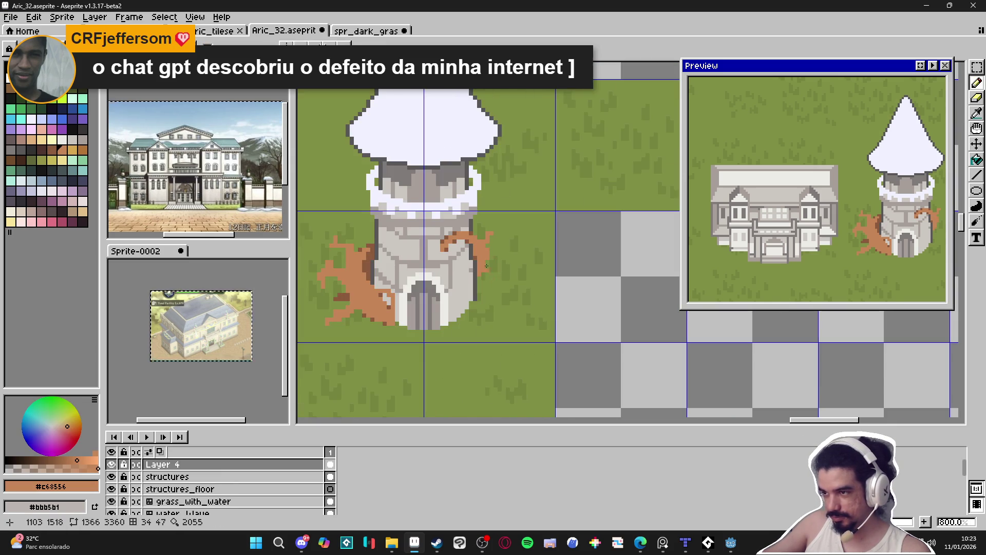
scroll(478, 253, up, 6)
alt+click(467, 261)
mouse_move(470, 260)
mouse_down()
mouse_move(485, 260)
mouse_move(480, 286)
mouse_up()
click(491, 261)
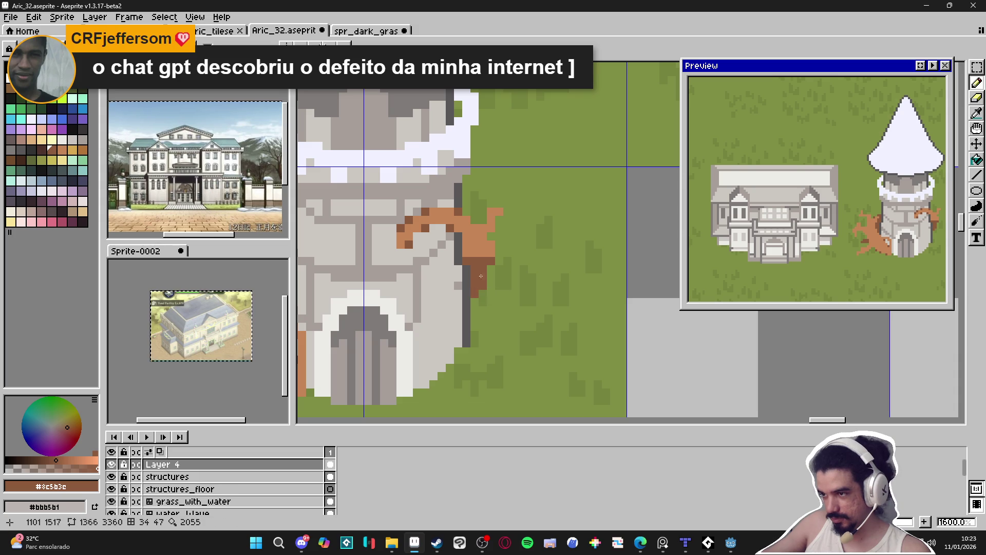
Darken the left root's bottom edge and save Aric_32.aseprite
scroll(468, 287, down, 4)
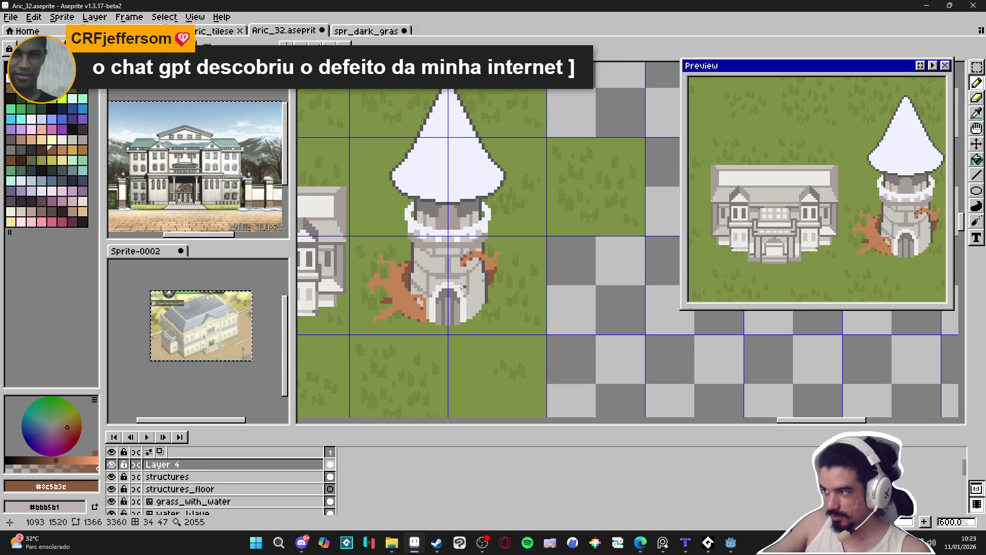
scroll(480, 326, up, 4)
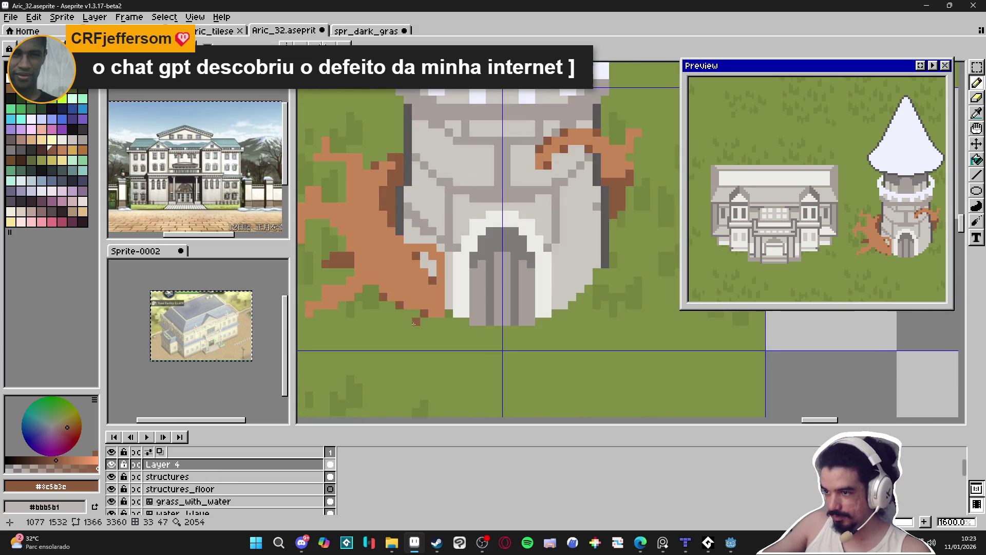
mouse_move(399, 298)
mouse_down()
mouse_move(443, 304)
mouse_move(437, 313)
mouse_move(362, 277)
mouse_move(372, 276)
mouse_up()
scroll(372, 277, down, 5)
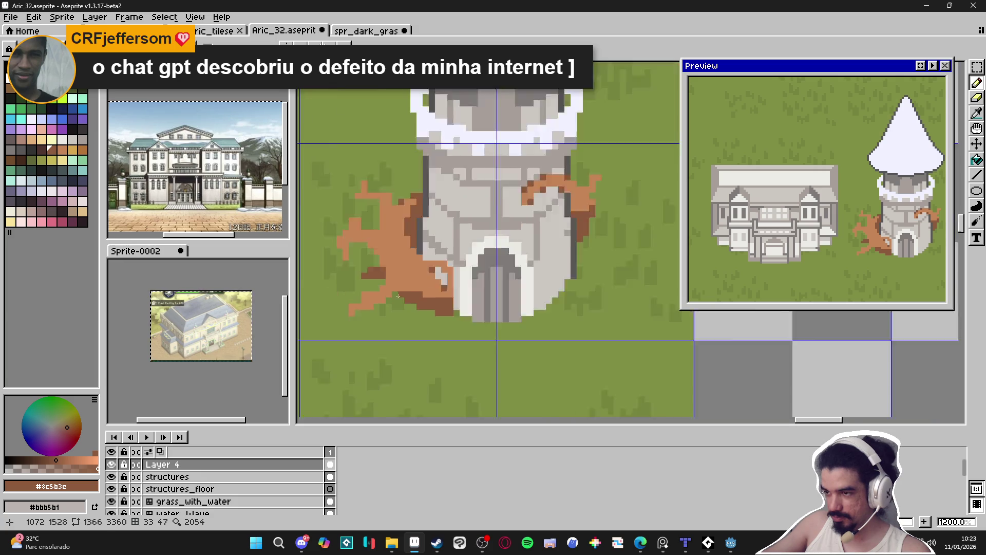
scroll(427, 292, up, 4)
scroll(427, 291, down, 5)
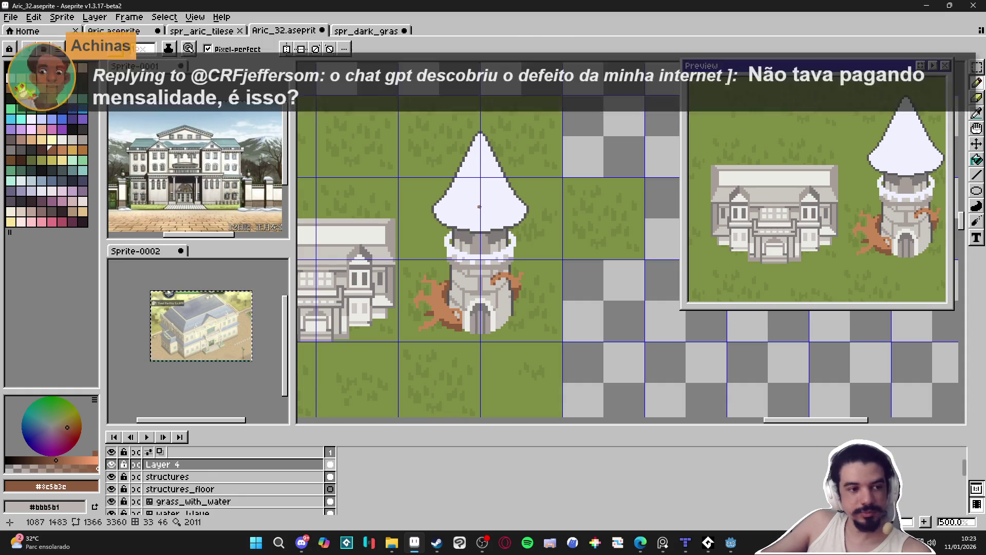
key(ctrl+s)
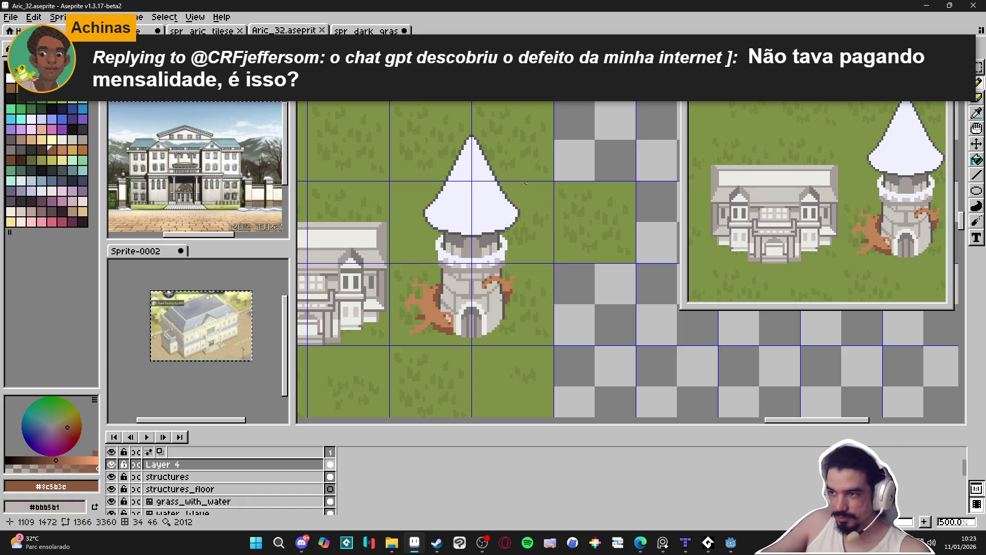
scroll(482, 205, up, 2)
Paint light grey mottling patches on the upper right and lower part of the white roof
alt+click(473, 244)
scroll(473, 95, up, 1)
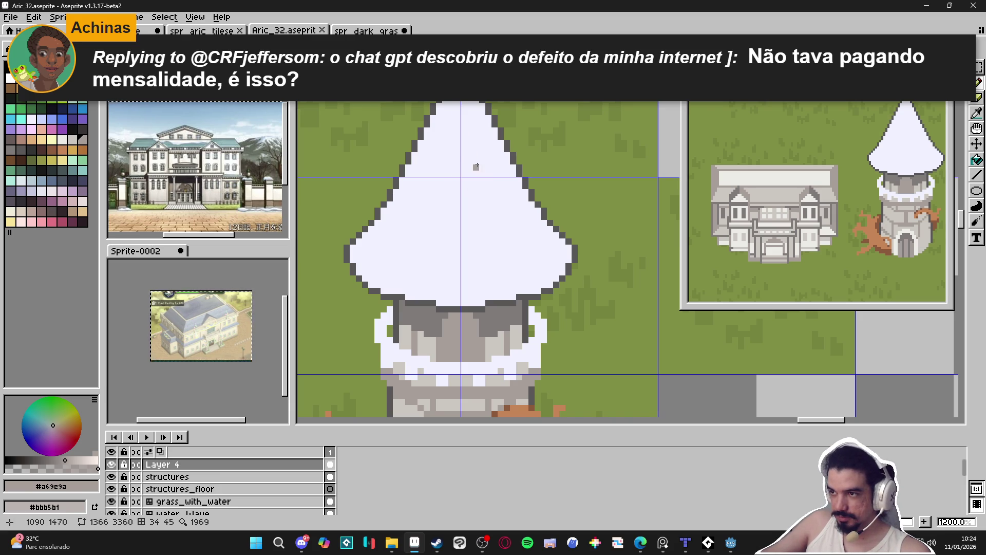
alt+click(484, 353)
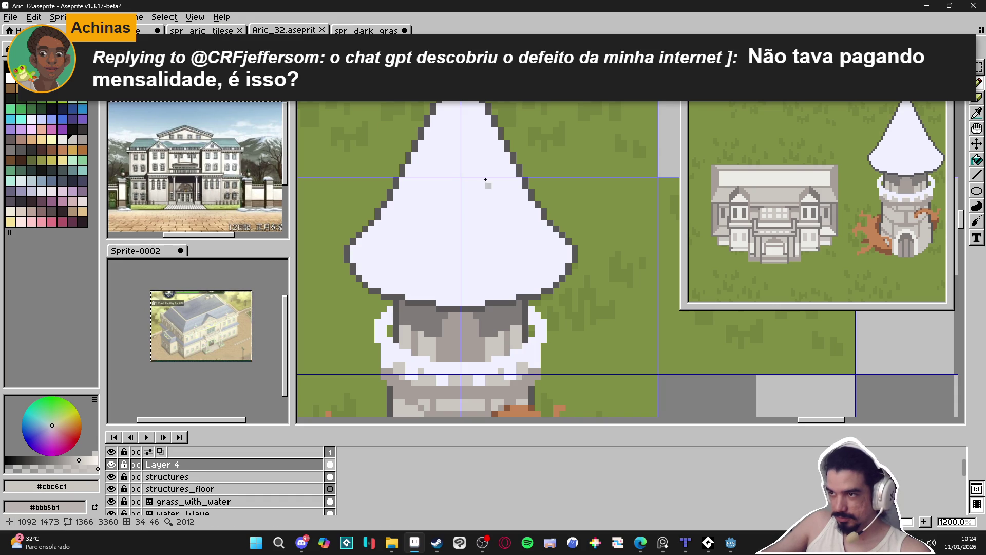
mouse_move(478, 152)
mouse_down()
mouse_move(483, 167)
mouse_move(493, 154)
mouse_move(510, 191)
mouse_move(472, 221)
mouse_move(477, 244)
mouse_move(463, 214)
mouse_up()
mouse_move(446, 164)
mouse_down()
mouse_move(439, 175)
mouse_move(451, 186)
mouse_move(437, 176)
mouse_up()
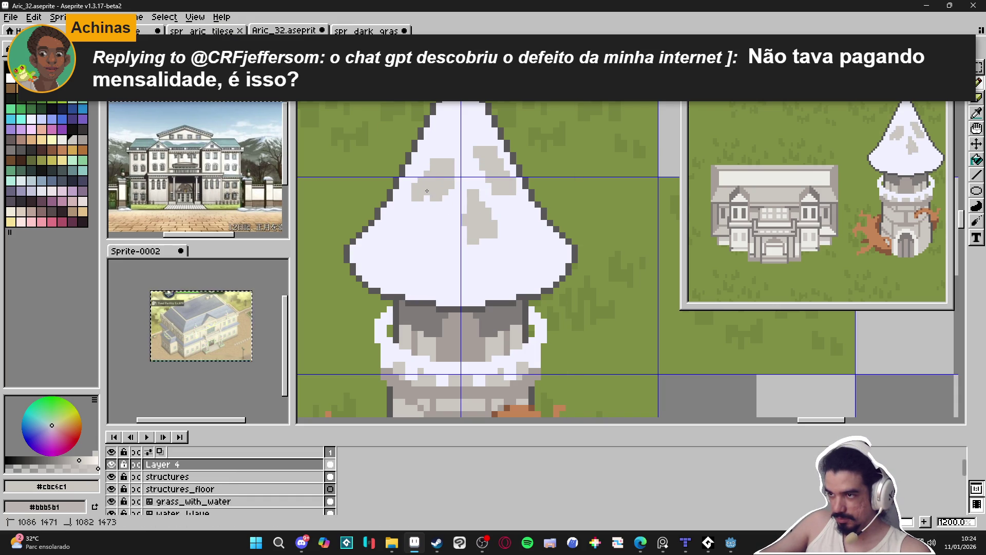
mouse_move(434, 221)
mouse_down()
mouse_move(427, 260)
mouse_move(411, 242)
mouse_move(413, 253)
mouse_move(375, 270)
mouse_move(375, 252)
mouse_move(383, 274)
mouse_move(374, 285)
mouse_move(345, 271)
mouse_move(347, 282)
mouse_up()
Redraw the roof's left and lower-left outline in dark grey with single pixels
key(e)
key(b)
alt+click(350, 260)
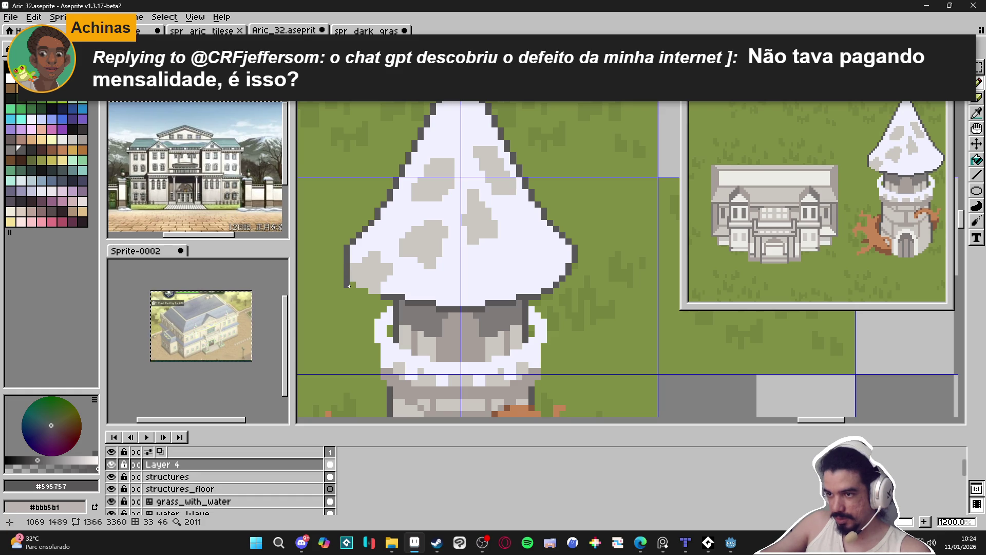
click(364, 291)
click(378, 297)
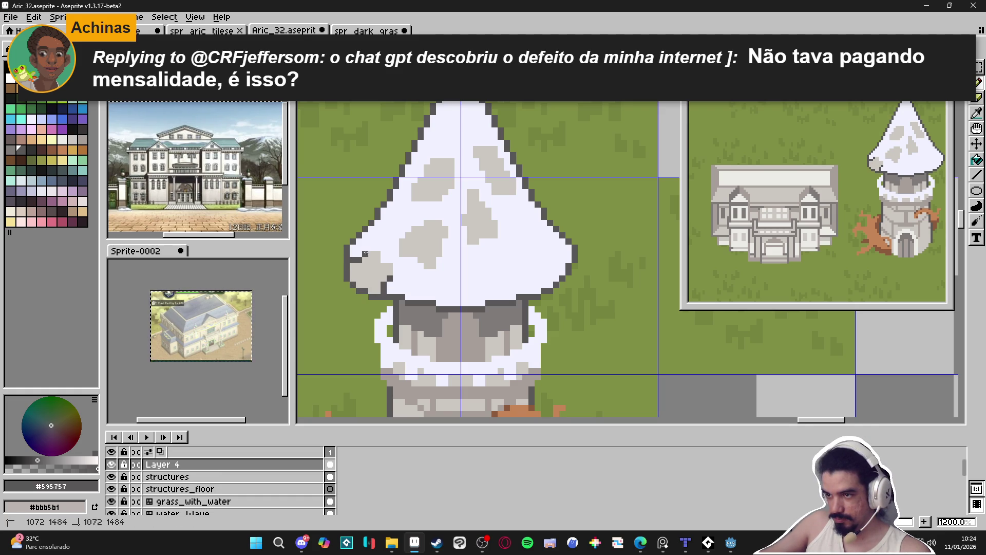
Eyedrop the roof's white, dark outline and light grey colours, settling on the light grey #cbc6c1
scroll(440, 261, down, 4)
scroll(440, 262, up, 4)
alt+click(390, 255)
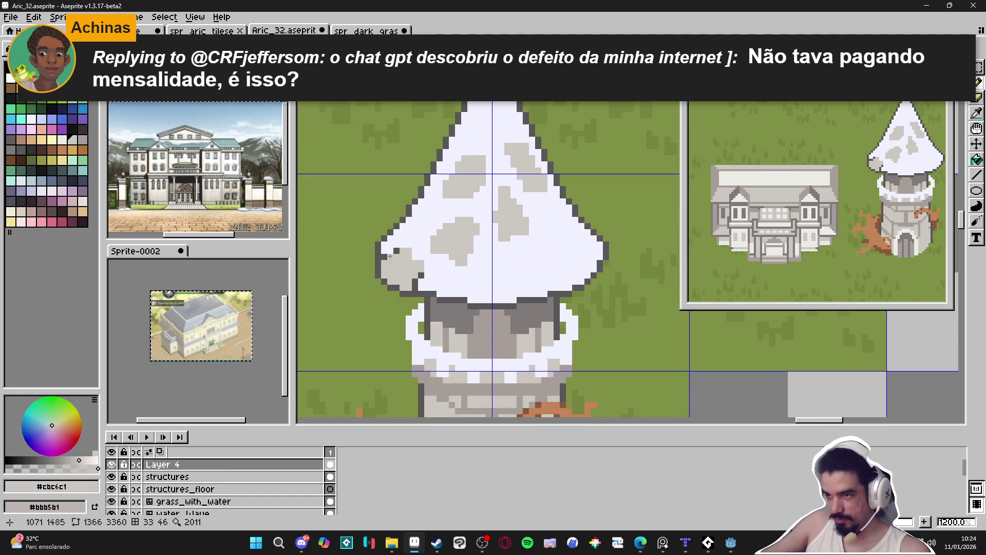
alt+click(381, 256)
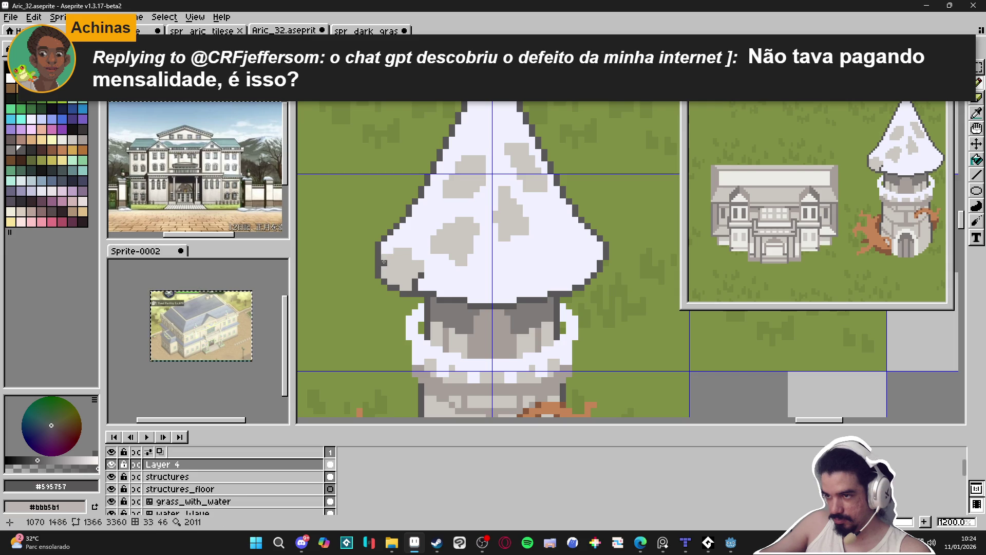
alt+click(386, 256)
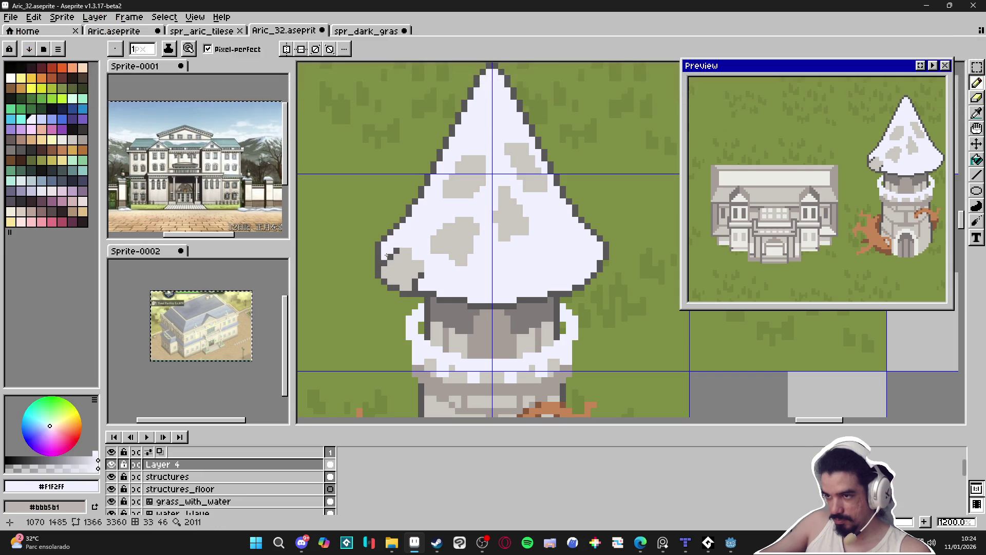
key(alt)
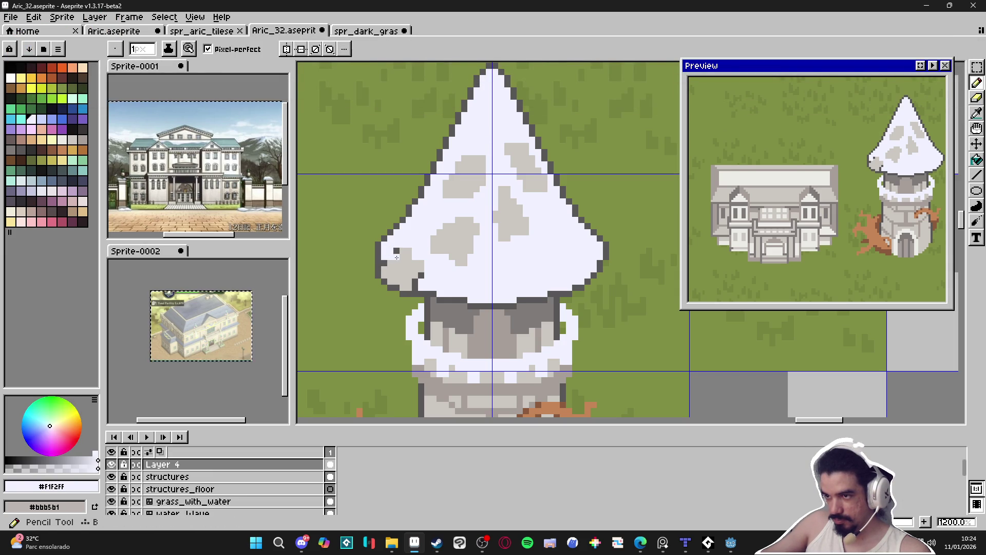
alt+click(407, 252)
scroll(466, 291, down, 1)
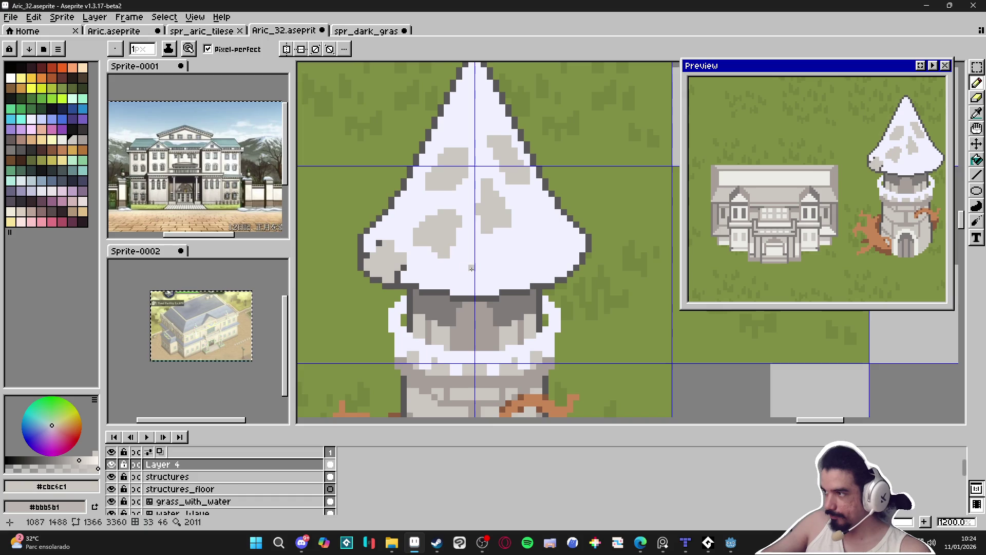
scroll(464, 248, up, 1)
alt+click(385, 275)
alt+click(385, 255)
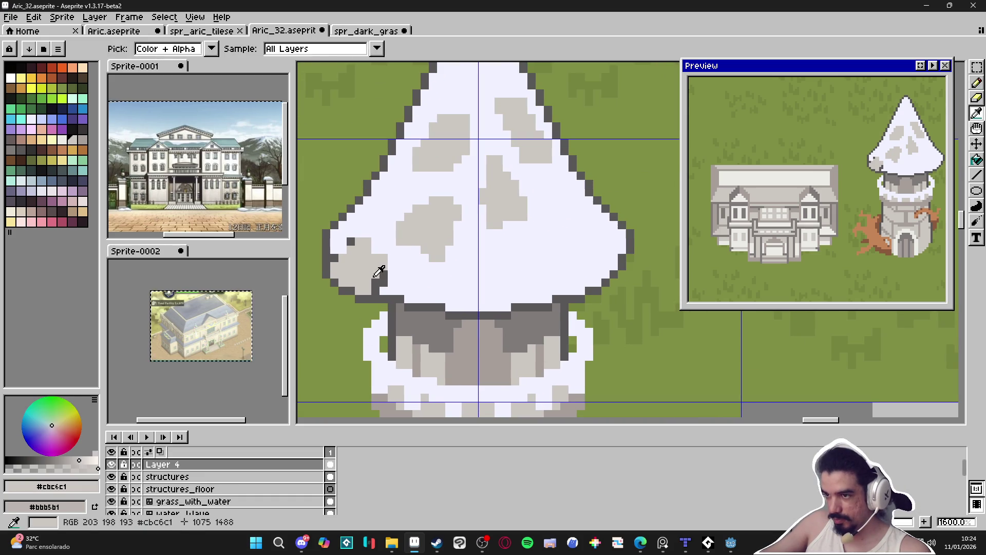
scroll(380, 247, down, 1)
scroll(376, 241, up, 1)
alt+click(377, 241)
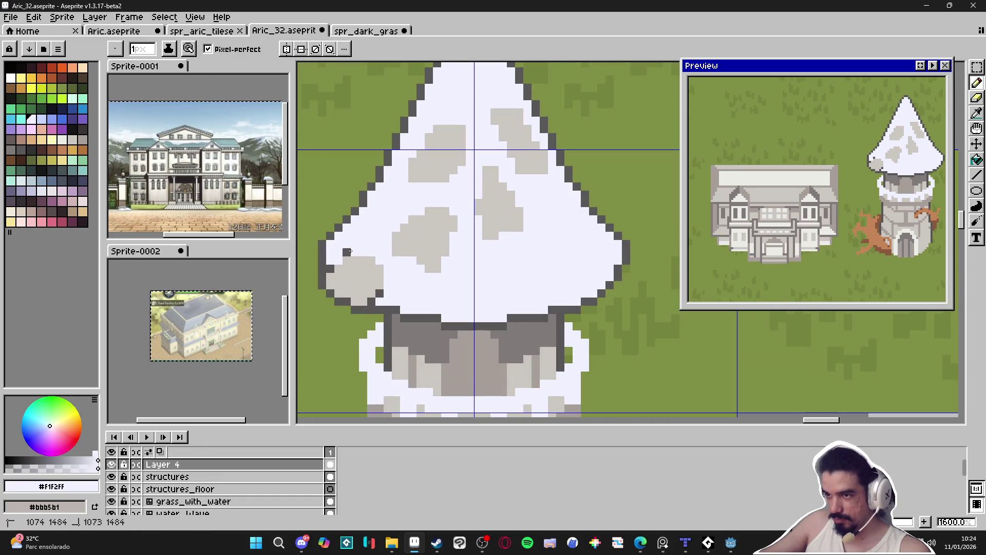
alt+click(426, 246)
With a 2-pixel brush, paint larger #cbc6c1 spots on the roof's right side
key(plus)
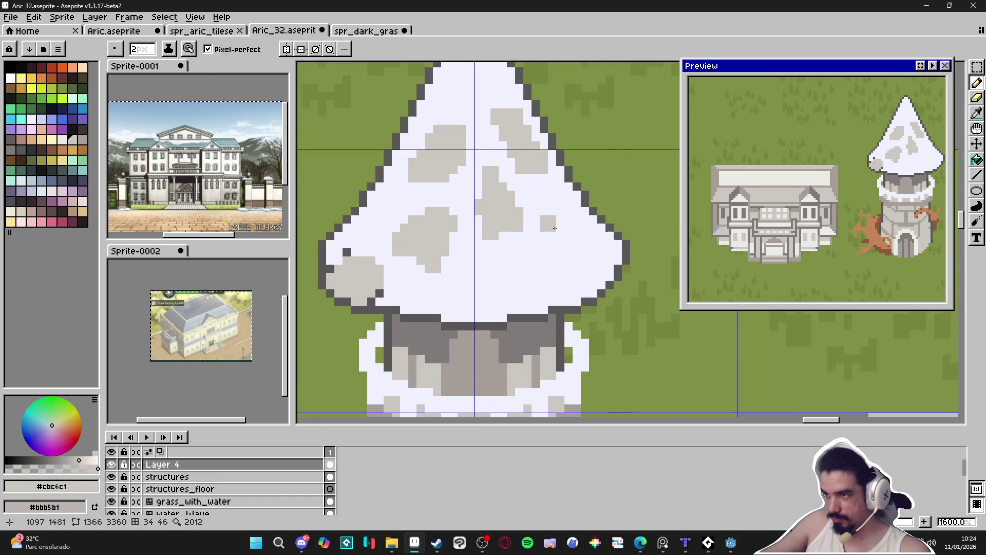
mouse_move(561, 230)
mouse_down()
mouse_move(573, 252)
mouse_move(545, 220)
mouse_move(579, 240)
mouse_up()
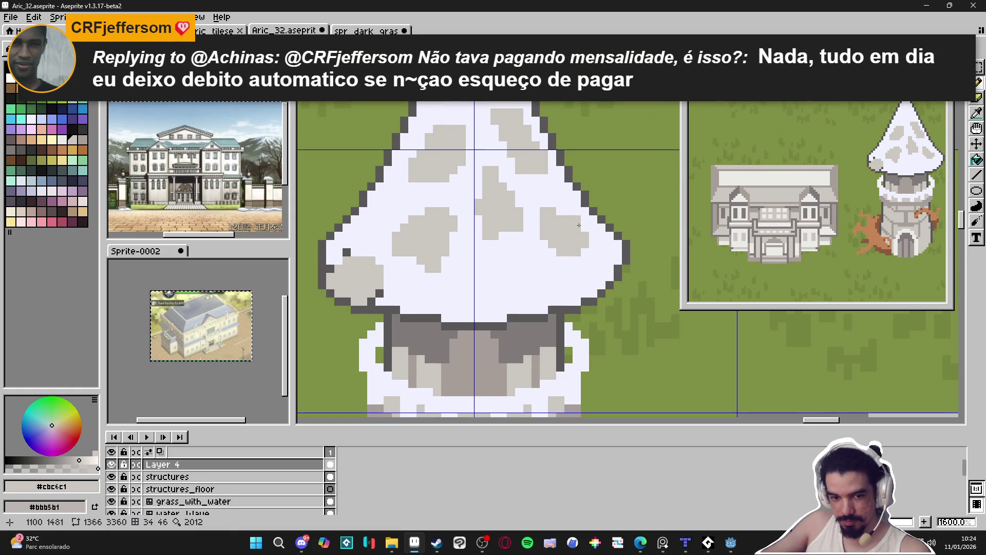
scroll(579, 225, right, 1)
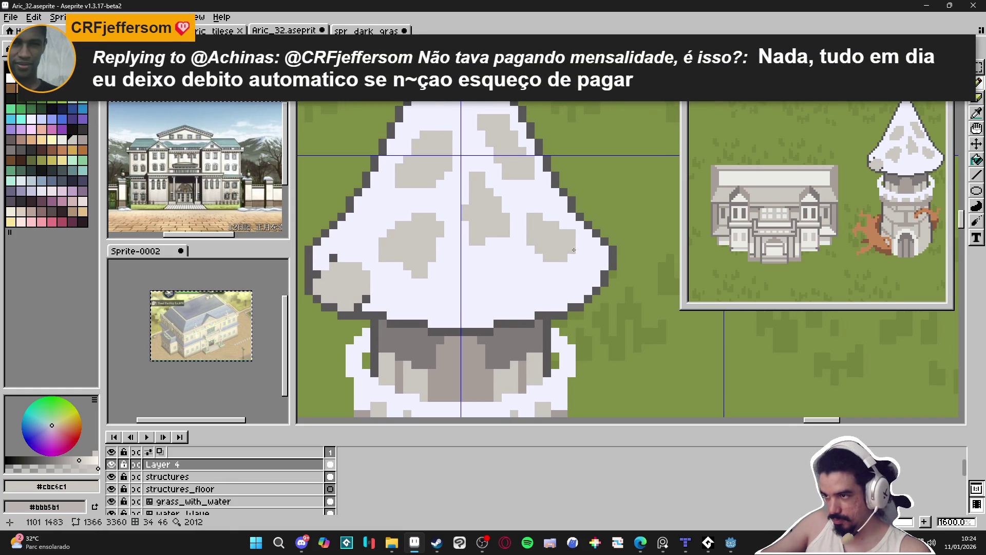
scroll(560, 272, left, 2)
mouse_move(544, 287)
mouse_down()
mouse_move(552, 308)
mouse_move(531, 309)
mouse_move(531, 298)
mouse_up()
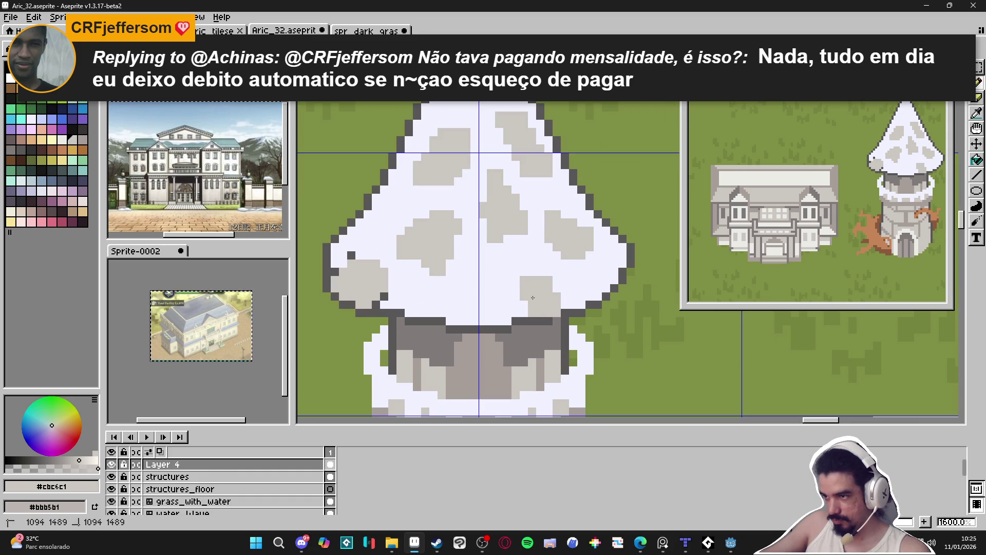
Eyedrop the dark grey #595757 and draw an outline stroke beside the roof patch
alt+click(567, 307)
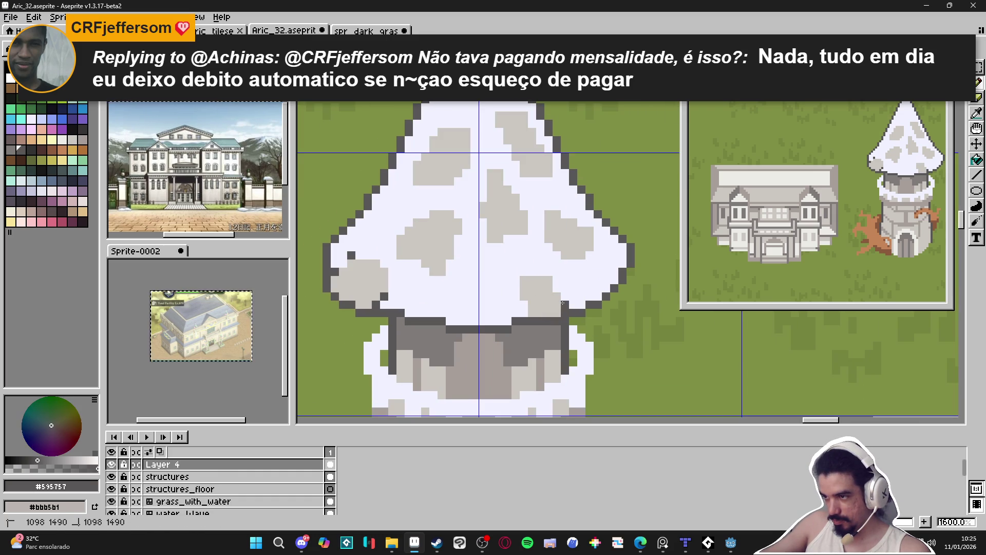
drag(524, 304, 524, 314)
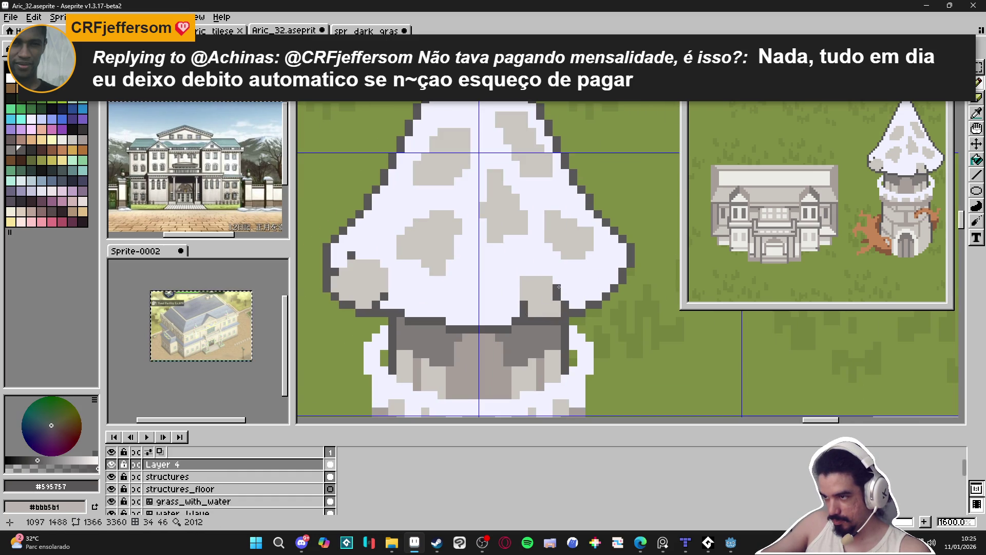
scroll(558, 287, down, 5)
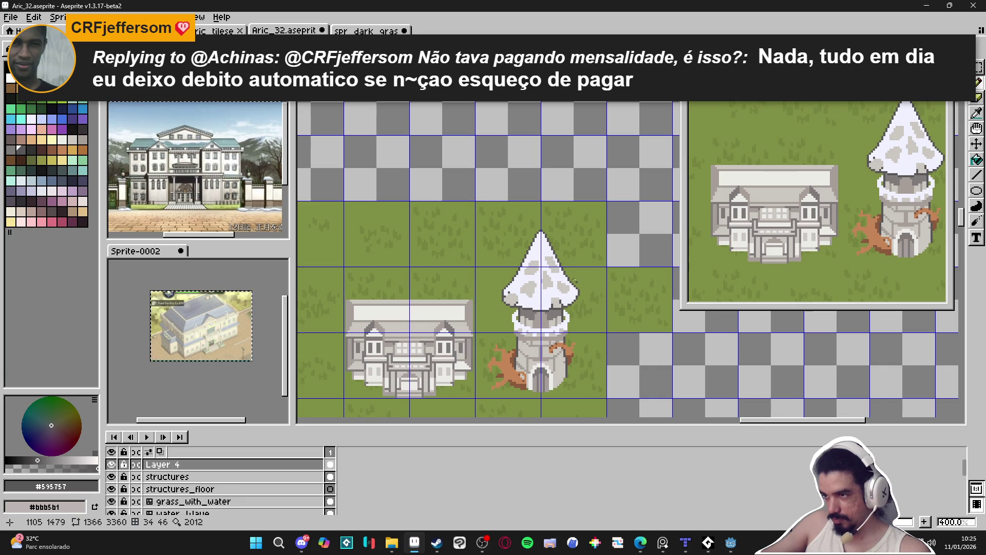
Paint another light-grey #cbc6c1 spot on the roof, extending it upward
scroll(577, 283, up, 5)
alt+click(586, 256)
click(560, 240)
mouse_move(570, 242)
mouse_down()
mouse_move(565, 210)
mouse_move(555, 224)
mouse_move(578, 232)
mouse_move(573, 213)
mouse_move(520, 220)
mouse_move(524, 241)
mouse_move(521, 213)
mouse_up()
Add dark grey #595757 outline pixels along the roof's left edge
alt+click(510, 222)
click(509, 222)
drag(509, 234, 524, 217)
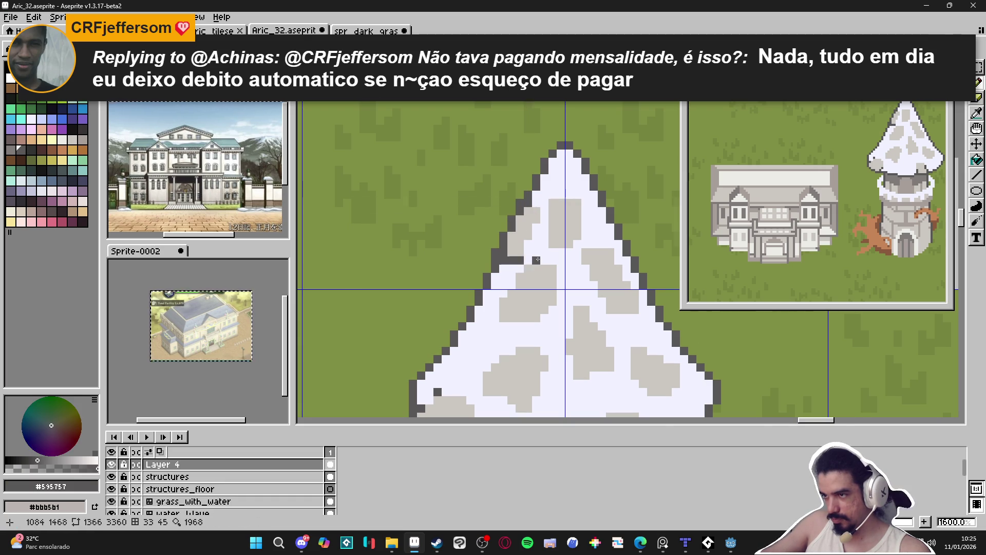
scroll(577, 301, down, 6)
scroll(578, 302, up, 1)
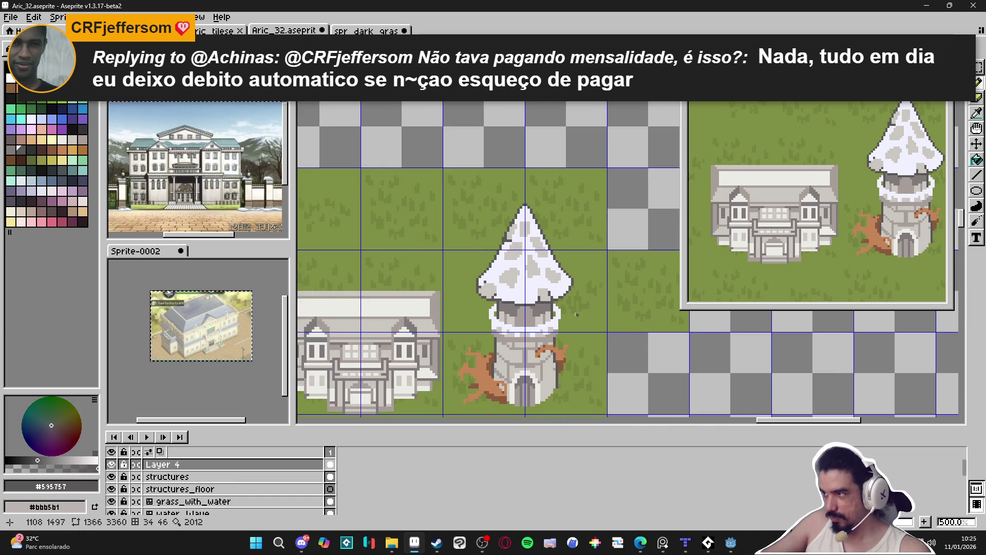
scroll(584, 315, down, 1)
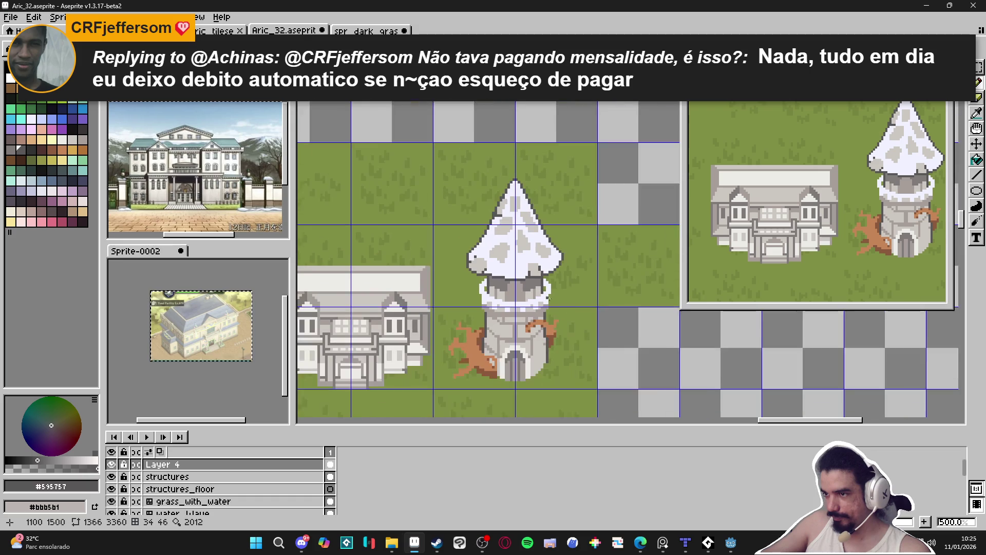
scroll(548, 292, up, 1)
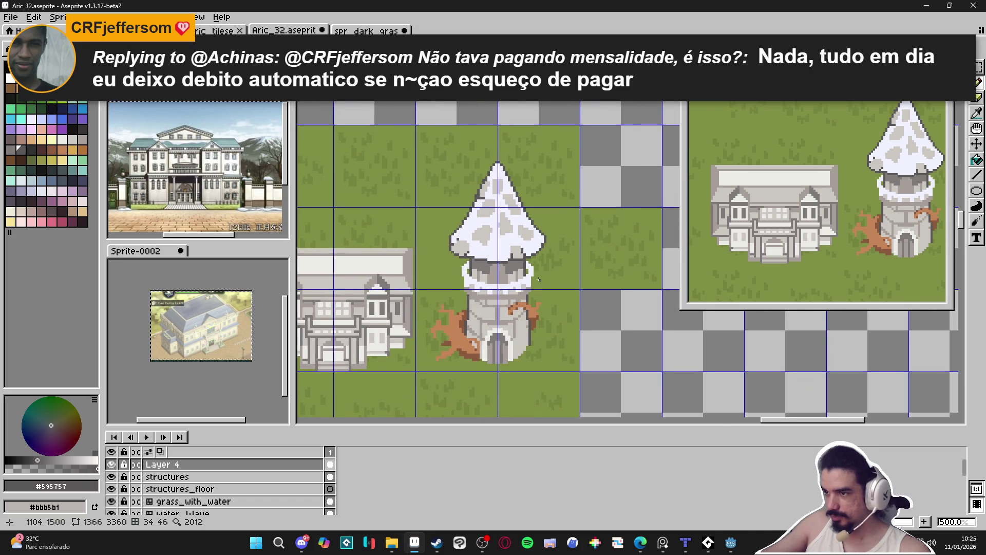
scroll(515, 332, up, 5)
Draw a darker #a69e9a diagonal line on the stone tower wall
alt+click(504, 358)
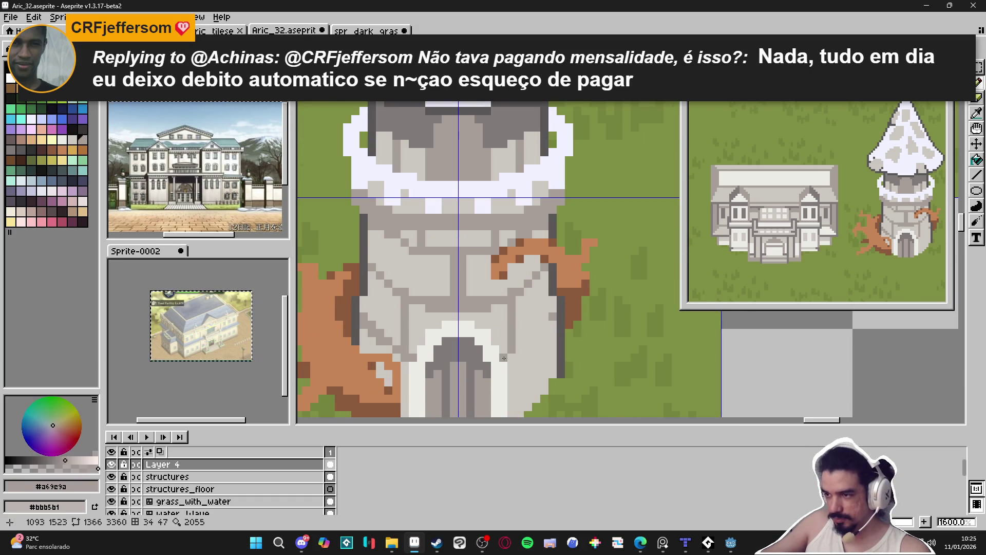
drag(504, 358, 554, 324)
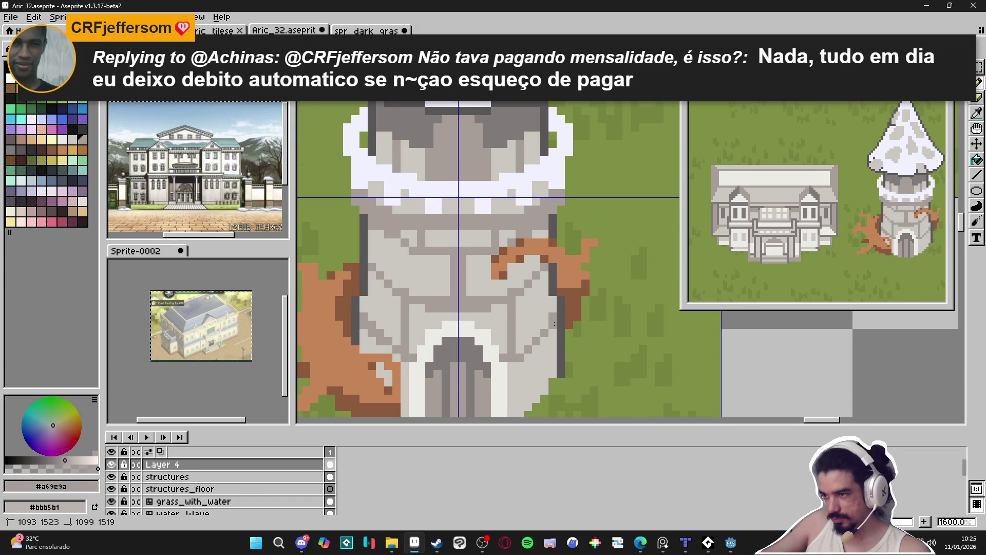
alt+click(534, 348)
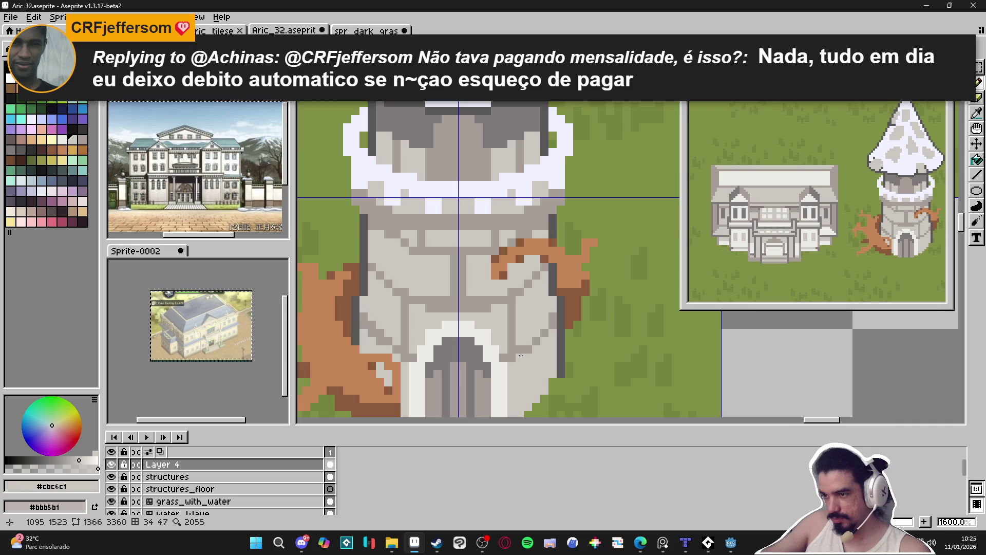
scroll(521, 354, down, 4)
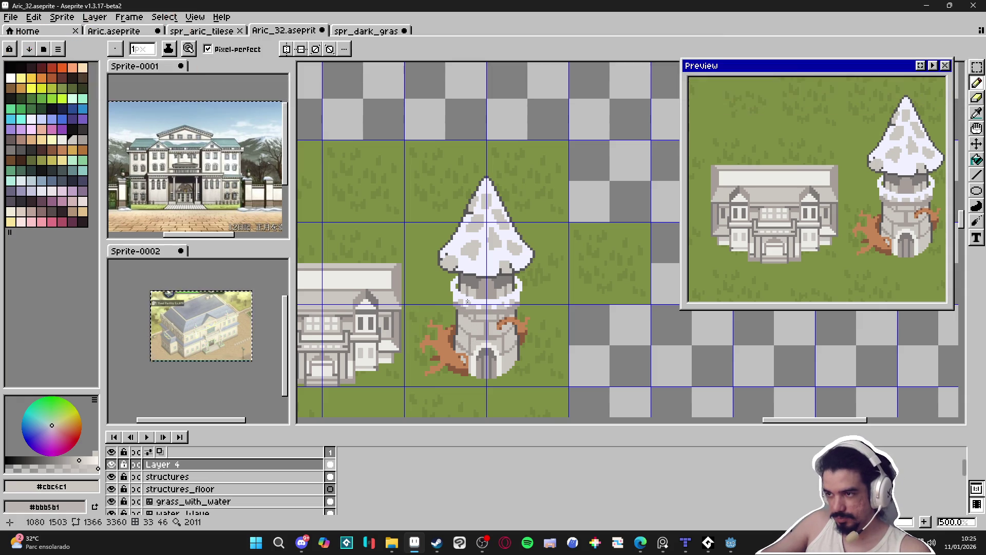
scroll(473, 288, down, 1)
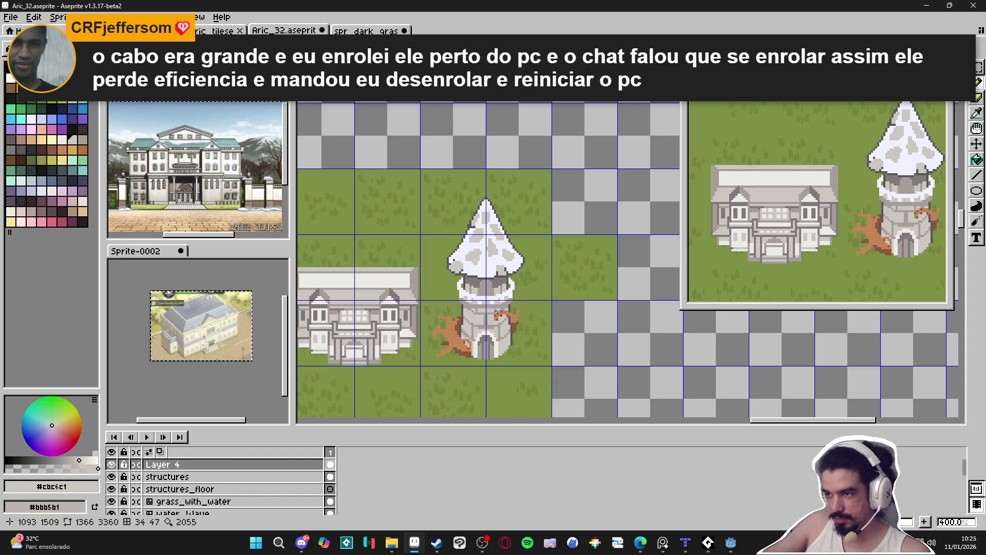
scroll(496, 310, up, 2)
Paint a root-brown #c68556 patch across the right side of the white roof
alt+click(496, 310)
drag(459, 243, 459, 253)
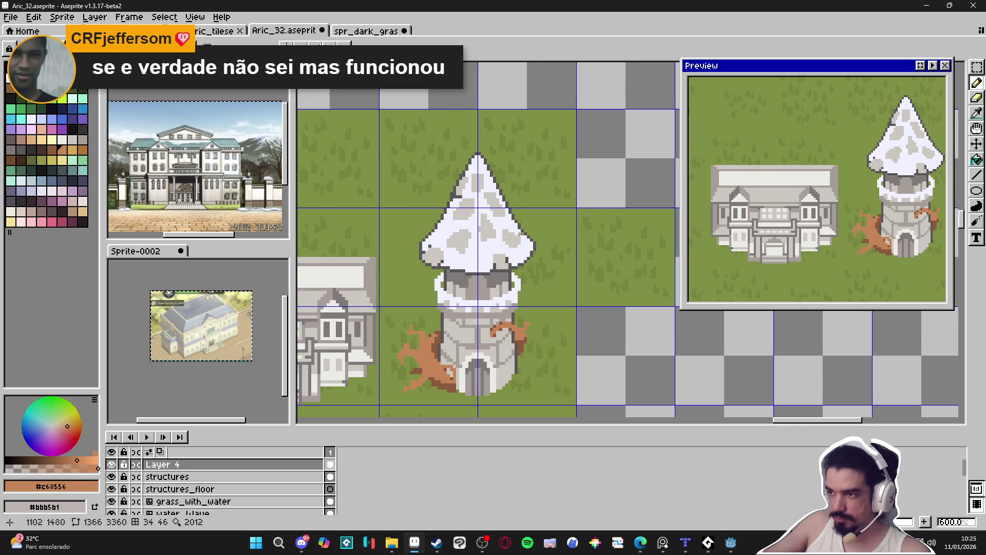
scroll(522, 233, up, 3)
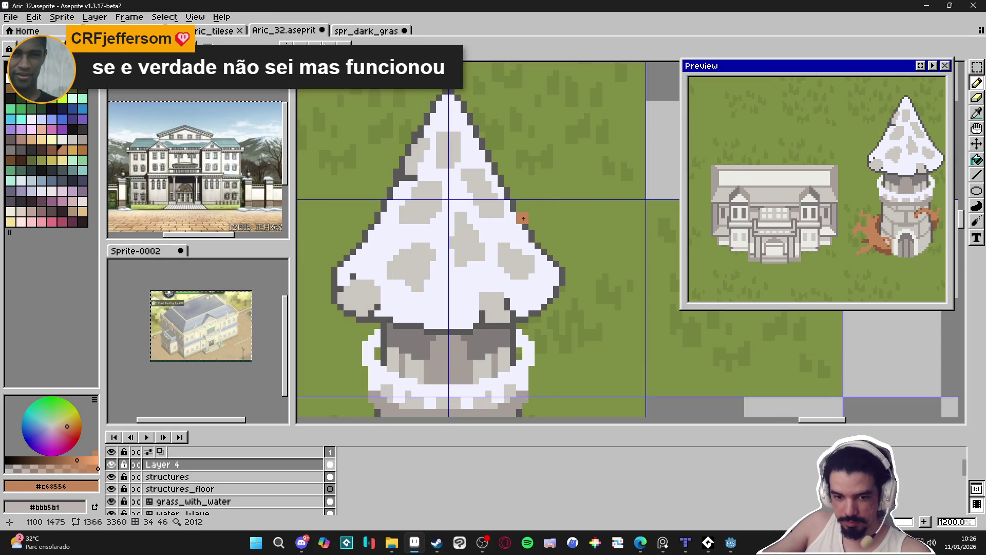
mouse_move(523, 218)
mouse_down()
mouse_move(509, 212)
mouse_move(506, 222)
mouse_up()
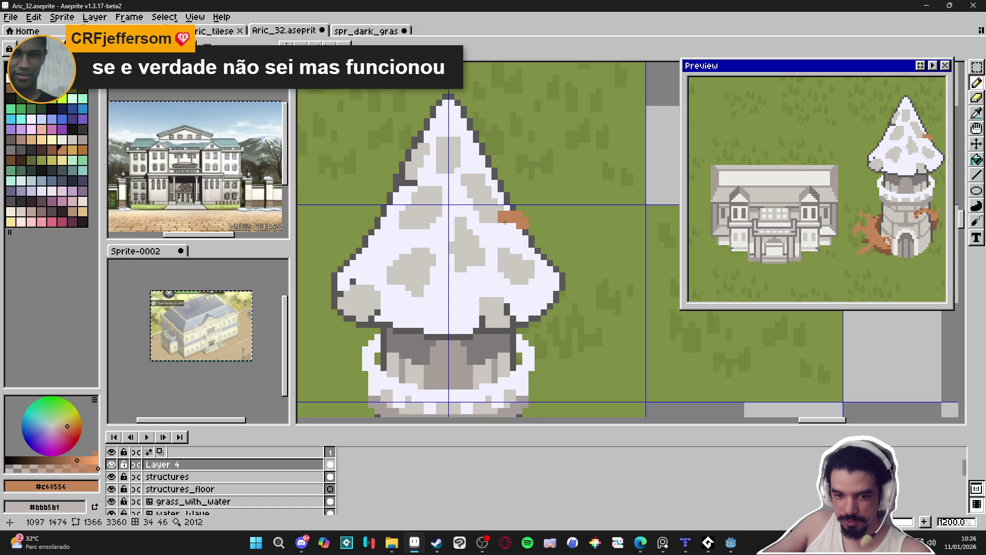
click(503, 224)
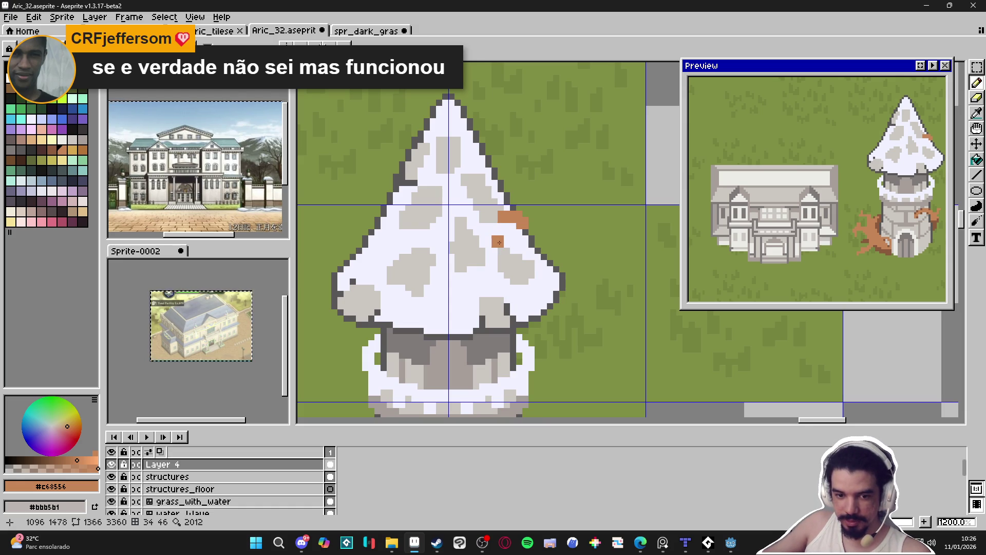
scroll(498, 222, up, 1)
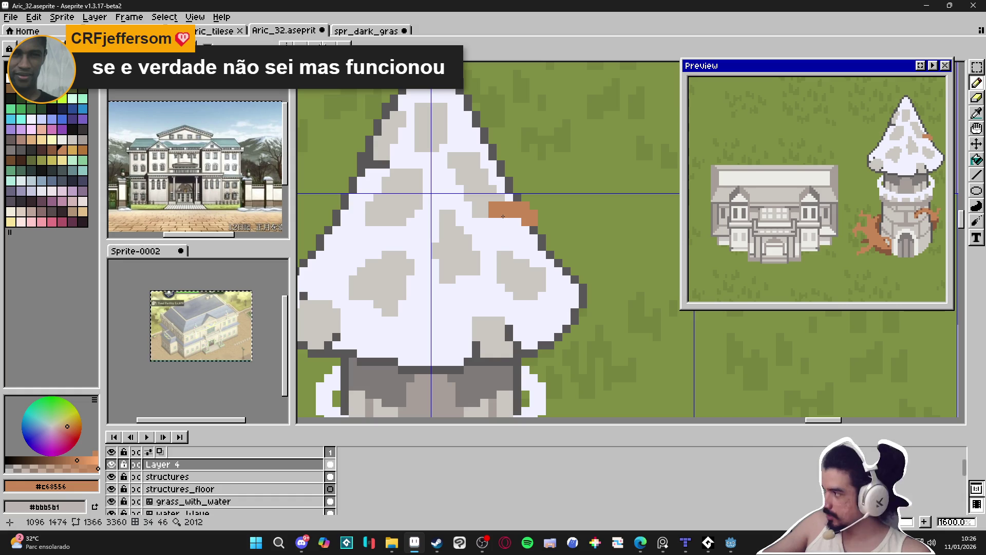
key(ctrl+z)
click(518, 222)
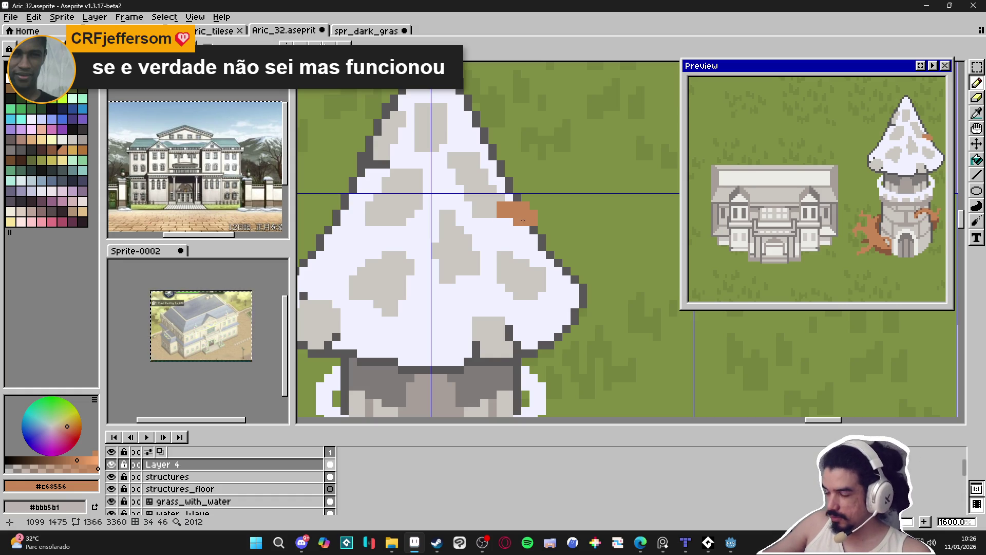
mouse_move(538, 215)
mouse_down()
mouse_move(491, 220)
mouse_move(510, 218)
mouse_move(492, 246)
mouse_move(461, 226)
mouse_up()
click(469, 239)
click(478, 251)
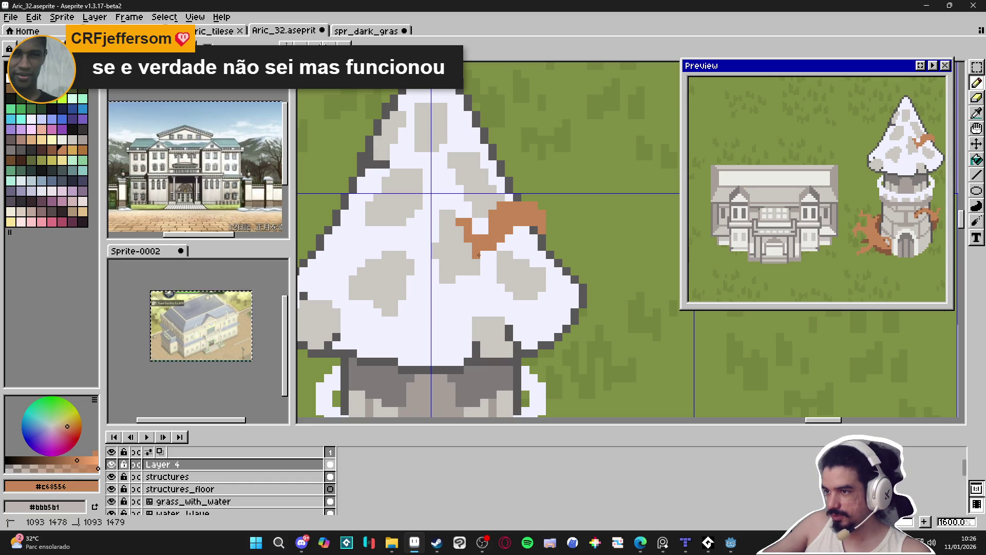
scroll(498, 243, up, 5)
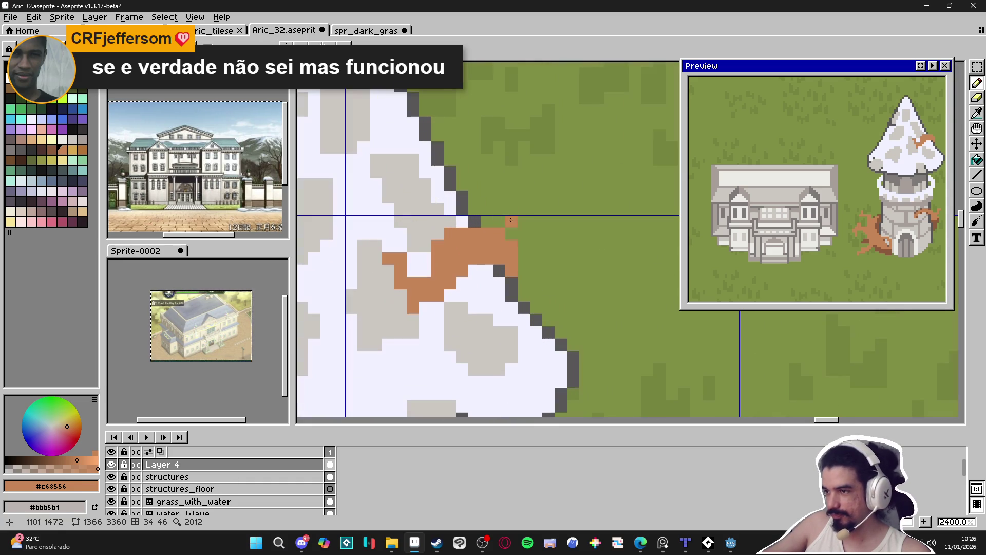
Outline the brown patch's top, right edge, left side and top-left corner in dark grey #595757
alt+click(483, 221)
click(499, 222)
click(512, 233)
drag(524, 241, 524, 285)
click(524, 234)
drag(462, 222, 450, 222)
click(438, 234)
click(426, 246)
click(425, 258)
click(425, 270)
click(413, 271)
click(413, 246)
click(401, 247)
click(389, 246)
click(376, 246)
click(376, 258)
click(376, 271)
Finish the dark grey outline along the patch's lower-left edge and underneath it
click(389, 271)
click(388, 283)
click(401, 295)
click(401, 307)
click(400, 320)
click(413, 320)
click(425, 320)
click(426, 307)
click(438, 307)
click(463, 283)
key(ctrl+z)
click(453, 295)
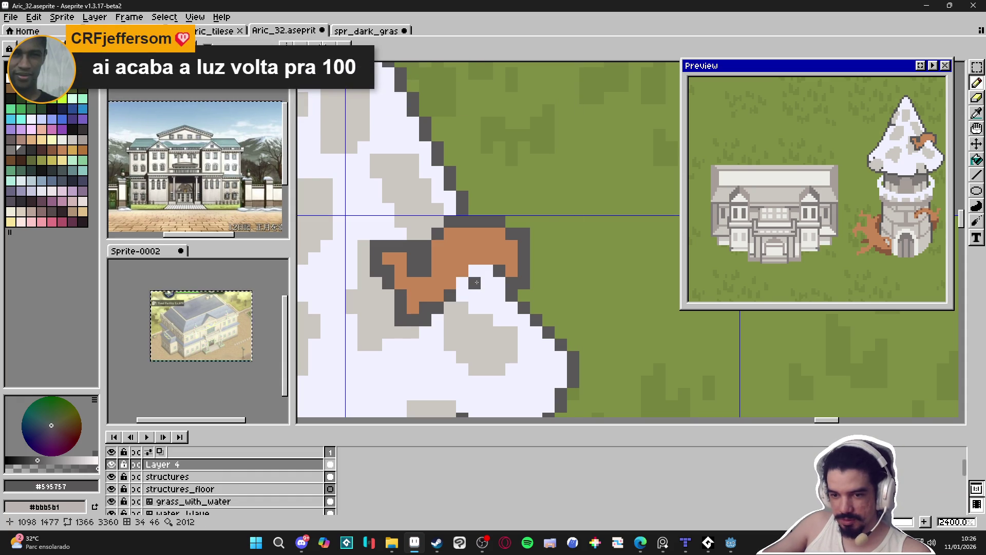
click(487, 271)
click(462, 284)
scroll(478, 312, down, 4)
Undo the last dark outline pixel placed near the brown patch
scroll(479, 312, down, 1)
scroll(468, 310, up, 1)
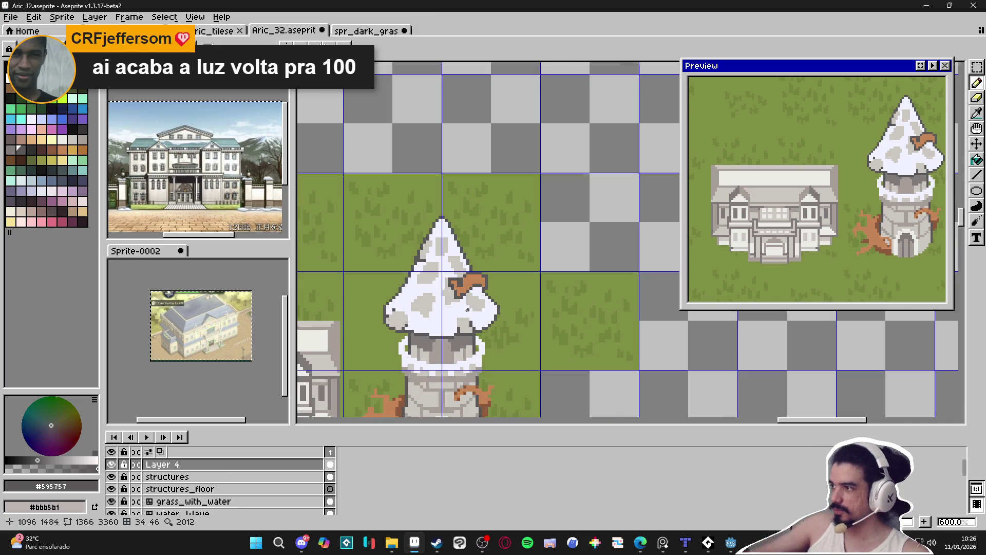
key(ctrl+z)
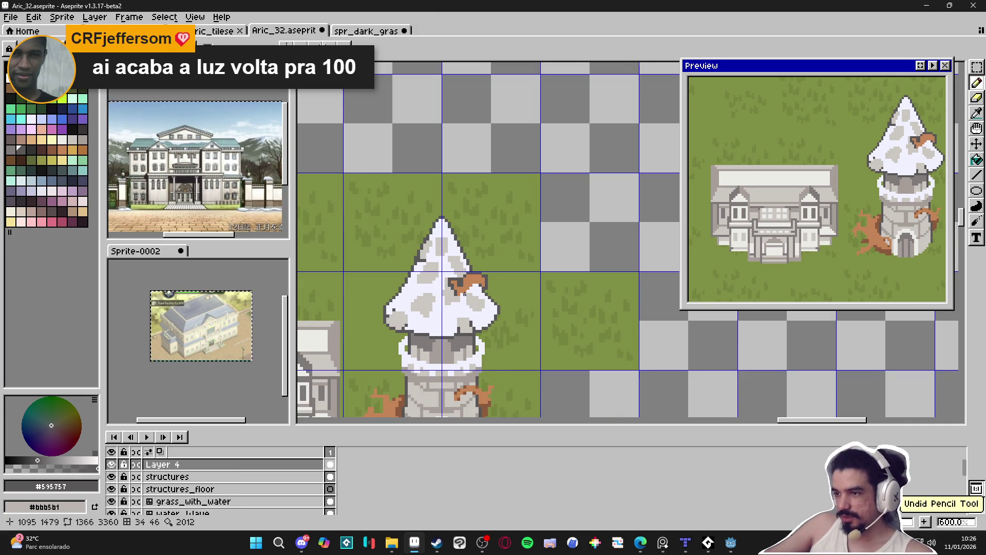
scroll(500, 277, up, 3)
scroll(500, 278, down, 3)
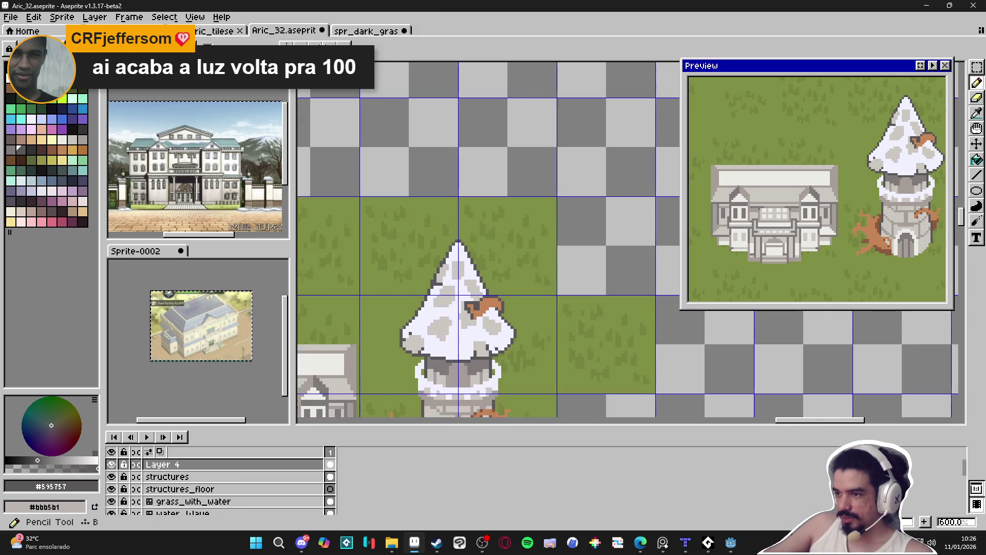
scroll(514, 278, up, 3)
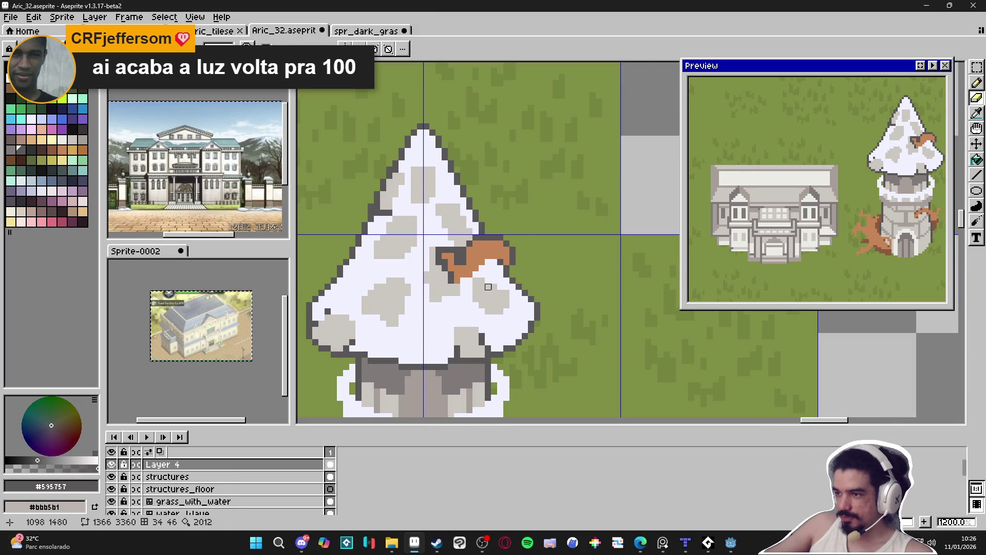
key(b)
key(e)
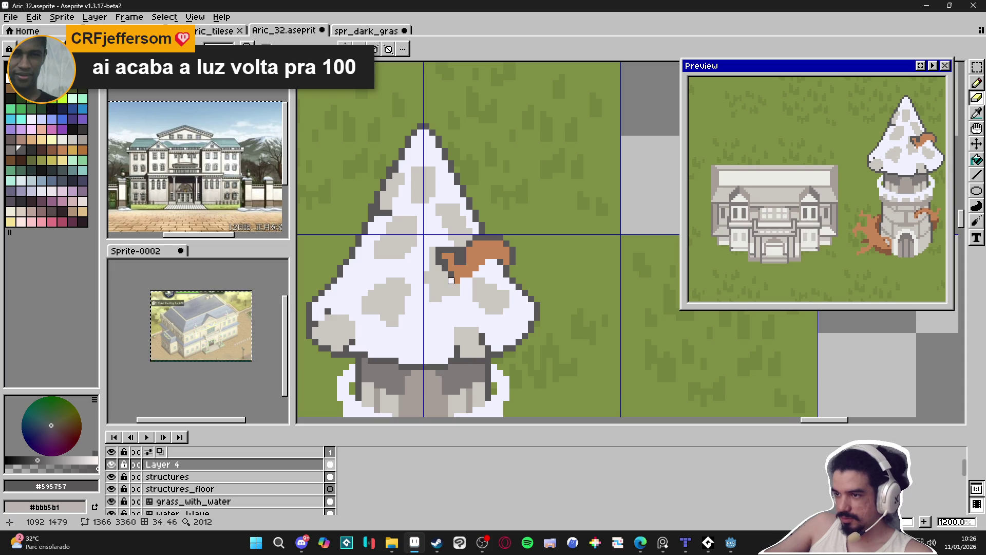
scroll(457, 287, up, 1)
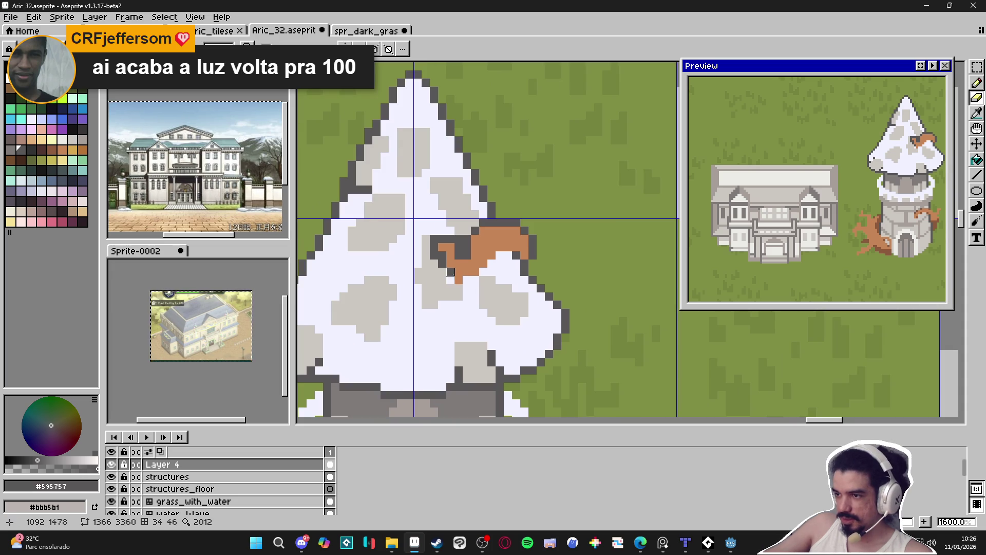
Eyedrop the roof's light and dark greys, ending on the brown of the roof patch
alt+click(467, 297)
scroll(466, 287, down, 4)
scroll(466, 287, up, 4)
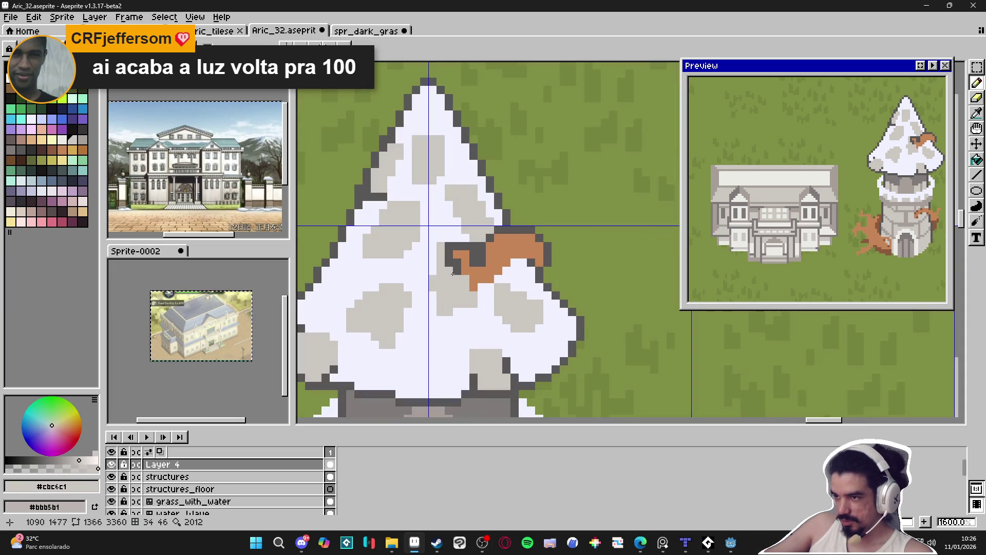
scroll(475, 296, down, 6)
scroll(478, 300, up, 4)
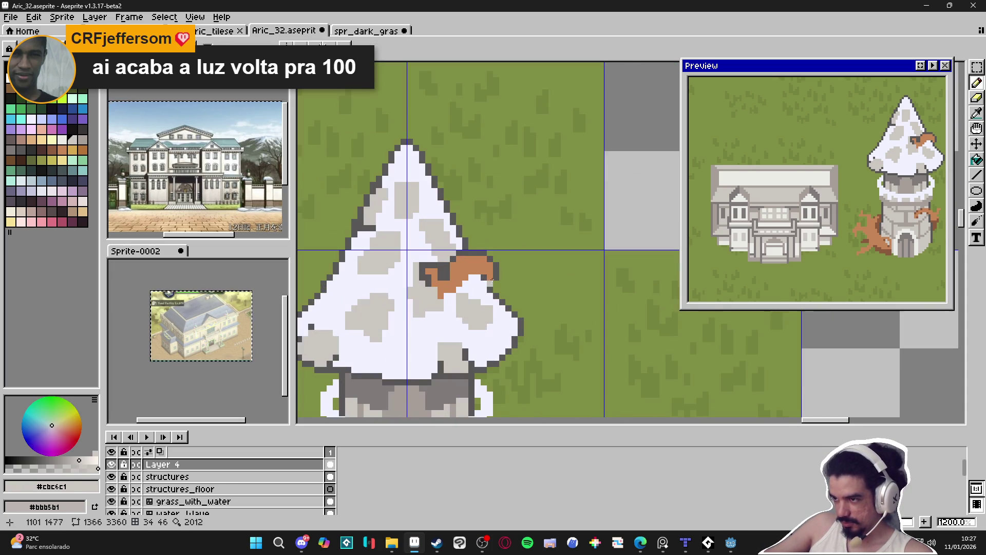
alt+click(497, 270)
scroll(495, 287, down, 4)
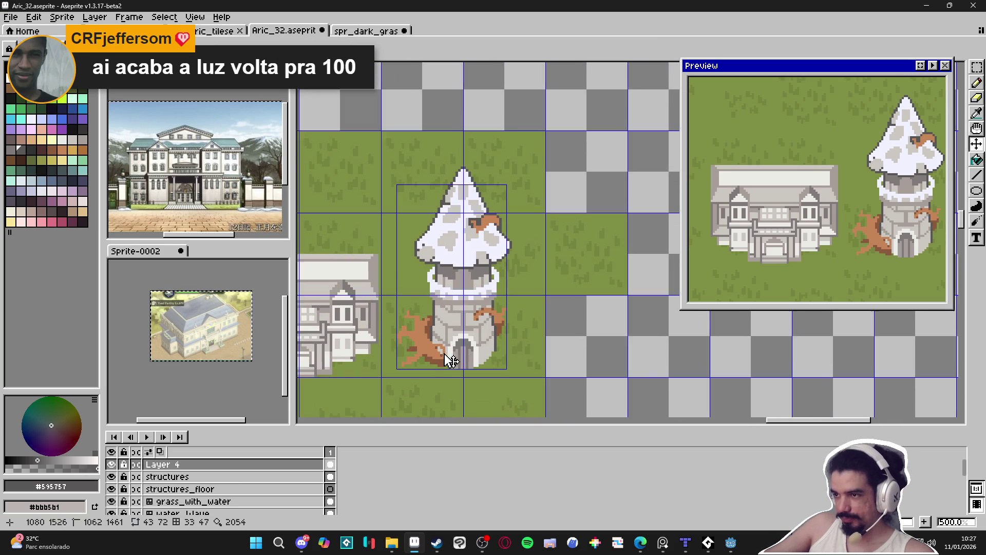
scroll(476, 357, up, 1)
scroll(480, 226, down, 1)
scroll(480, 226, up, 4)
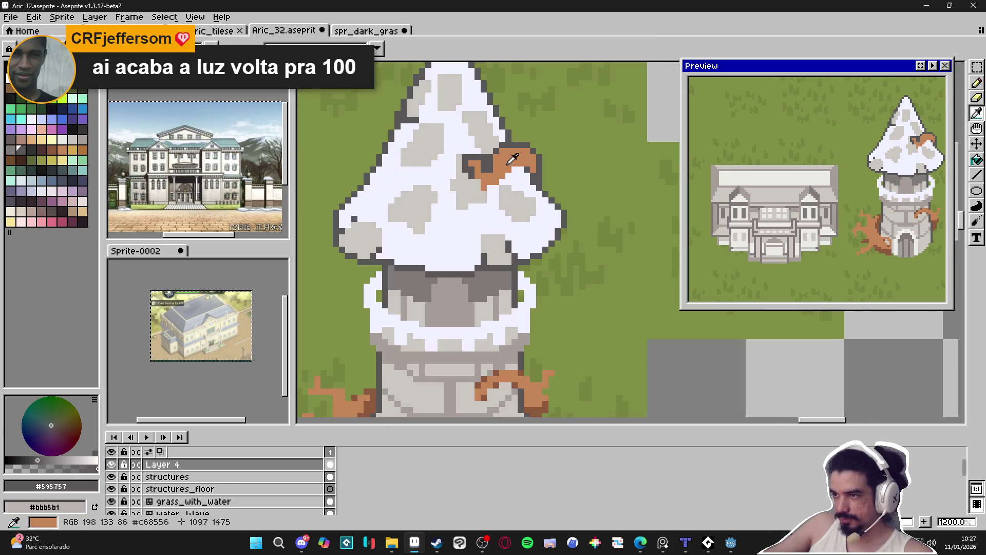
alt+click(506, 172)
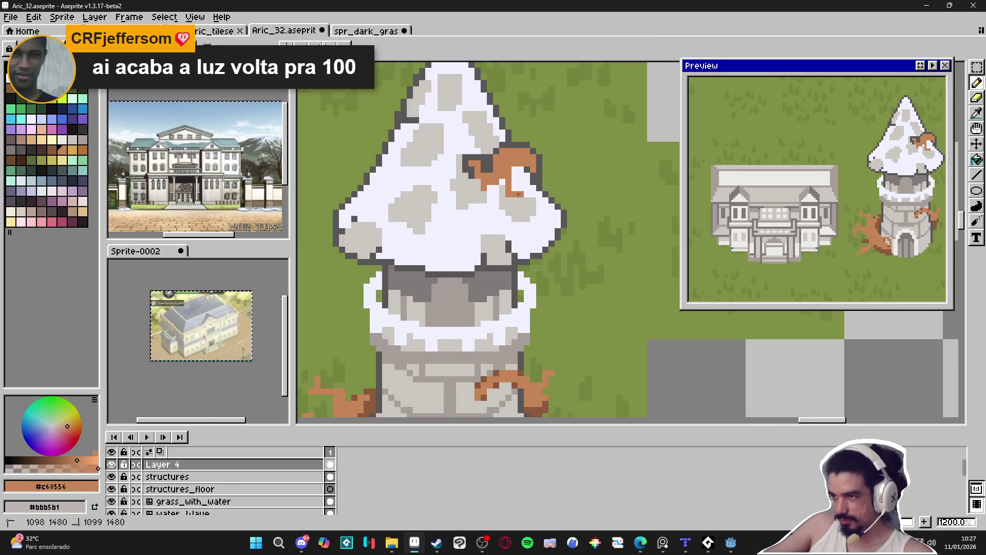
scroll(517, 193, down, 4)
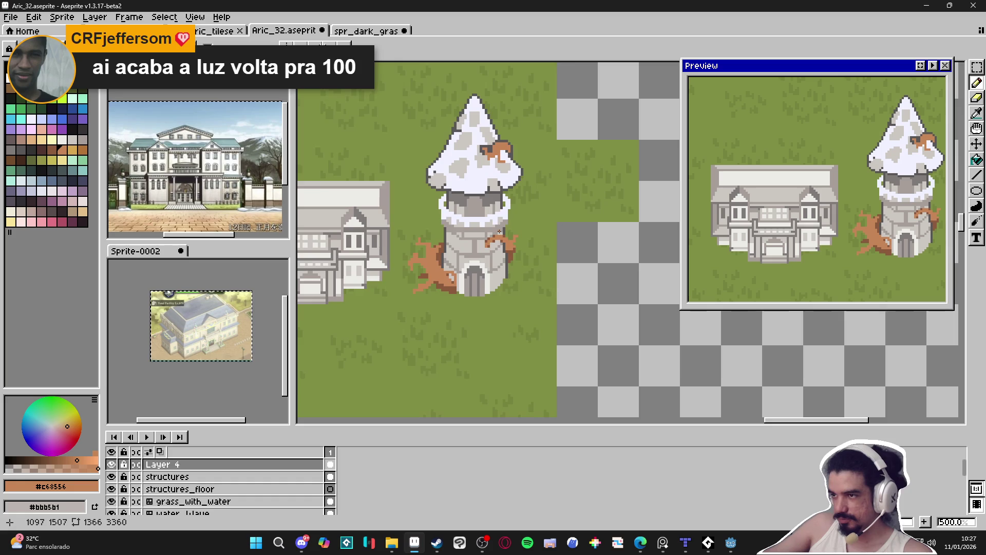
scroll(501, 234, down, 1)
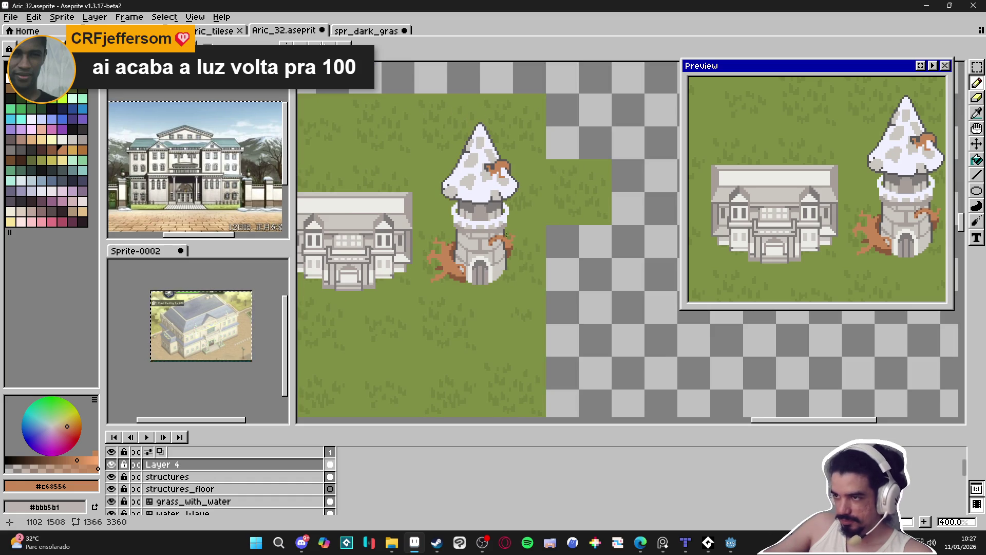
scroll(447, 270, up, 8)
Trace a dark grey #595757 outline along the left root's top, outer side and branches
alt+click(460, 226)
mouse_move(452, 225)
mouse_down()
mouse_move(399, 243)
mouse_move(351, 225)
mouse_up()
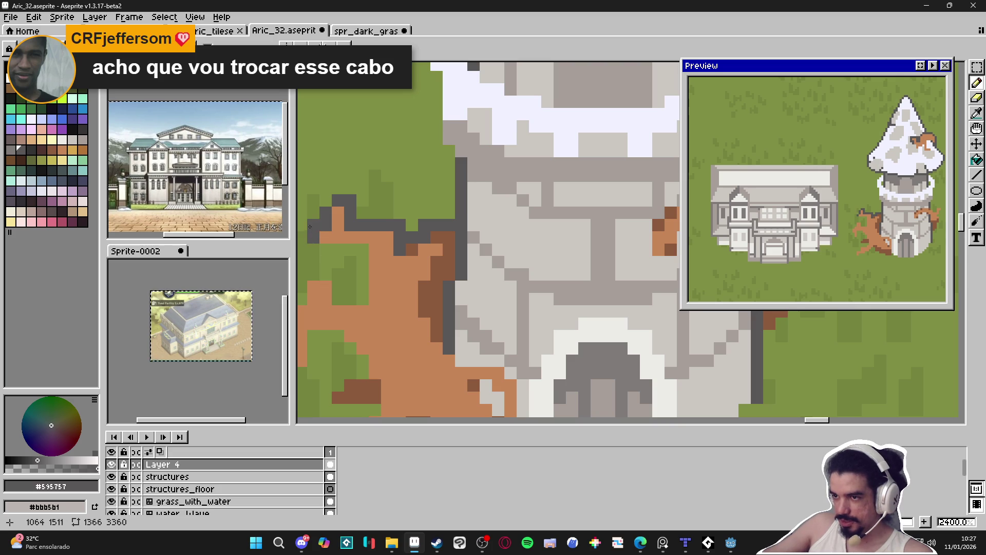
mouse_move(311, 250)
mouse_down()
mouse_move(356, 249)
mouse_move(363, 278)
mouse_move(348, 298)
mouse_move(335, 276)
mouse_up()
scroll(335, 276, down, 3)
scroll(378, 280, up, 2)
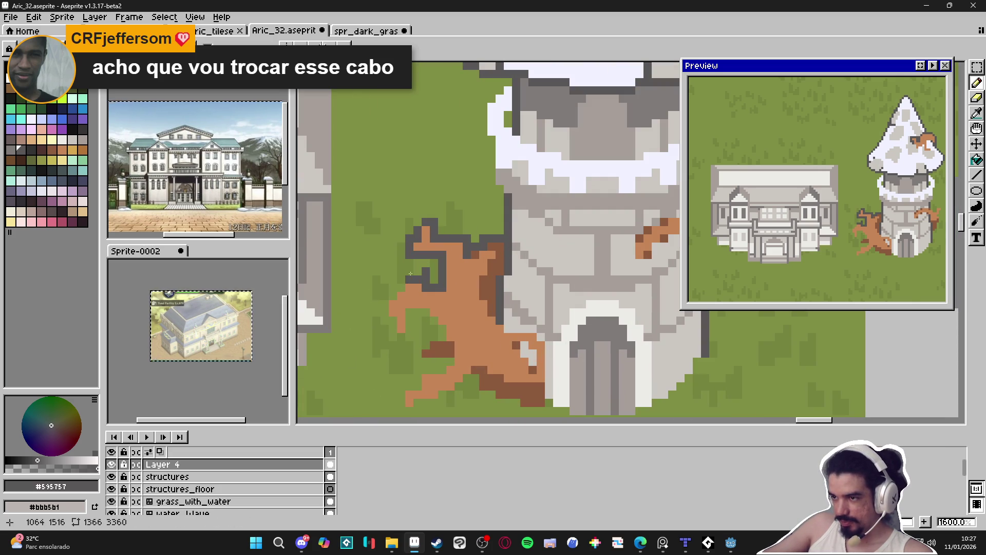
mouse_move(419, 269)
mouse_down()
mouse_move(386, 314)
mouse_move(397, 335)
mouse_move(411, 311)
mouse_move(437, 326)
mouse_move(451, 366)
mouse_move(424, 371)
mouse_move(404, 399)
mouse_up()
Show the tile grid over the canvas with Ctrl+'
key(ctrl+apostrophe)
scroll(405, 399, down, 2)
scroll(463, 334, up, 1)
Outline the tip of the tower's right brown root in dark grey
drag(545, 359, 490, 312)
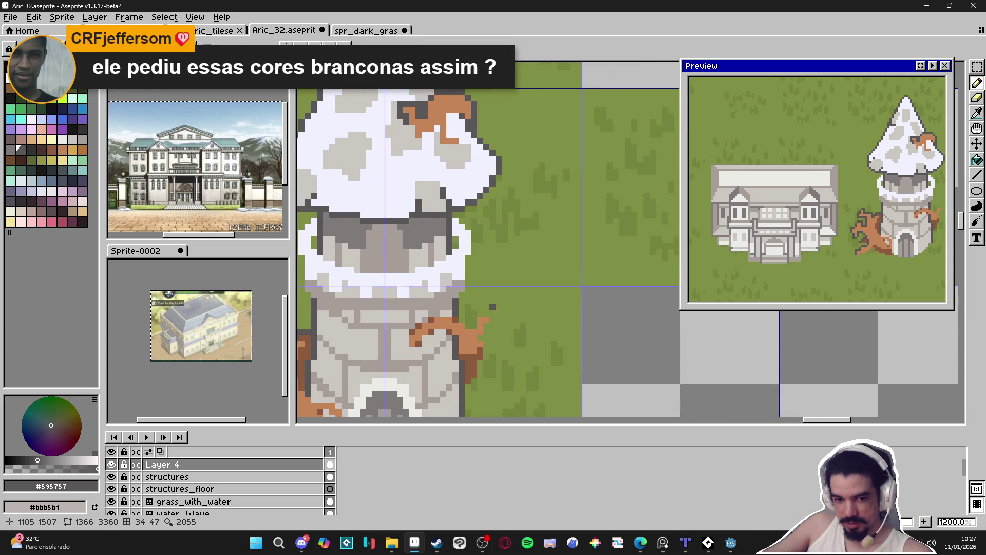
scroll(493, 307, down, 2)
scroll(556, 324, up, 4)
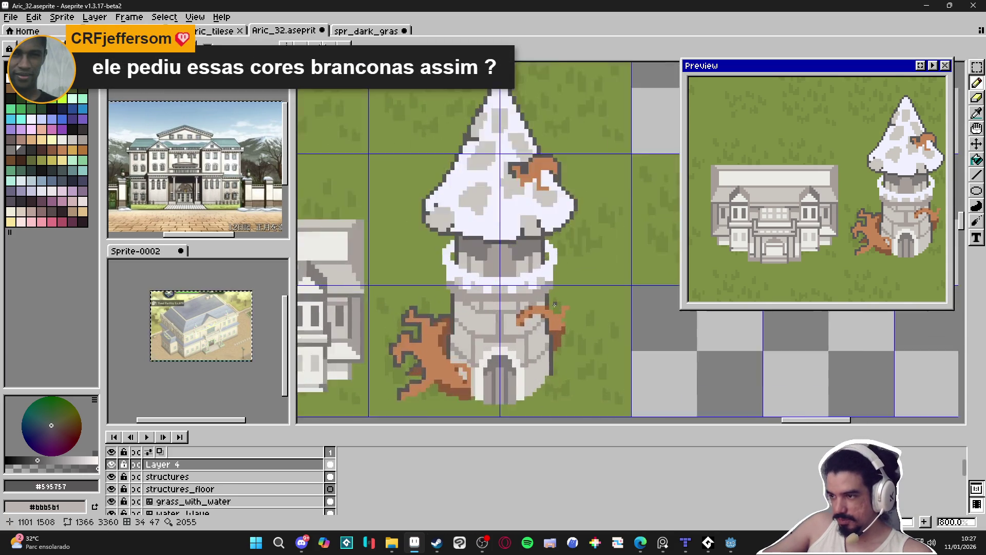
mouse_move(556, 323)
mouse_down()
mouse_move(569, 324)
mouse_move(569, 300)
mouse_move(594, 300)
mouse_move(602, 323)
mouse_move(594, 391)
mouse_up()
click(549, 307)
click(558, 312)
click(546, 300)
Add the remaining dark grey outline pixels along the right root's edge
scroll(546, 299, down, 4)
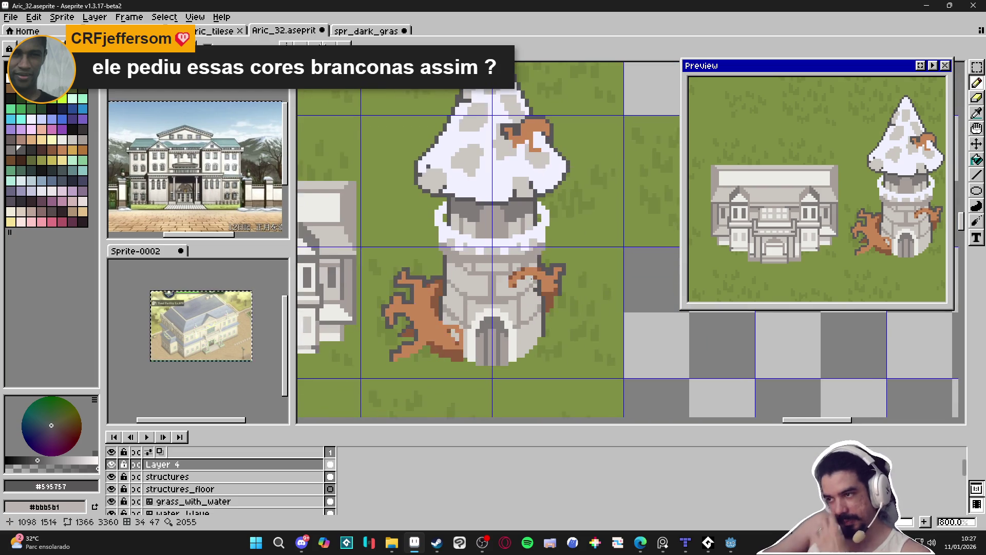
scroll(538, 256, up, 3)
drag(537, 259, 485, 282)
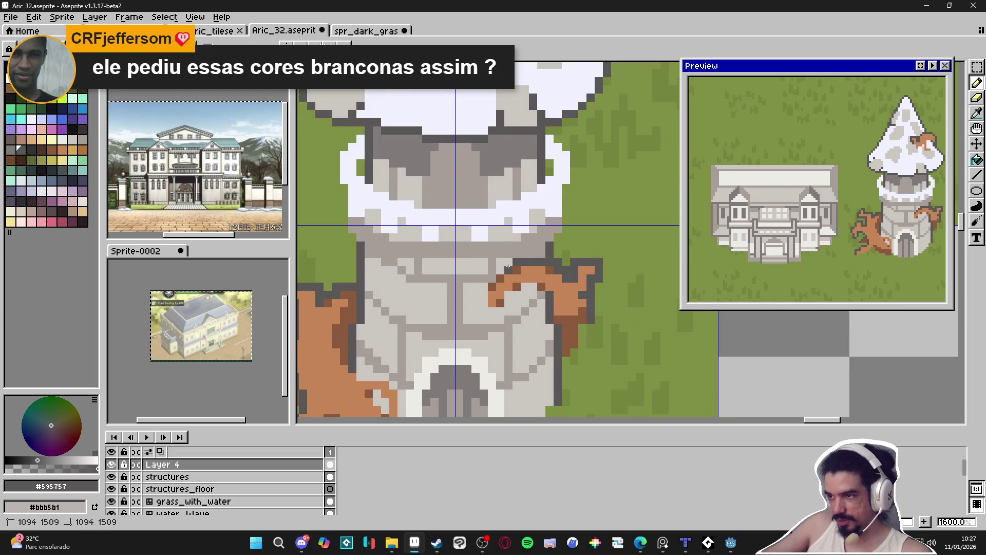
scroll(485, 281, down, 5)
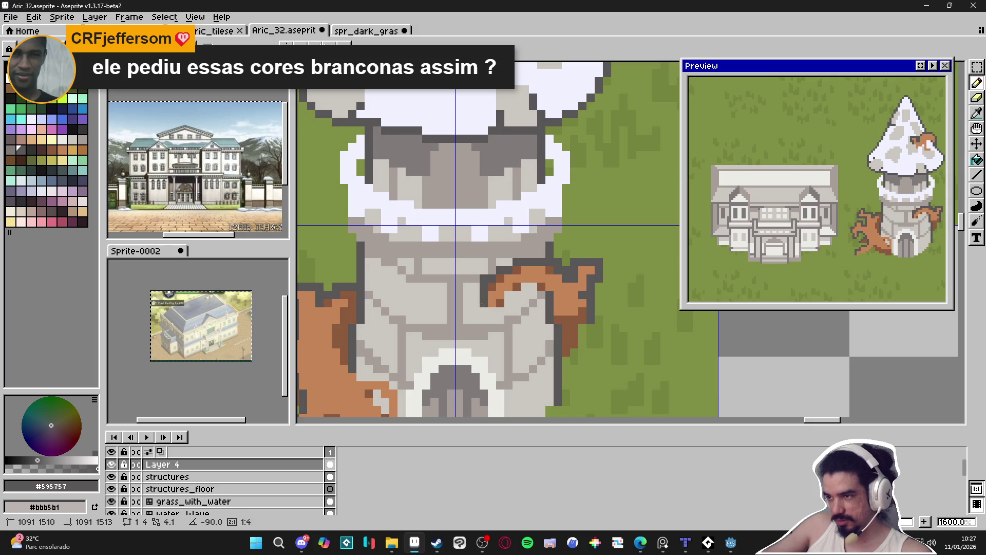
drag(519, 284, 531, 318)
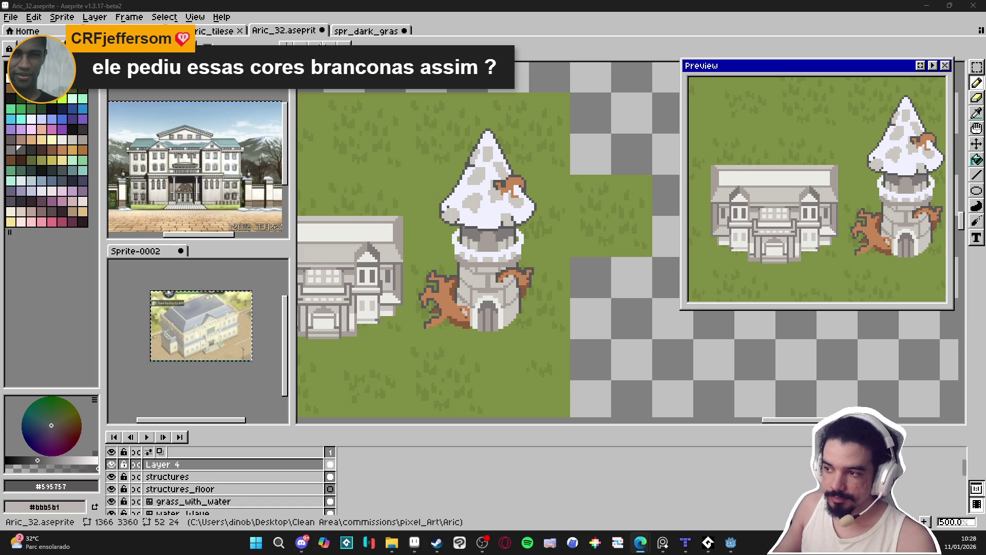
scroll(462, 281, down, 3)
scroll(462, 281, up, 1)
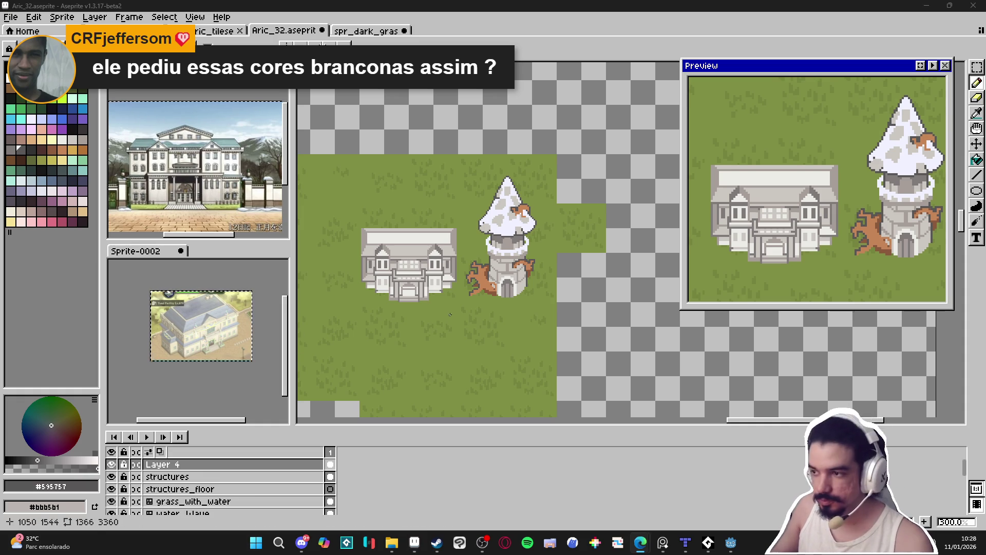
Pick the roof white #F1F2FF and draw a zigzag mark in the grass right of the tower
scroll(528, 261, up, 6)
alt+click(521, 261)
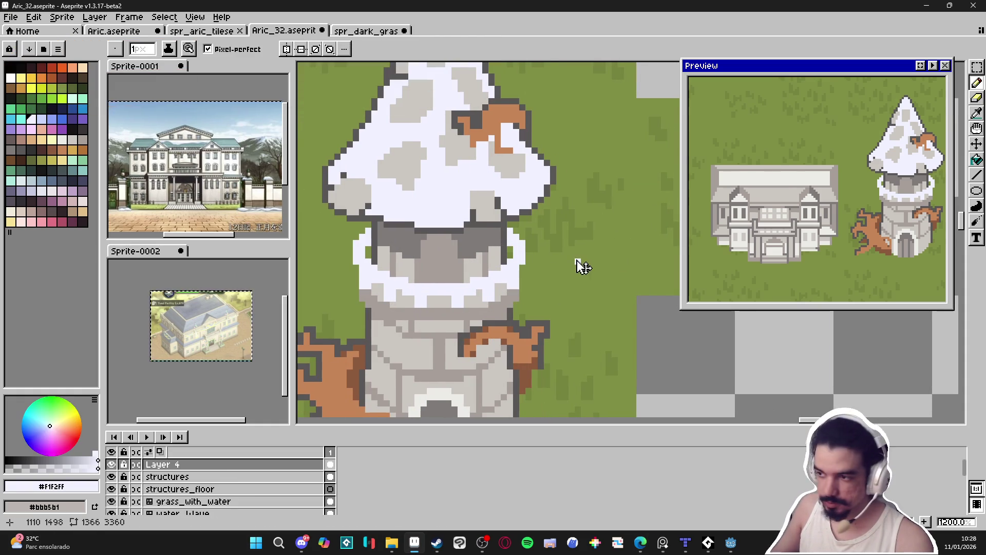
drag(566, 250, 591, 263)
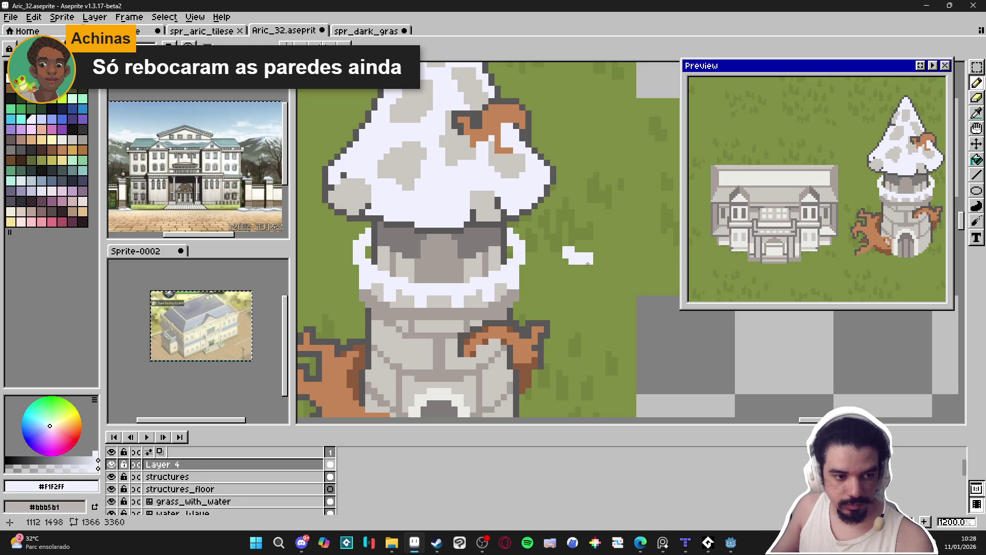
drag(586, 265, 563, 287)
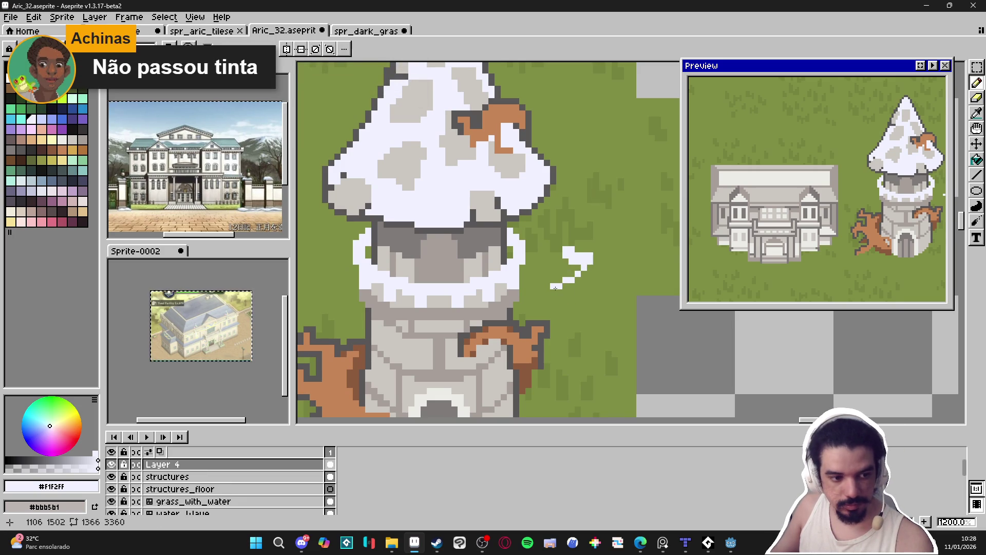
drag(553, 287, 592, 311)
click(578, 314)
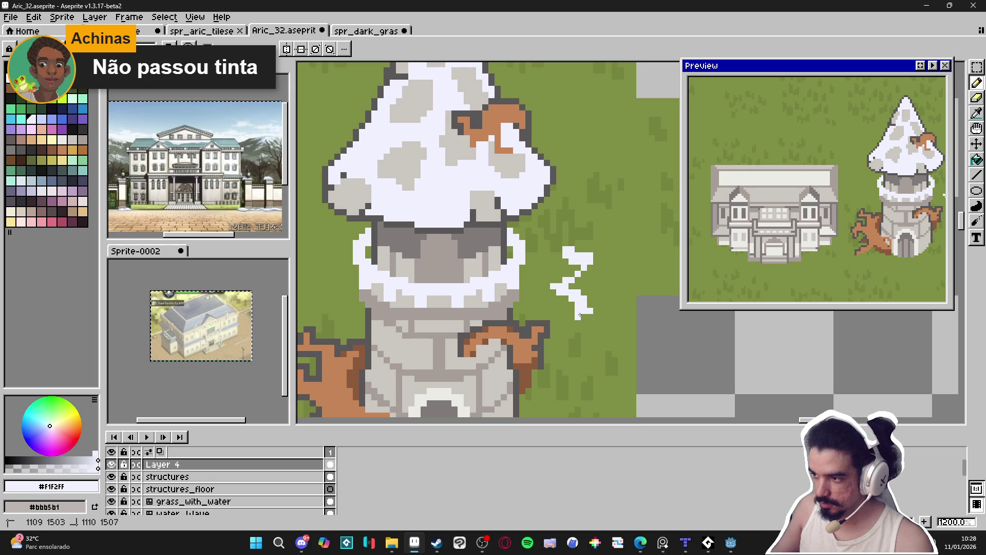
Draw more white marks beside the tower, including a curl left of it
scroll(585, 315, down, 4)
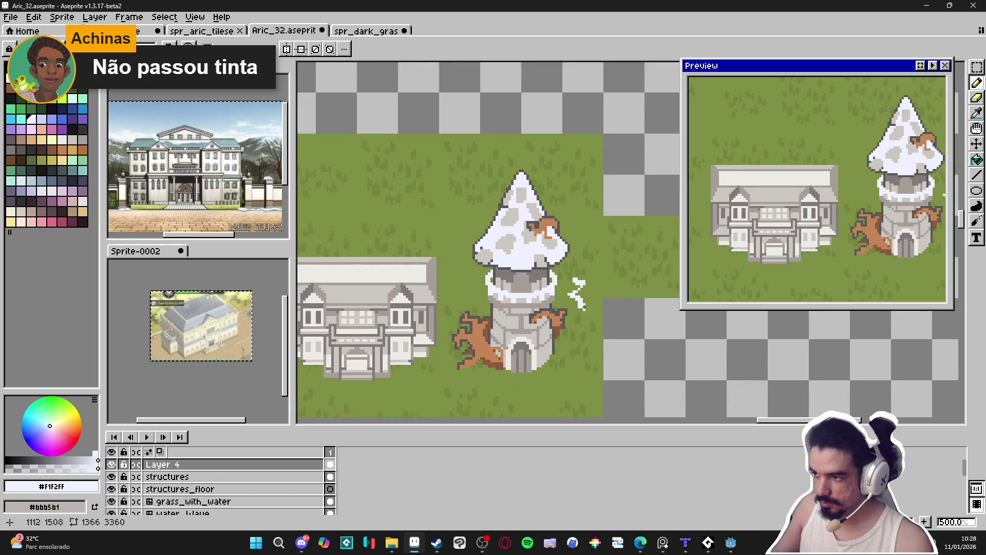
scroll(566, 264, up, 2)
scroll(567, 265, up, 2)
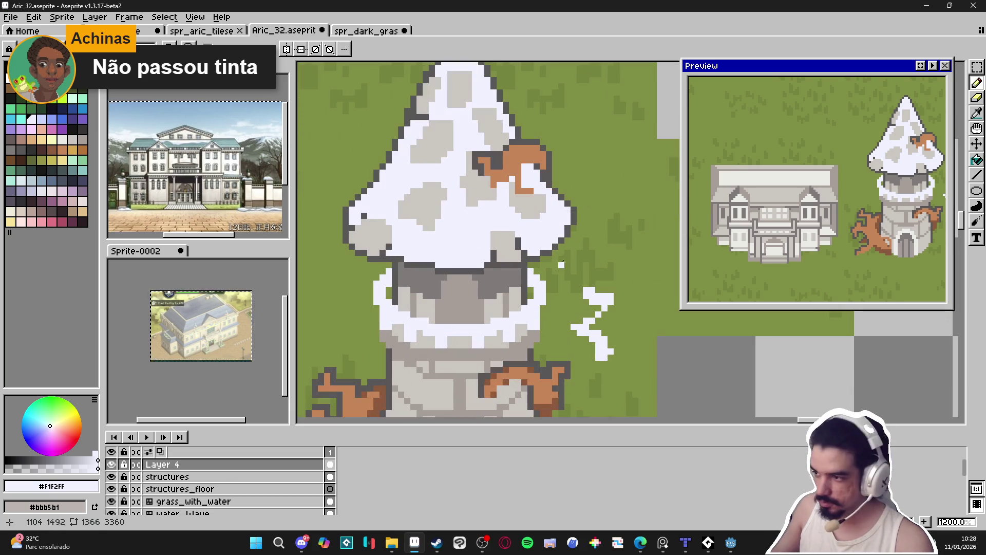
drag(554, 266, 562, 303)
scroll(548, 285, down, 3)
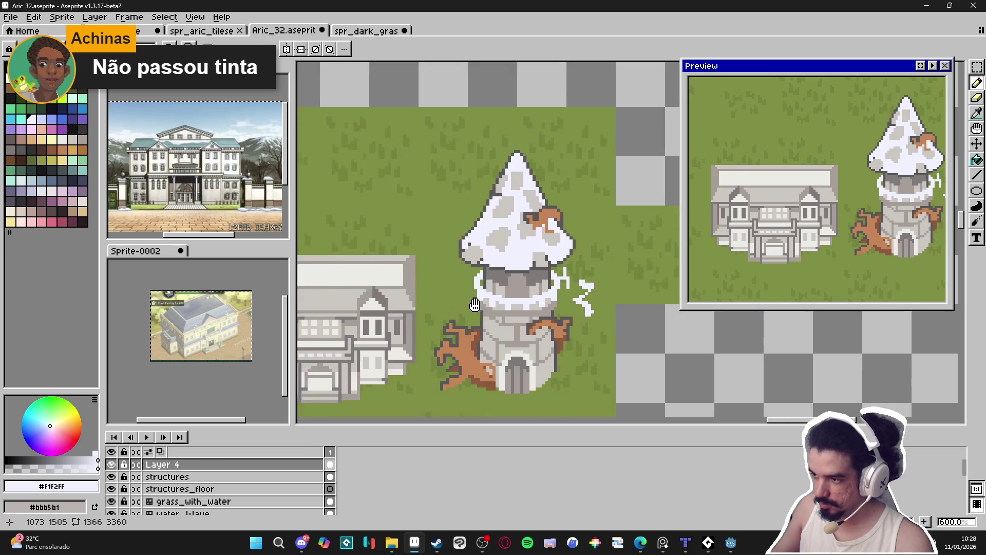
scroll(467, 255, up, 1)
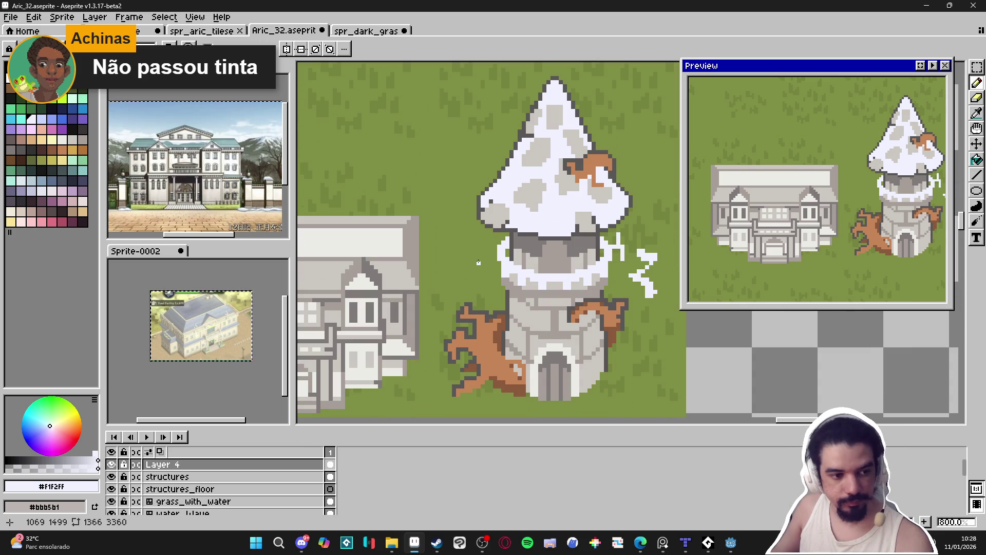
scroll(482, 263, up, 2)
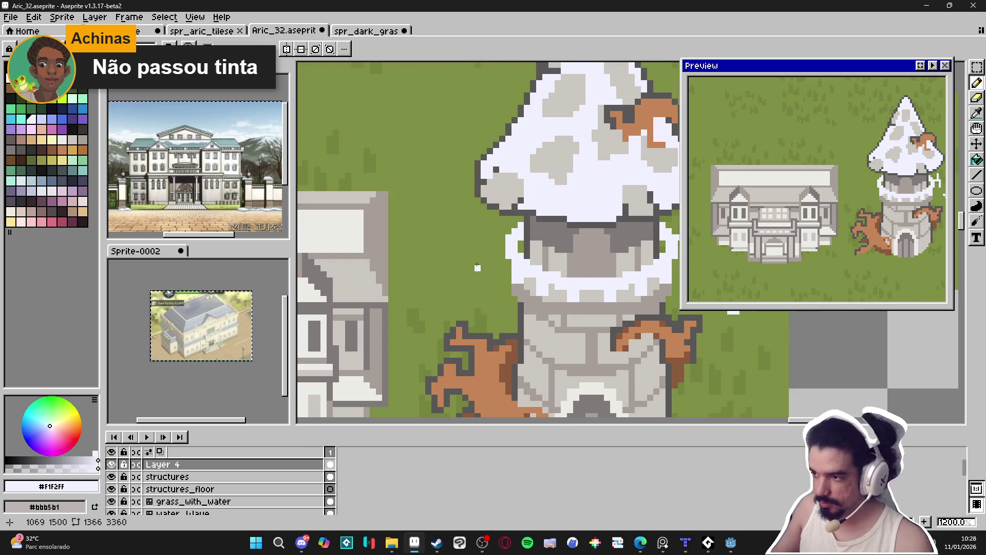
mouse_move(455, 267)
mouse_down()
mouse_move(443, 251)
mouse_move(488, 263)
mouse_move(471, 288)
mouse_move(482, 241)
mouse_up()
Erase the top, left side, a block and the lower dot from the left white curl
key(e)
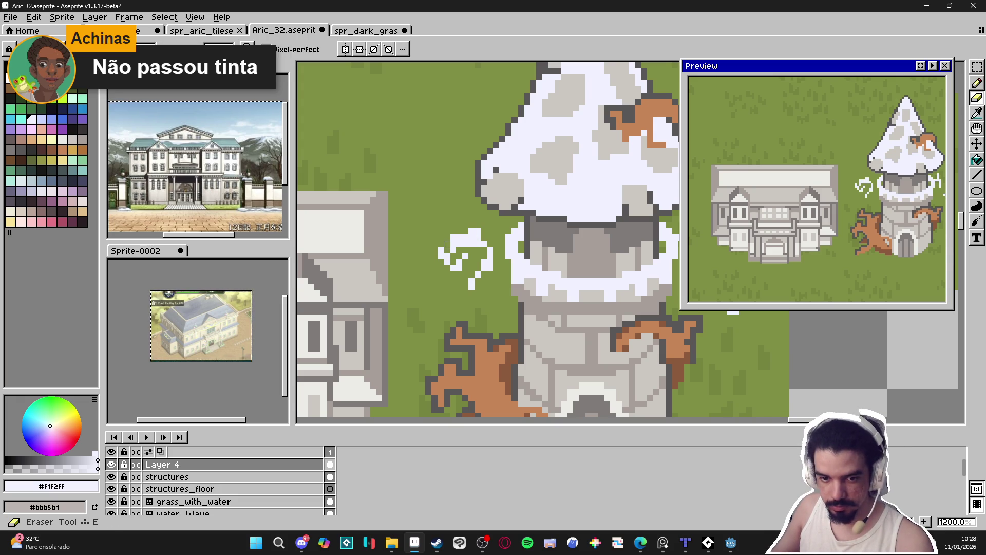
mouse_move(472, 244)
mouse_down()
mouse_move(482, 231)
mouse_move(447, 263)
mouse_move(458, 264)
mouse_up()
key(b)
key(e)
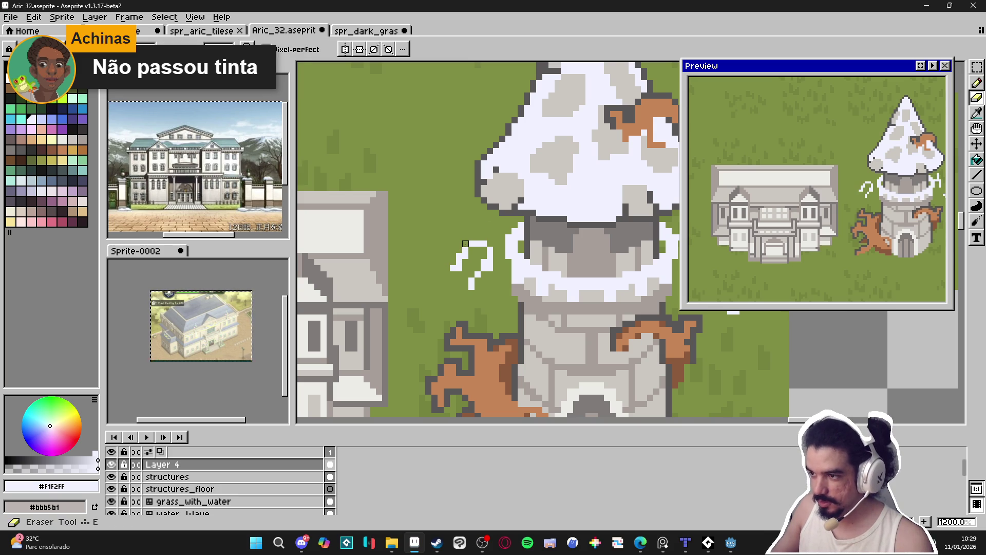
key(b)
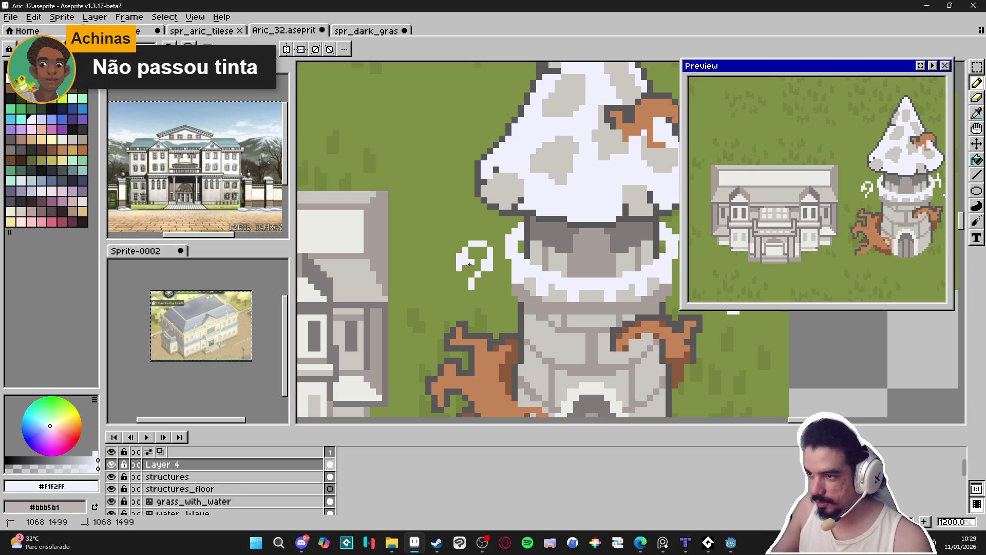
key(e)
scroll(465, 255, down, 4)
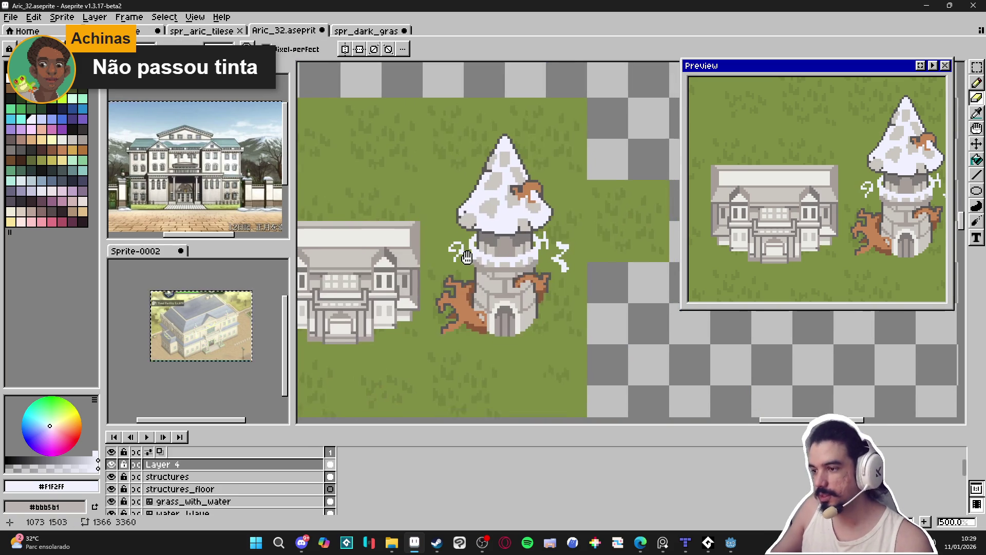
scroll(437, 269, up, 4)
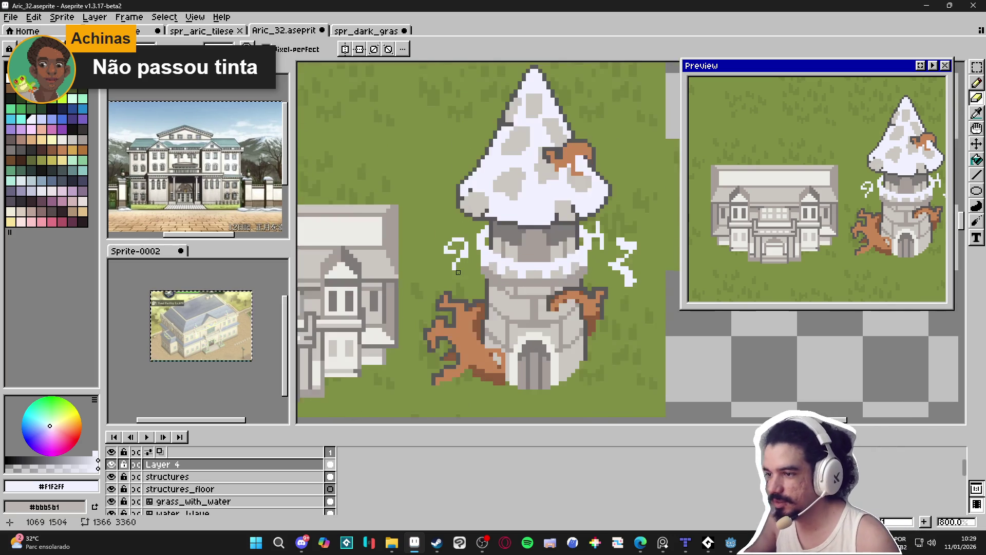
key(e)
key(e)
click(470, 248)
key(e)
click(458, 261)
Redraw the curl with a downward hook, an extended stem and a dot beneath it
key(b)
click(466, 248)
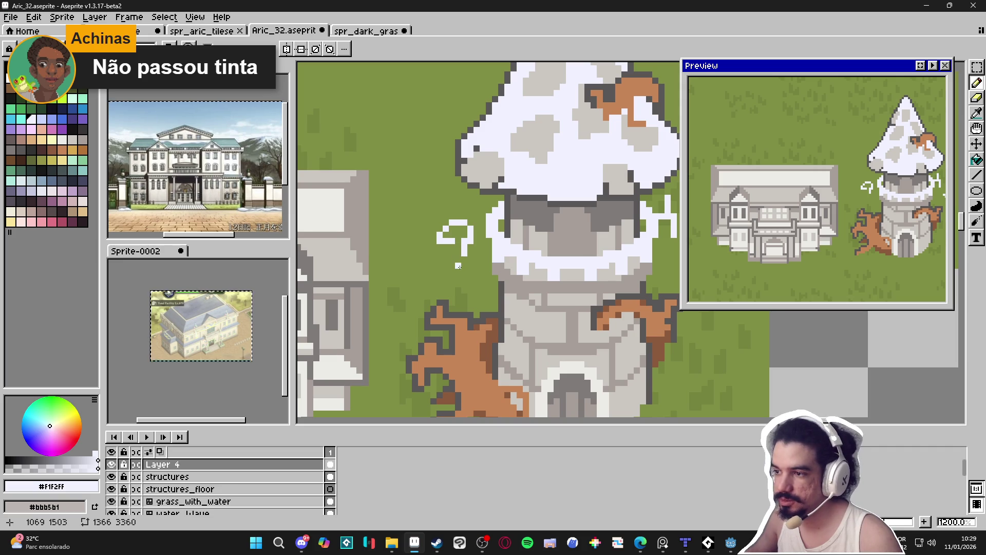
drag(461, 253, 460, 261)
click(464, 267)
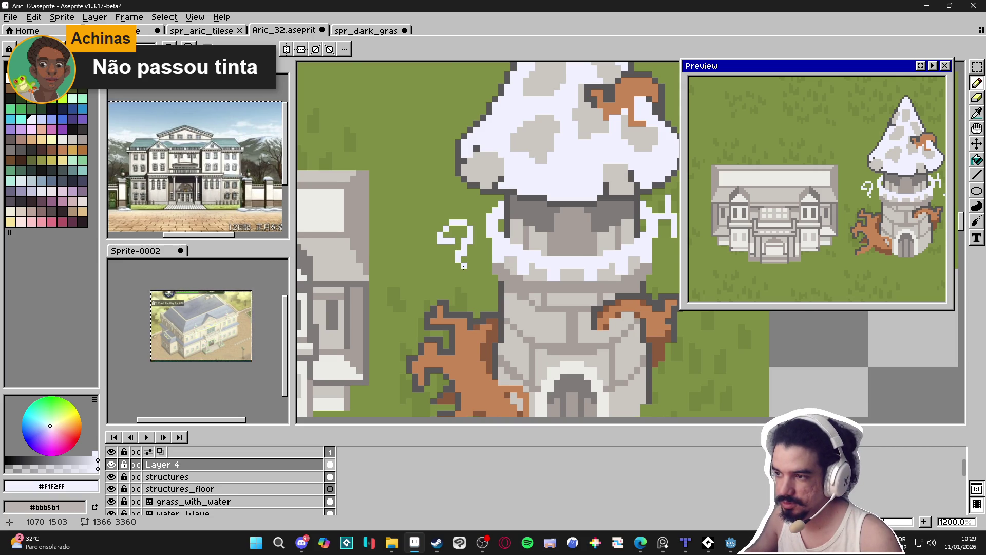
scroll(464, 266, down, 3)
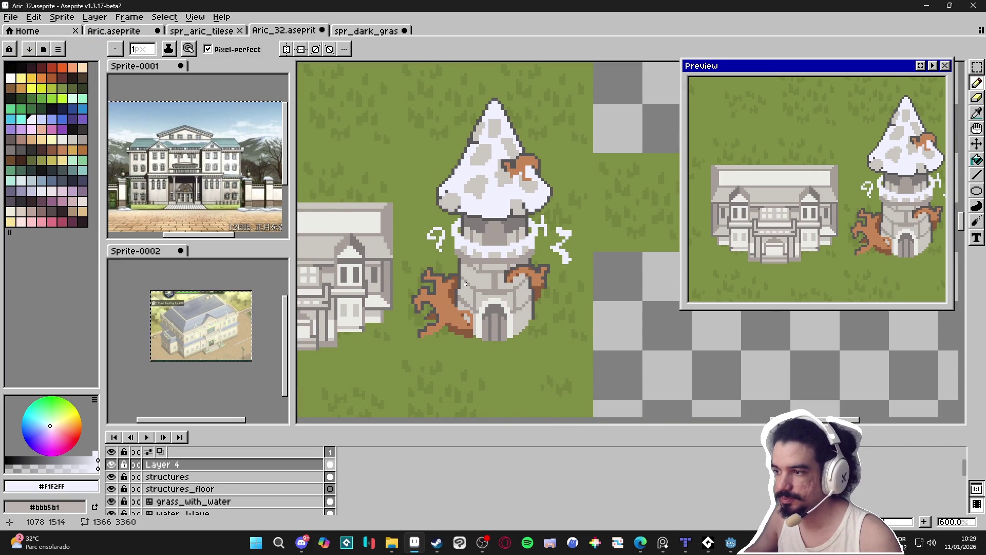